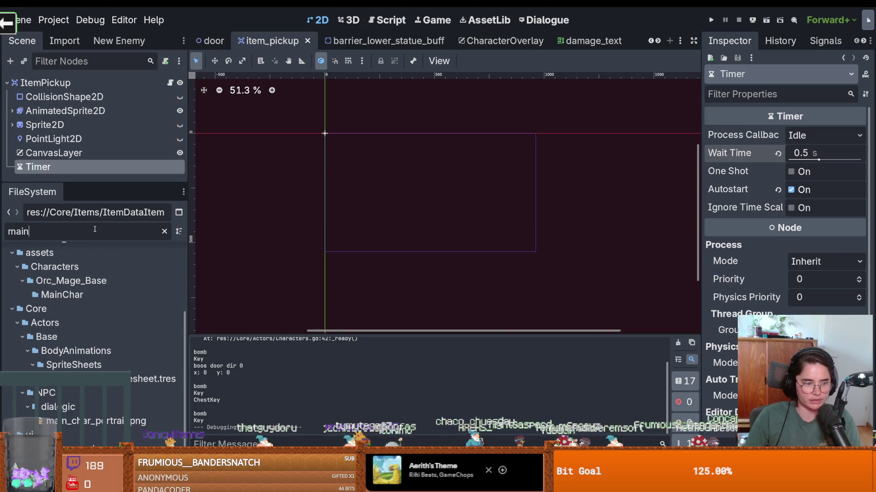
# Filter the project files for 'inve' and open inventory.tres in the Inspector.
pyautogui.press('BackSpace')
pyautogui.press('BackSpace')
pyautogui.press('BackSpace')
pyautogui.write('inve')
pyautogui.doubleClick(92, 379)
pyautogui.moveTo(699, 208); pyautogui.dragTo(464, 173)
# Give slot 4 a new SlotData with chest_key.tres and quantity 99, then save.
pyautogui.click(797, 250)
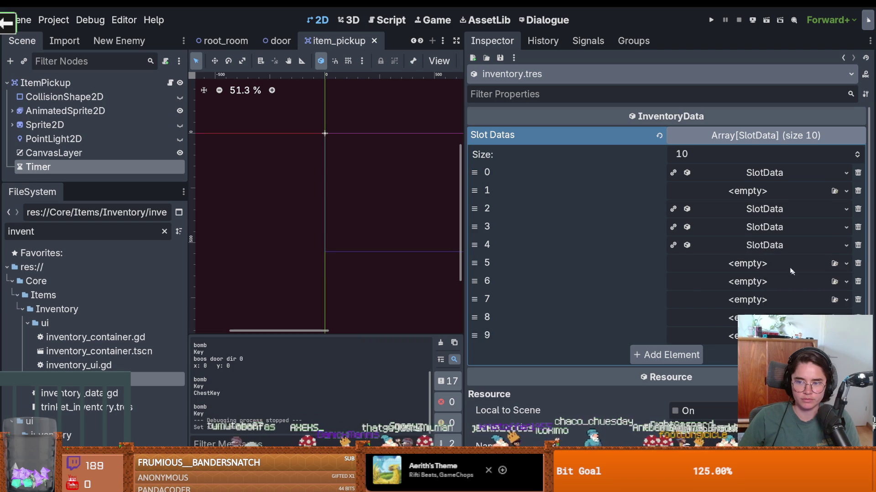
pyautogui.click(775, 278)
pyautogui.click(858, 268)
pyautogui.click(802, 310)
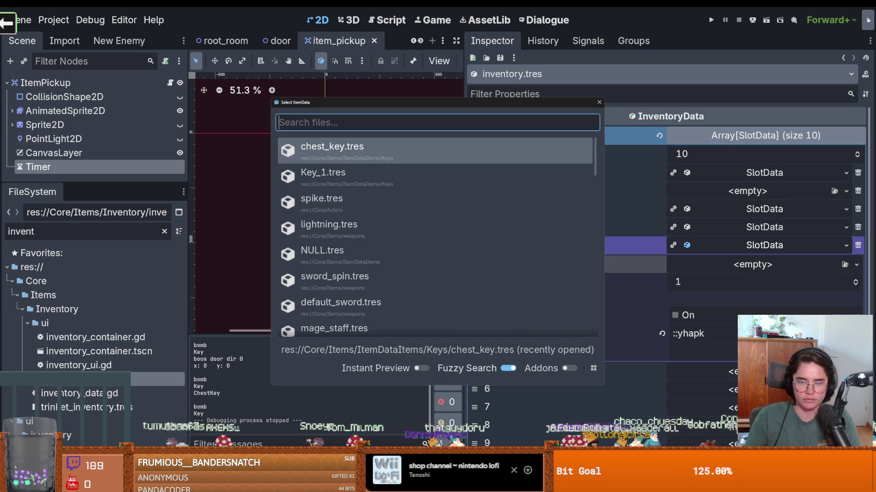
pyautogui.press('Return')
pyautogui.click(750, 268)
pyautogui.click(750, 269)
pyautogui.click(733, 283)
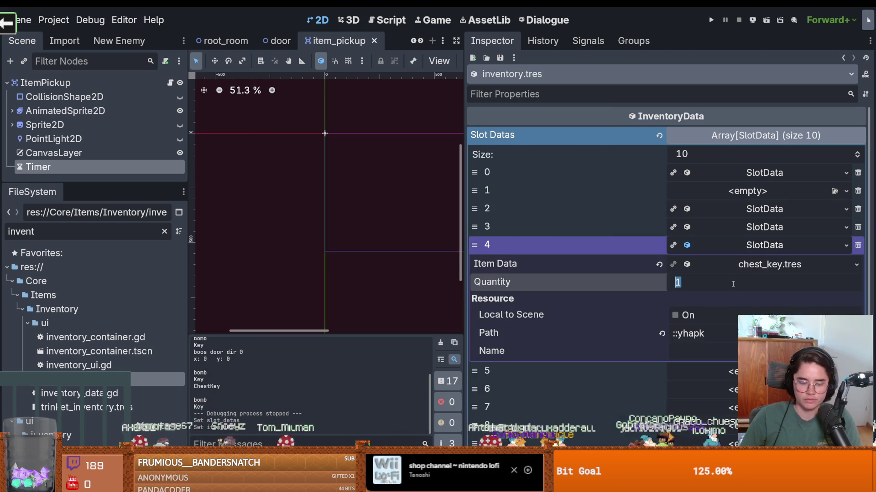
pyautogui.write('99')
pyautogui.hotkey('ctrl', 's')
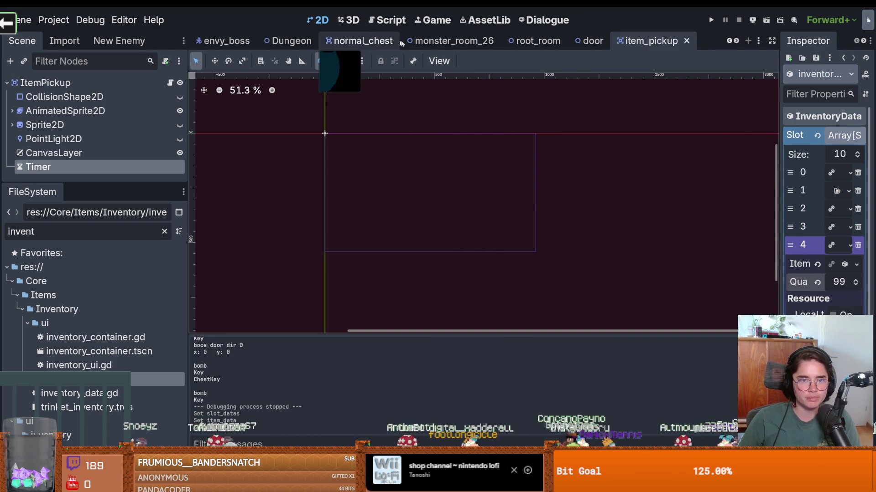
# In root_room, select the TilemapScenes layer and pick the normal_chest scene tile.
pyautogui.click(536, 42)
pyautogui.scroll(5, 107, 102)
pyautogui.click(59, 97)
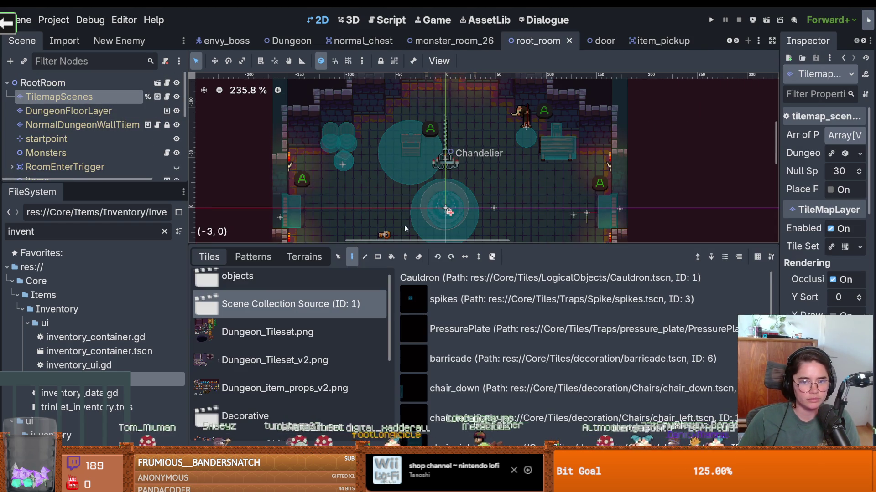
pyautogui.scroll(-4, 501, 418)
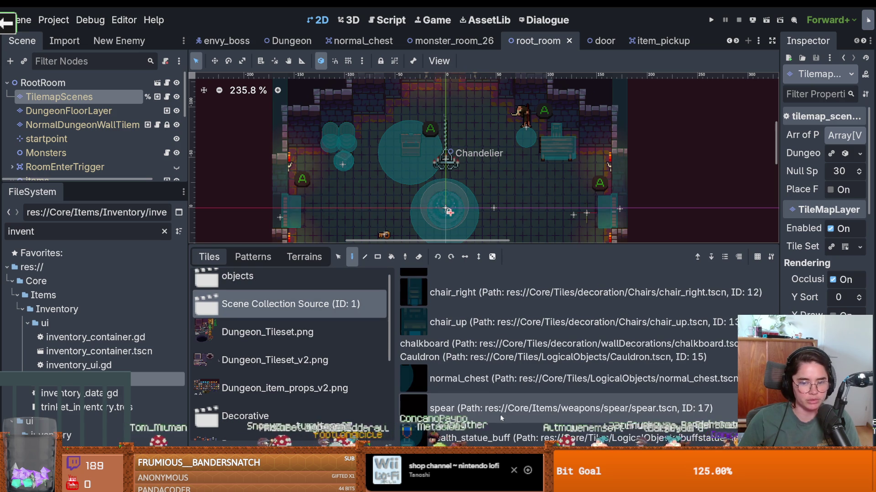
pyautogui.scroll(1, 487, 419)
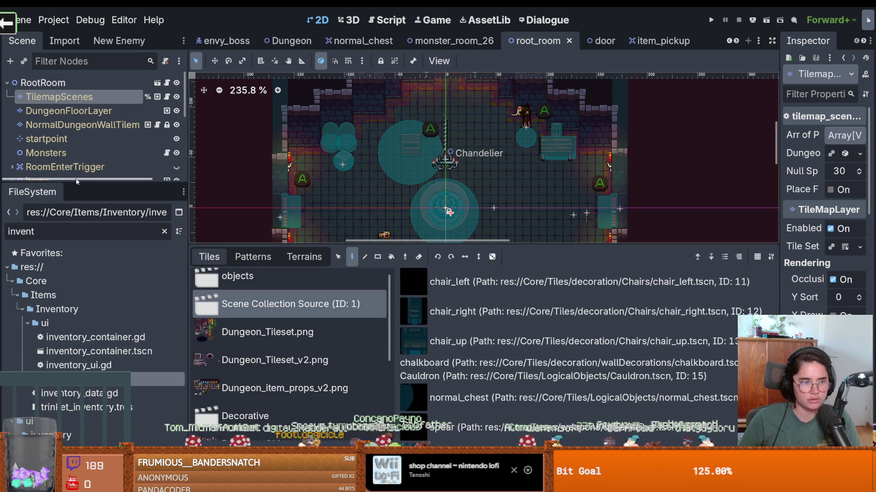
pyautogui.moveTo(75, 181); pyautogui.dragTo(79, 327)
pyautogui.click(502, 397)
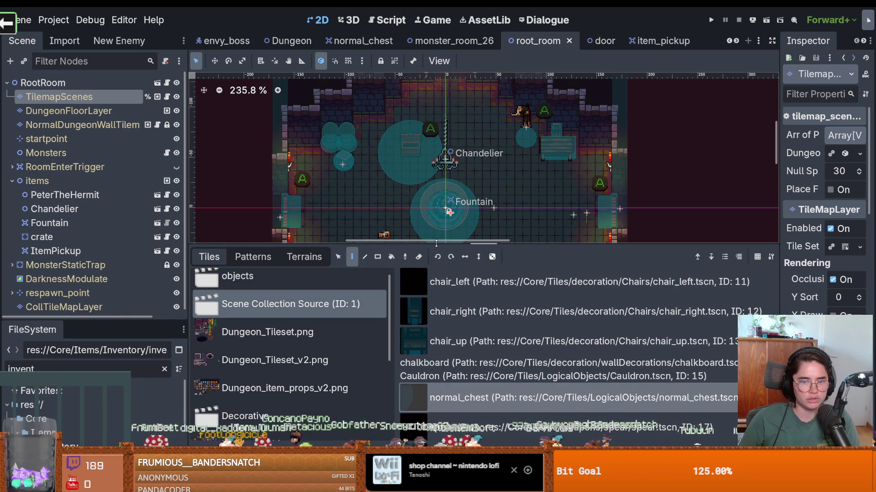
pyautogui.moveTo(436, 243); pyautogui.dragTo(436, 364)
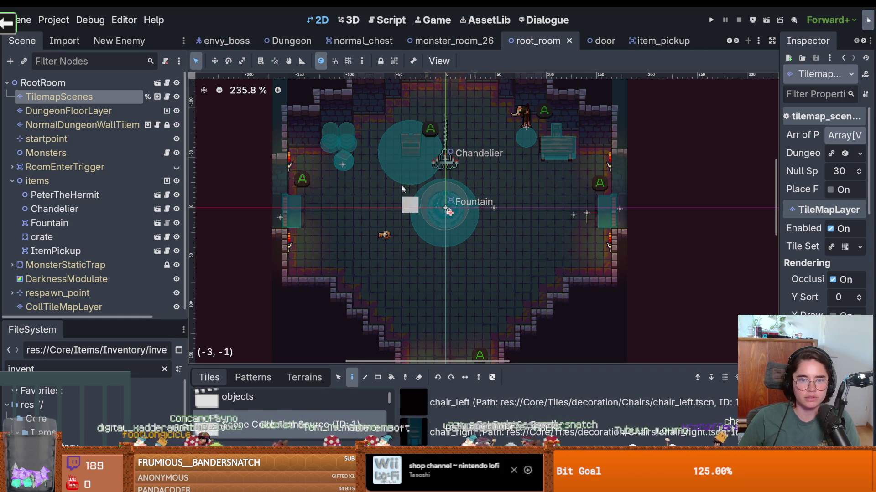
# Paint two rows of chests beside the Chandelier and two chest columns down the left.
pyautogui.click(410, 166)
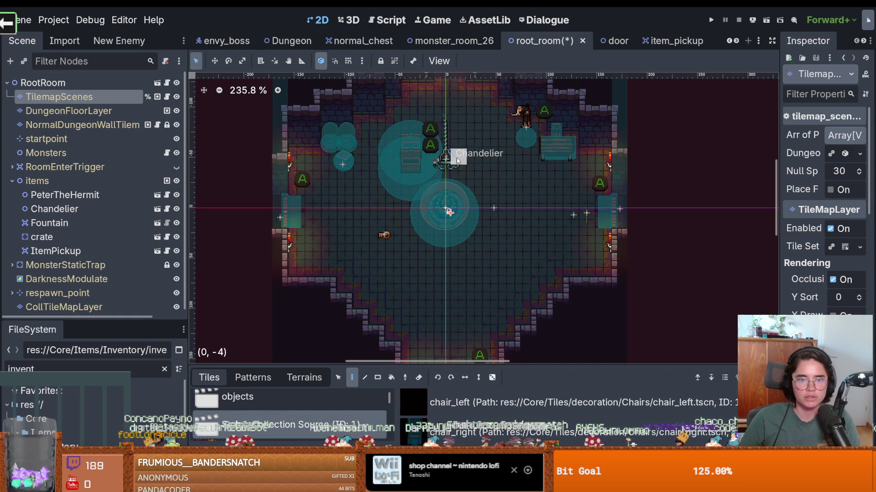
pyautogui.click(442, 165)
pyautogui.click(474, 162)
pyautogui.click(507, 160)
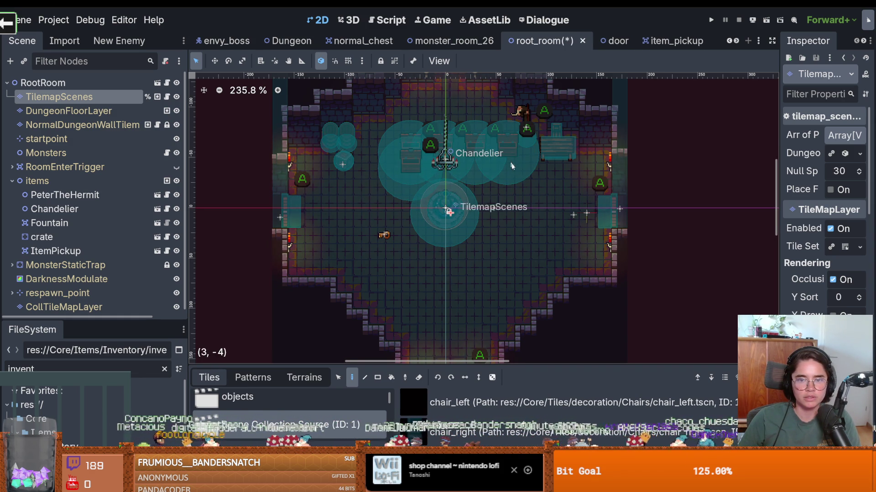
pyautogui.click(506, 179)
pyautogui.click(473, 180)
pyautogui.click(439, 181)
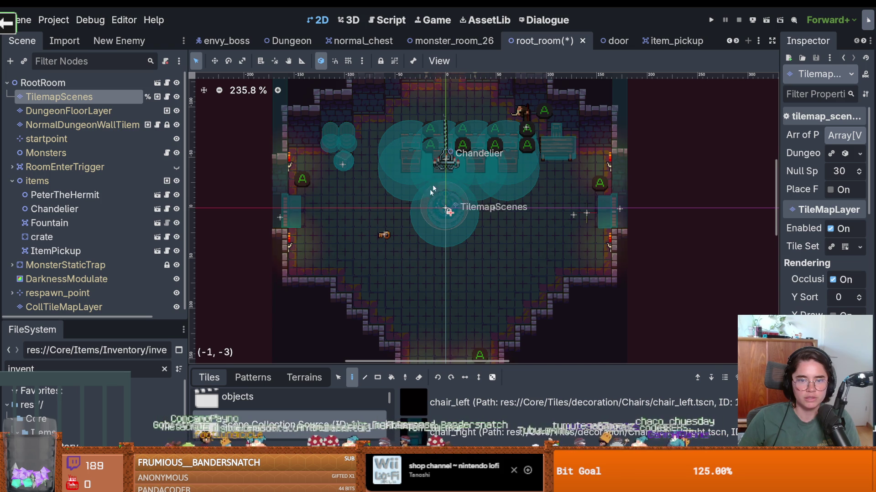
pyautogui.click(409, 203)
pyautogui.click(378, 207)
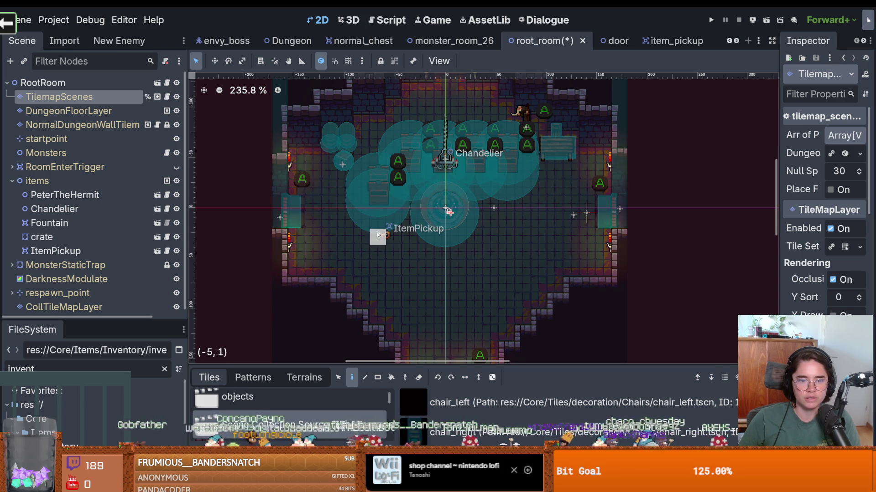
pyautogui.click(378, 239)
pyautogui.click(379, 272)
pyautogui.click(382, 287)
pyautogui.click(414, 288)
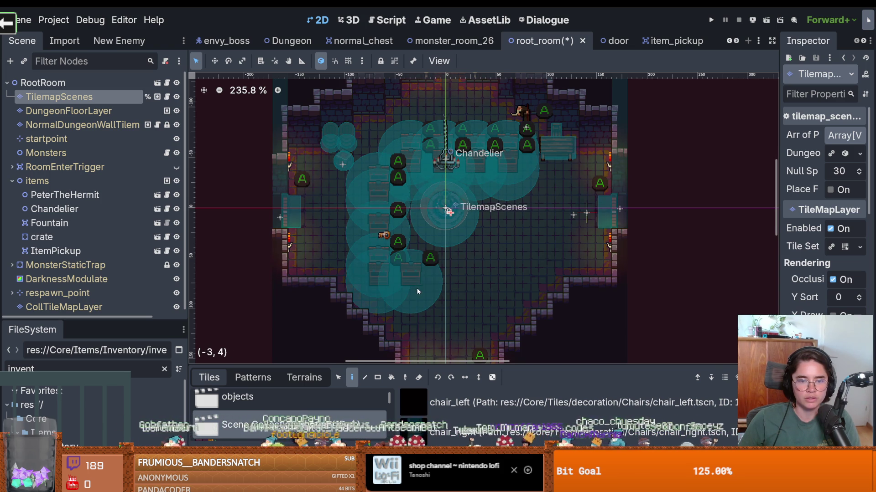
pyautogui.click(412, 256)
# Add another chest column, fix a misplaced chest, and fill the right, bottom and left edges.
pyautogui.click(445, 252)
pyautogui.click(446, 270)
pyautogui.click(446, 285)
pyautogui.click(461, 286)
pyautogui.rightClick(481, 287)
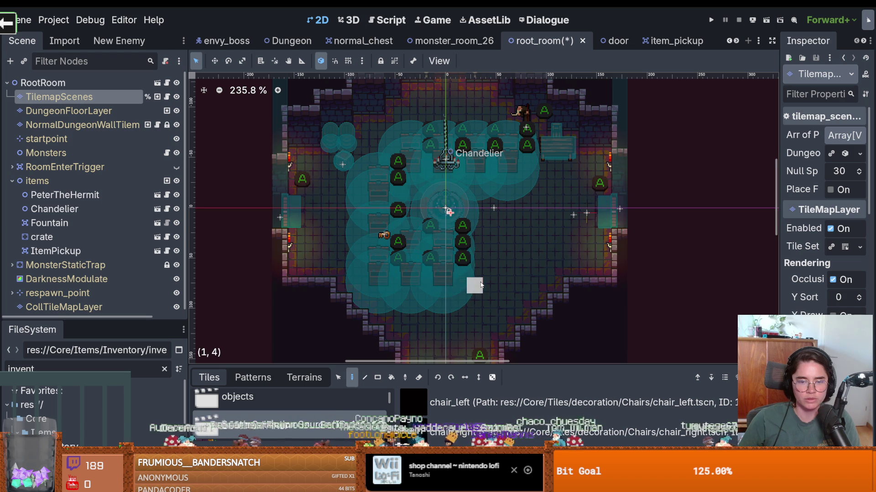
pyautogui.click(492, 286)
pyautogui.click(486, 212)
pyautogui.click(492, 194)
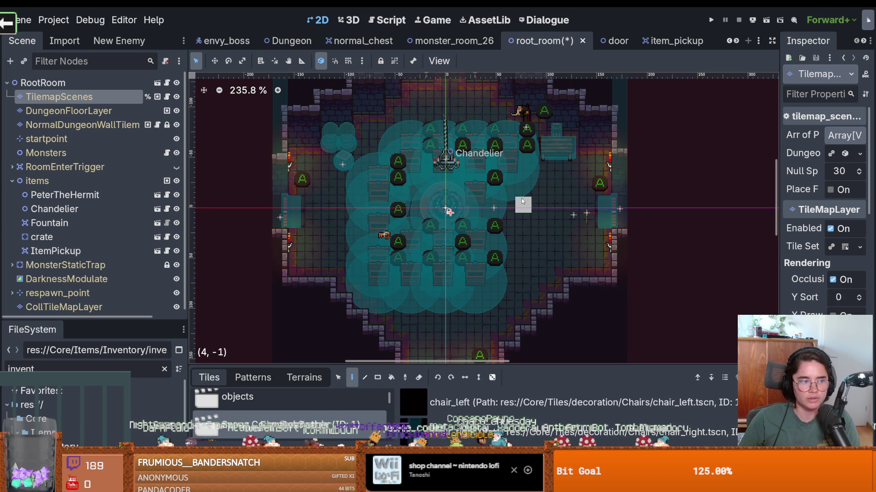
pyautogui.click(543, 168)
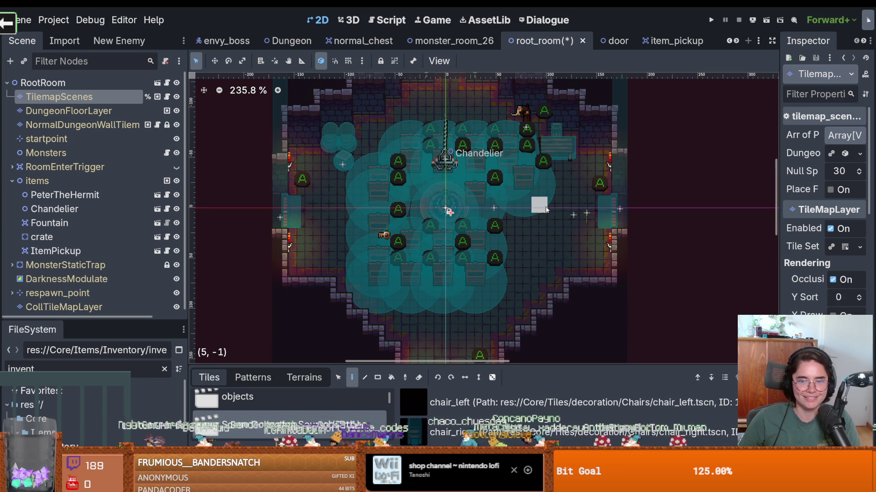
pyautogui.click(559, 185)
pyautogui.click(540, 203)
pyautogui.click(525, 260)
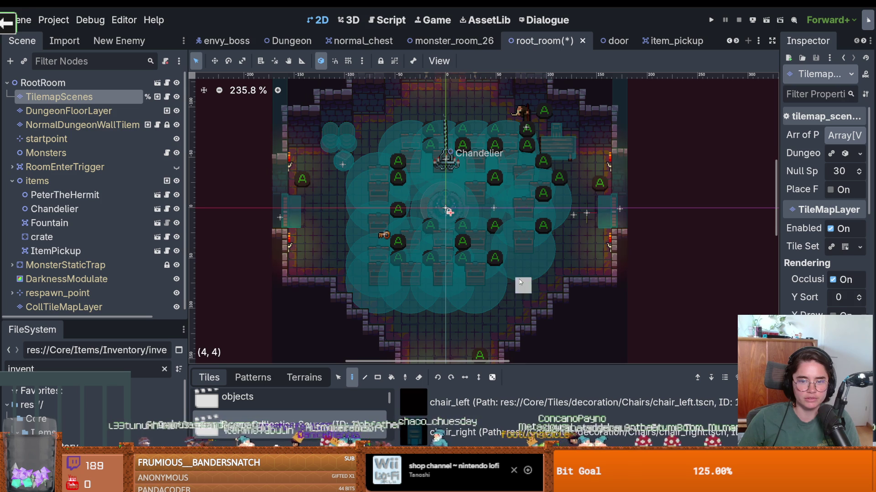
pyautogui.click(524, 285)
pyautogui.click(491, 317)
pyautogui.click(442, 318)
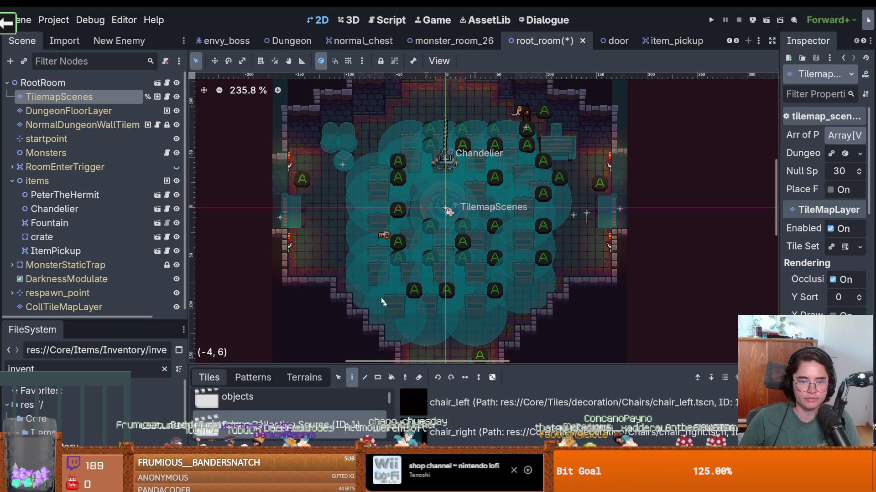
pyautogui.click(330, 247)
pyautogui.click(330, 215)
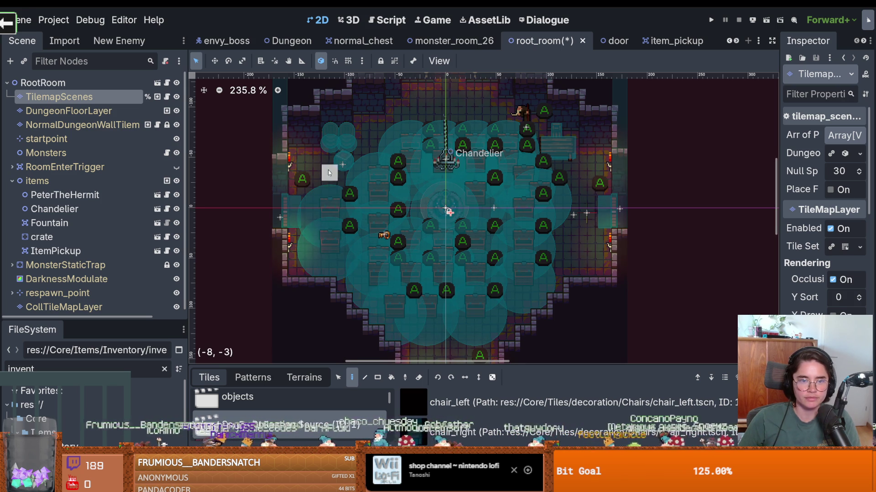
# Add a last chest on the room's right side, then save and start a test run.
pyautogui.moveTo(531, 227); pyautogui.dragTo(491, 224)
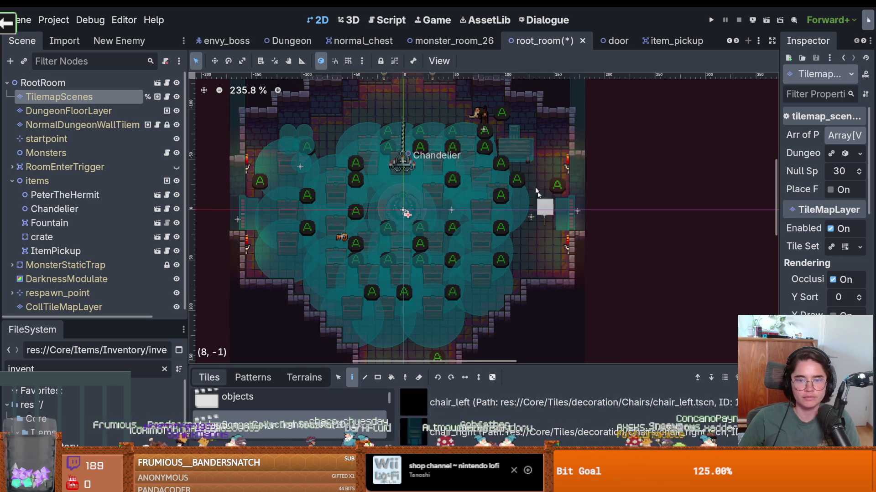
pyautogui.click(537, 221)
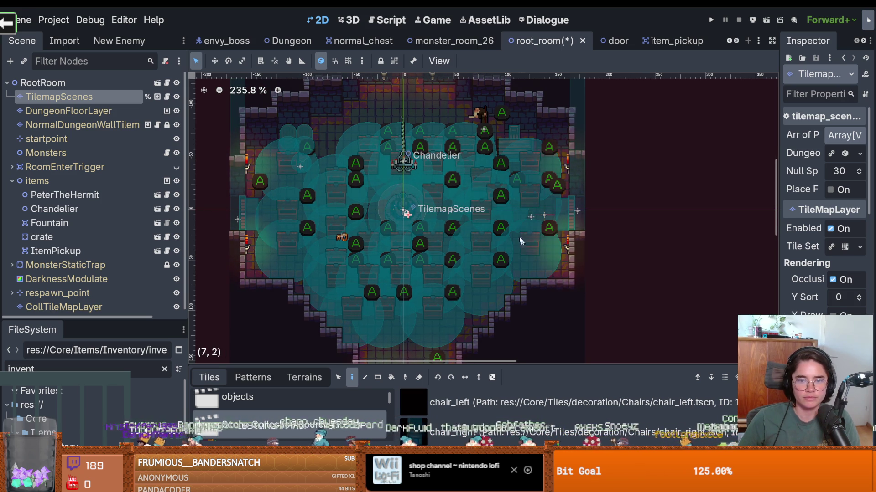
pyautogui.scroll(2, 445, 206)
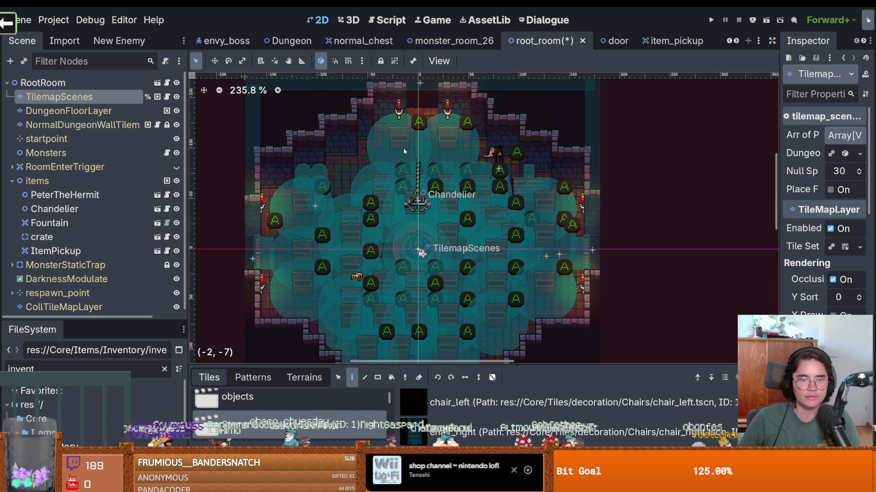
pyautogui.scroll(-2, 550, 131)
pyautogui.click(721, 20)
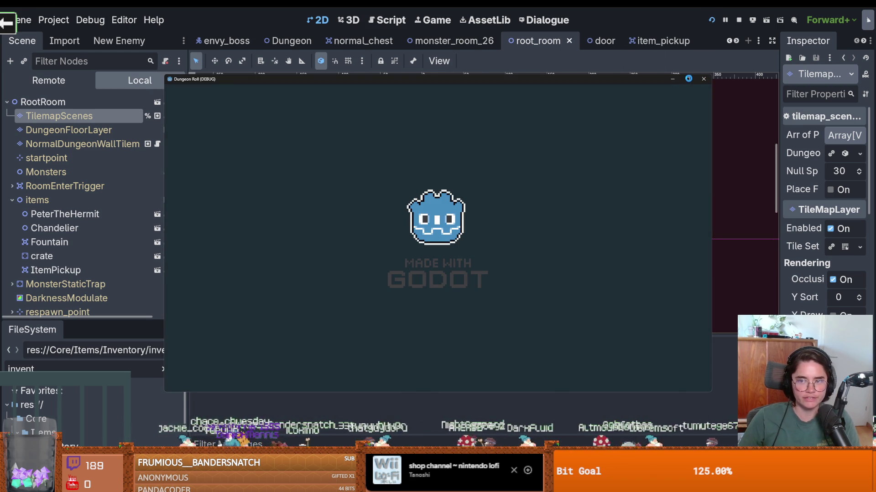
# Make the game fullscreen and walk the knight around, breaking the left chests for coins.
pyautogui.click(688, 79)
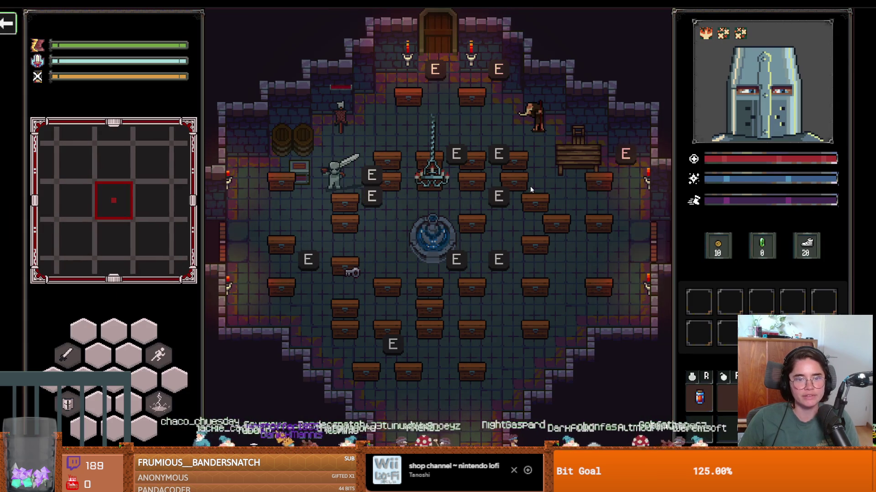
pyautogui.press('s')
pyautogui.press('a')
pyautogui.press('w')
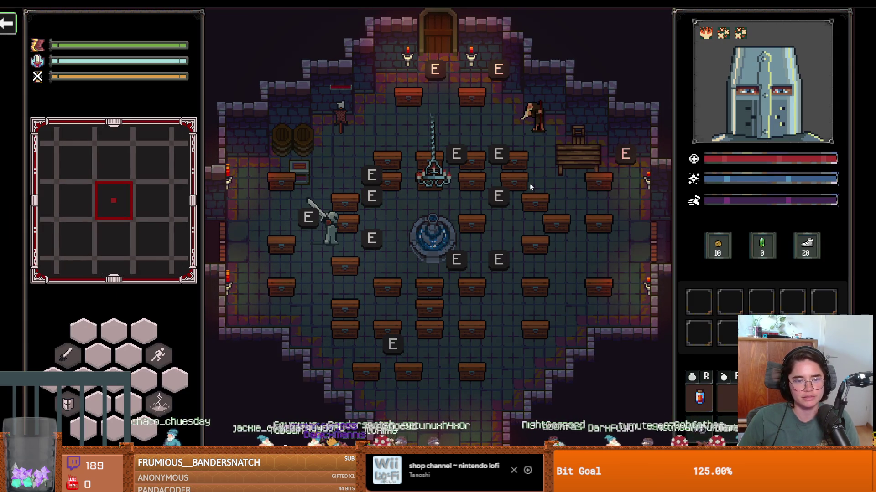
pyautogui.press('w')
pyautogui.press('d')
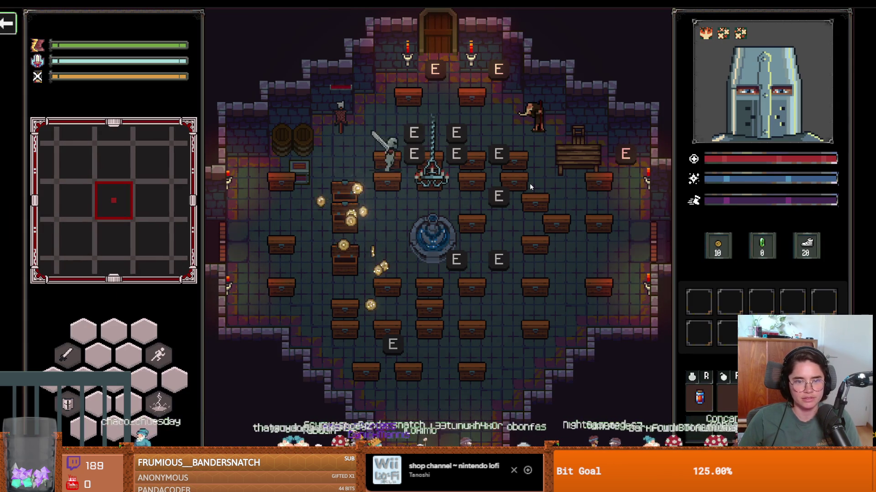
pyautogui.press('d')
pyautogui.press('s')
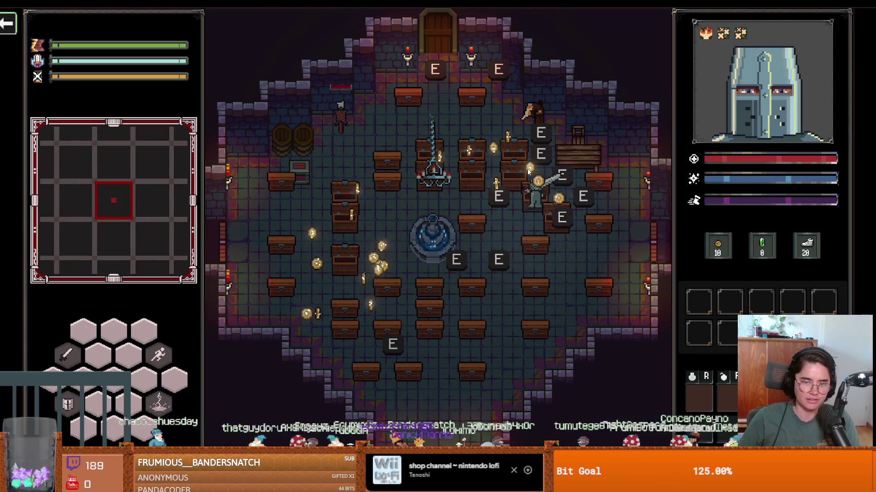
pyautogui.press('a')
pyautogui.press('s')
pyautogui.press('a')
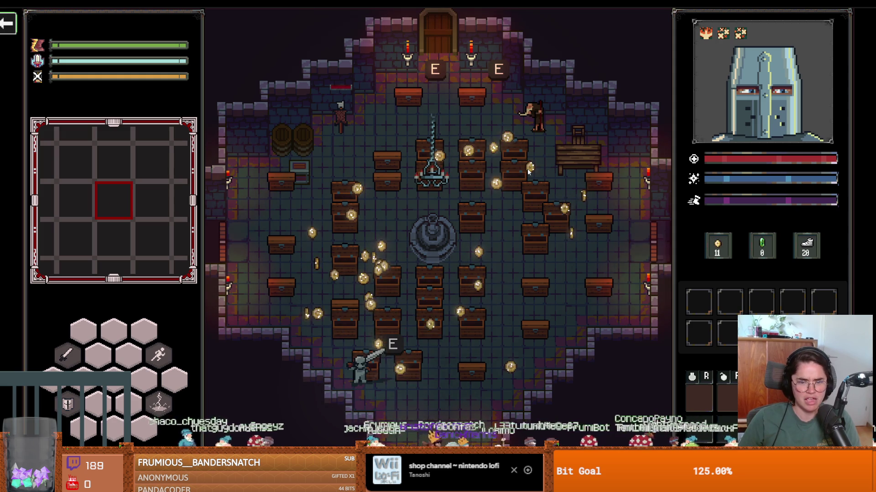
pyautogui.press('w')
pyautogui.press('a')
# Keep smashing chests until the gold count reaches 30, then leave fullscreen with F11.
pyautogui.press('s')
pyautogui.press('a')
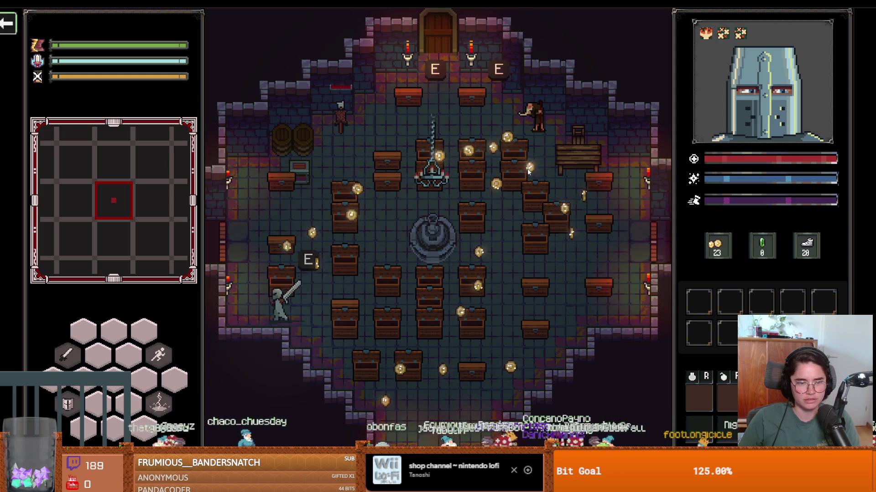
pyautogui.press('w')
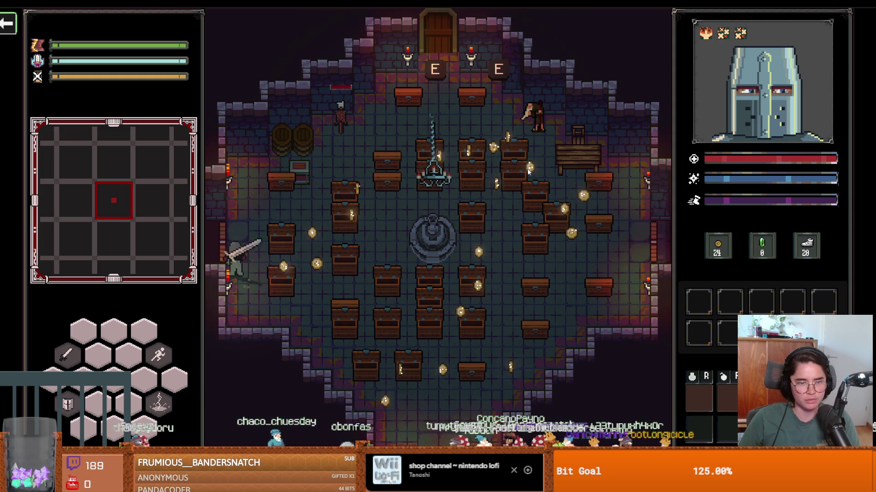
pyautogui.press('d')
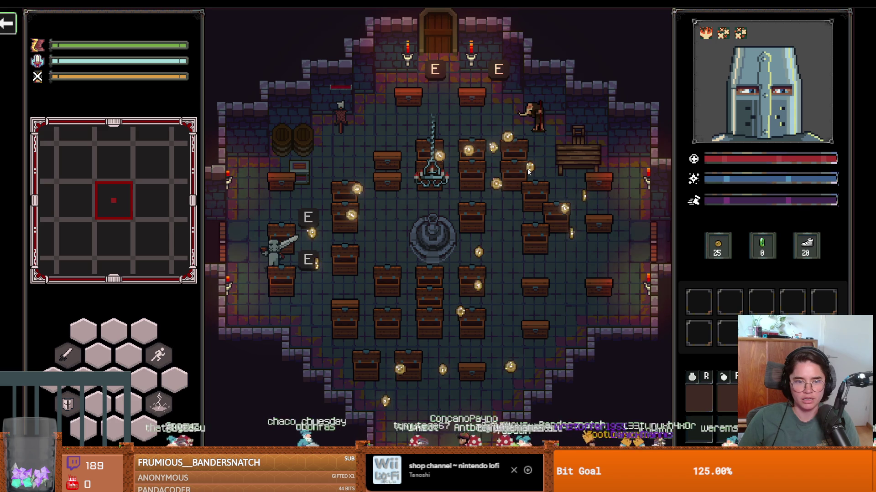
pyautogui.press('w')
pyautogui.press('d')
pyautogui.press('a')
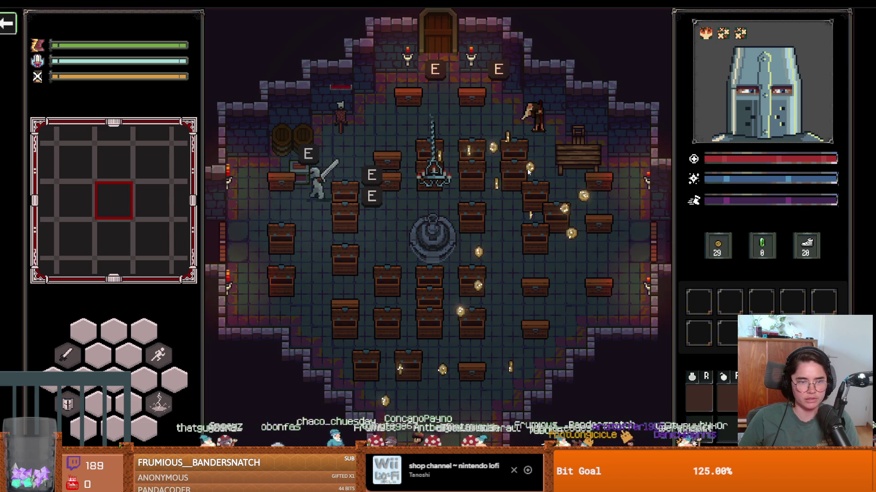
pyautogui.press('s')
pyautogui.press('a')
pyautogui.press('w')
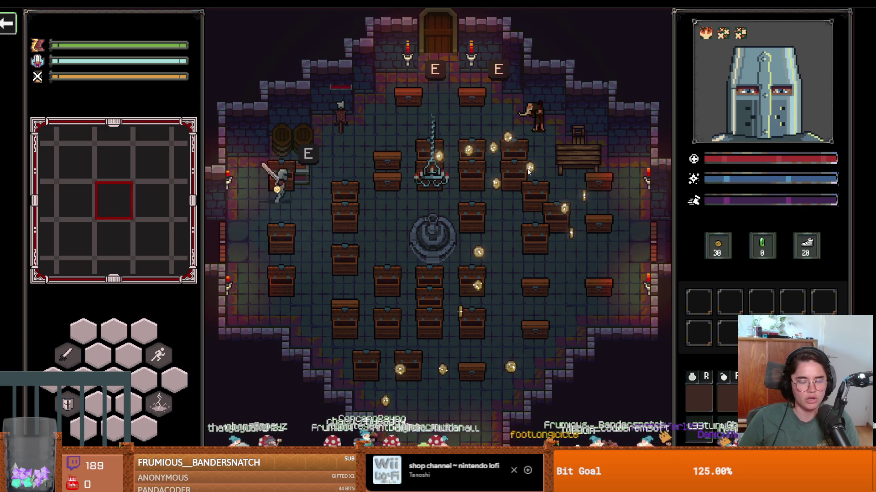
pyautogui.press('d')
pyautogui.press('F11')
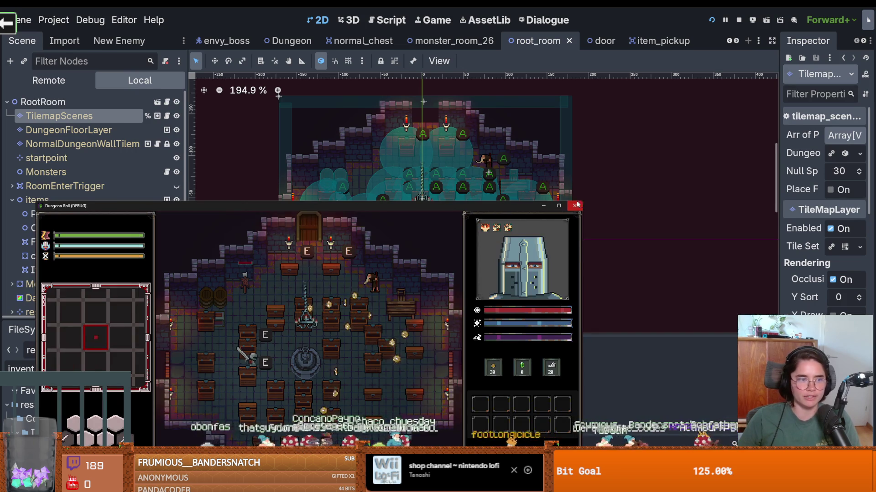
# Close the running game and save the root_room scene.
pyautogui.click(576, 206)
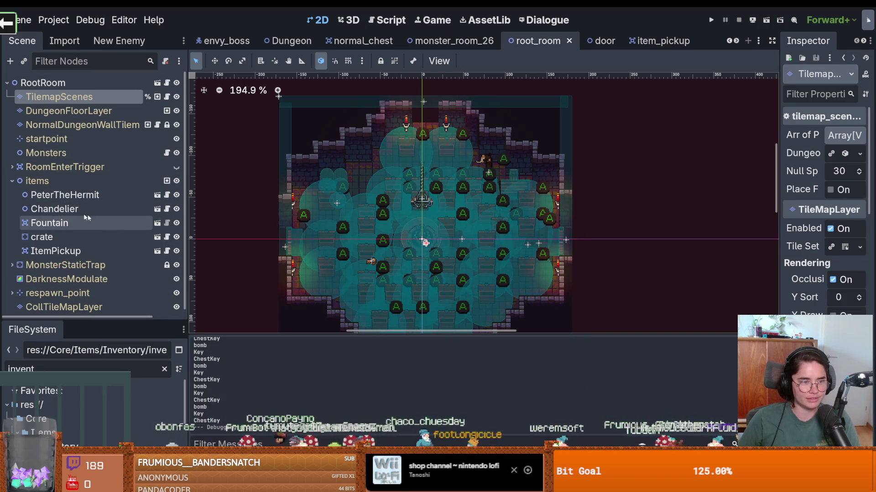
pyautogui.click(13, 181)
pyautogui.hotkey('ctrl', 's')
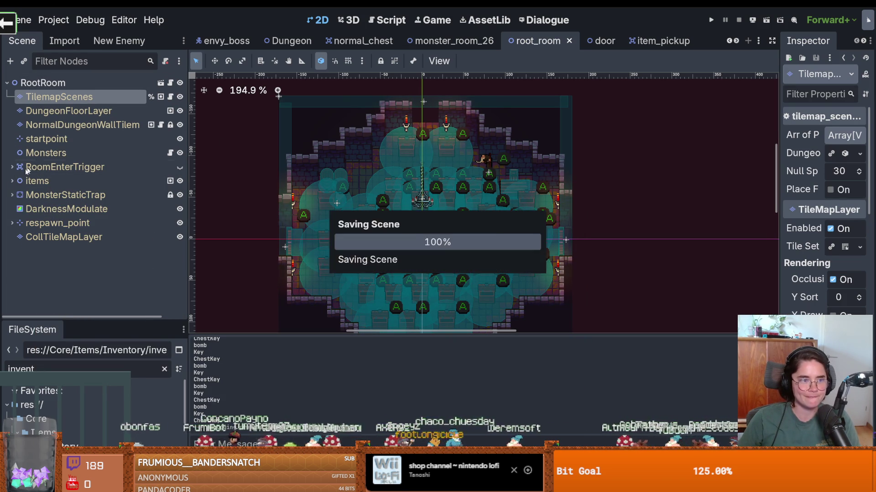
pyautogui.click(12, 181)
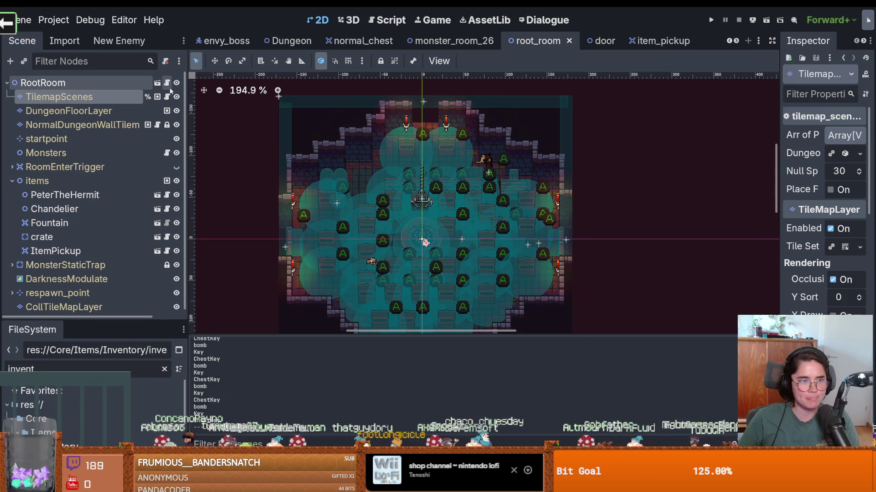
# Open item_pickup.gd from the item_pickup scene tab.
pyautogui.click(652, 40)
pyautogui.click(170, 83)
pyautogui.scroll(-5, 419, 239)
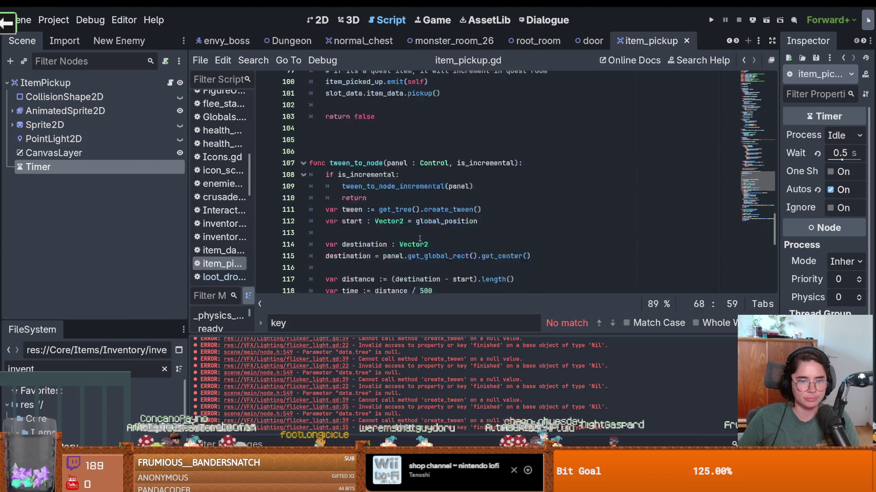
# Navigate the scene tabs back to the loot_dropper.gd script.
pyautogui.click(730, 41)
pyautogui.click(730, 42)
pyautogui.click(730, 42)
pyautogui.click(602, 44)
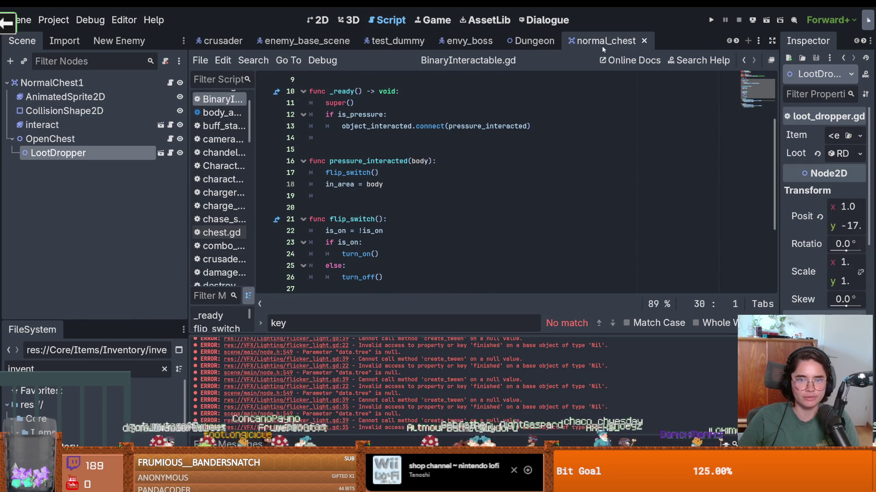
pyautogui.hotkey('ctrl', 'n')
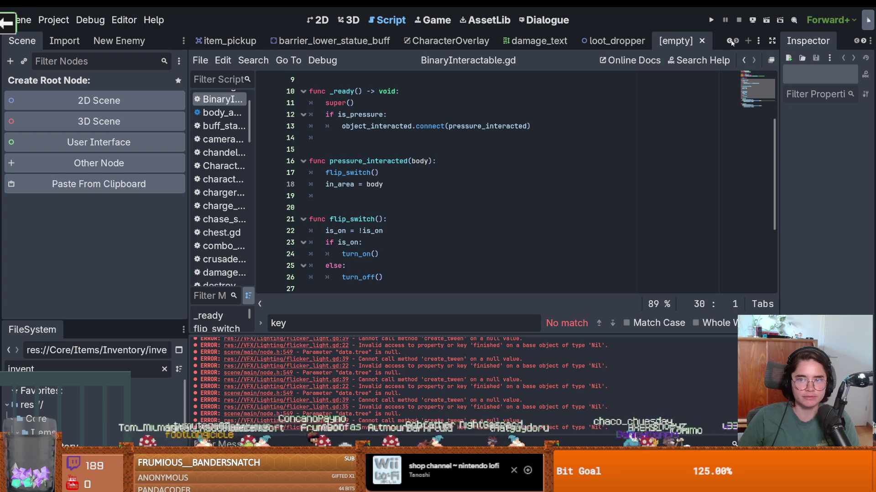
pyautogui.click(700, 41)
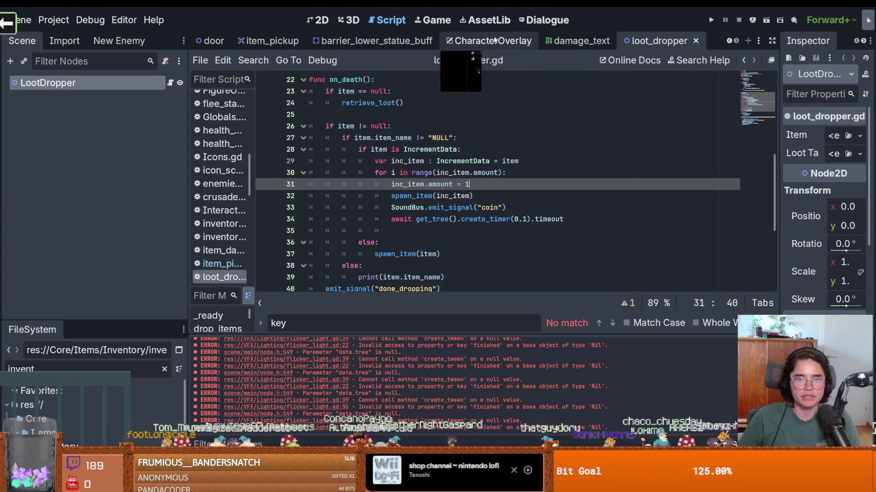
pyautogui.scroll(-1, 437, 192)
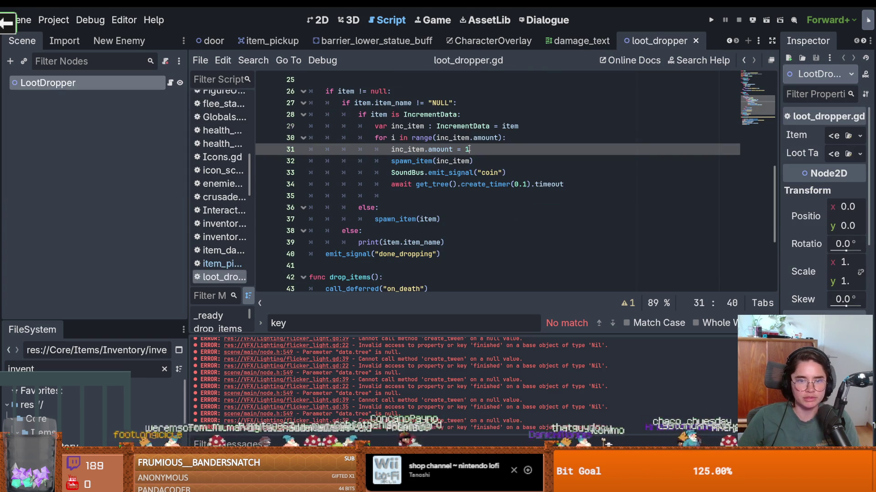
# Change line 29's inc_item to item.duplicate(true), save, and run the game.
pyautogui.click(514, 142)
pyautogui.press('Return')
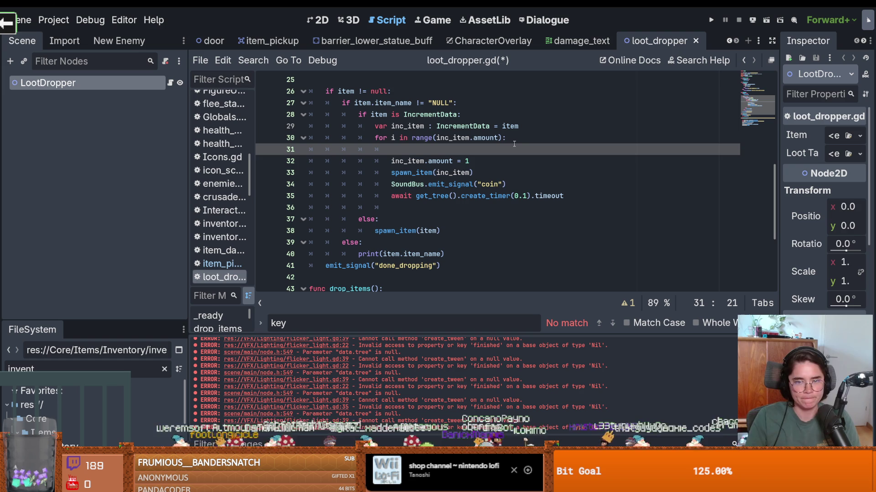
pyautogui.click(525, 127)
pyautogui.write('.du')
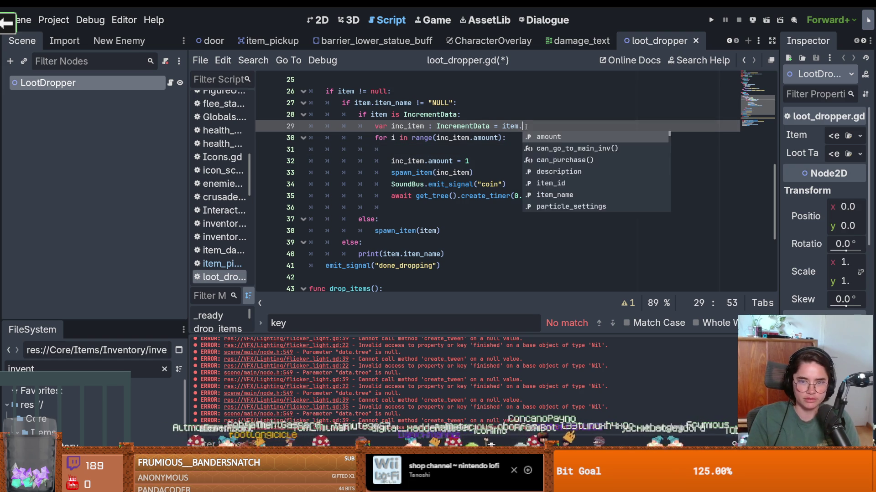
pyautogui.press('Return')
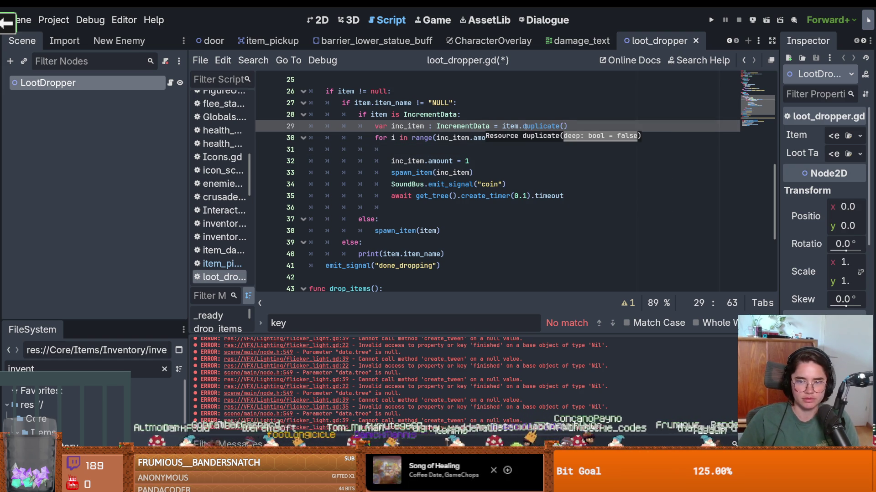
pyautogui.hotkey('ctrl', 's')
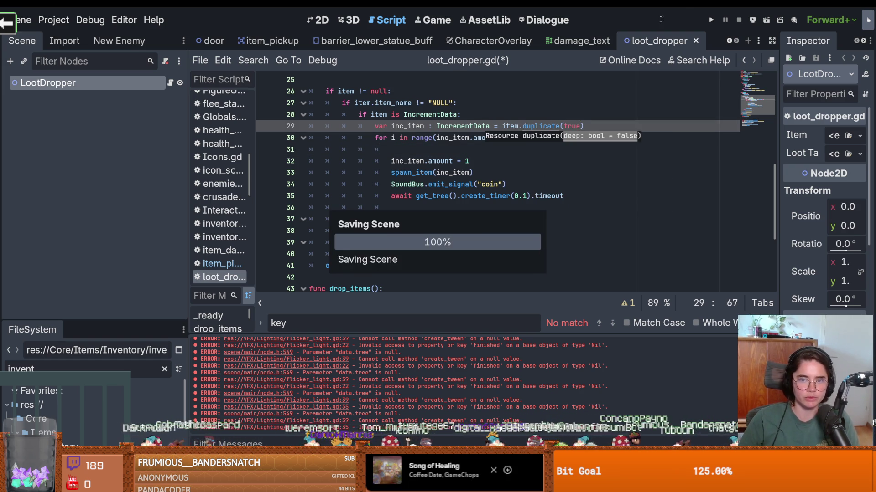
pyautogui.click(711, 20)
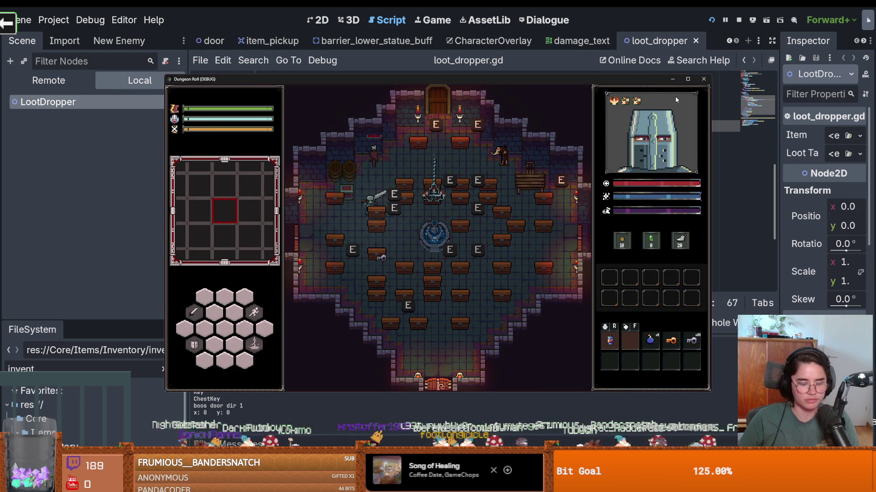
# Walk the knight down, left and right through the room gathering the coin bursts.
pyautogui.press('s')
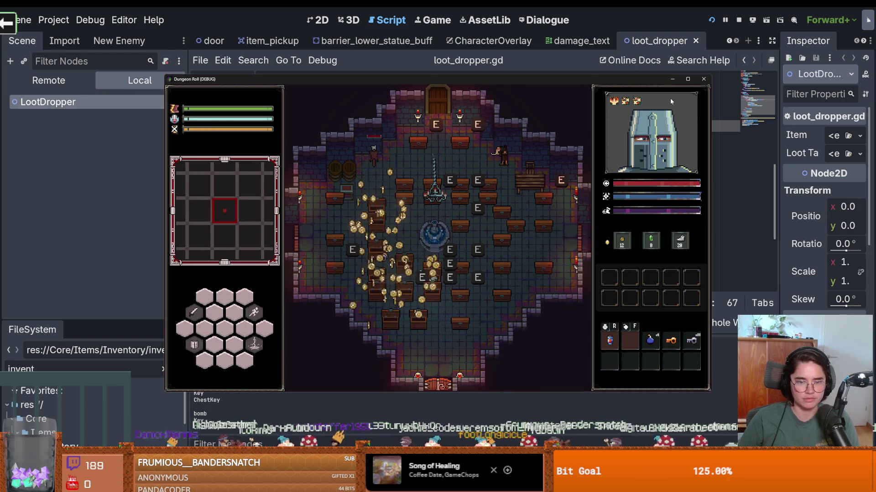
pyautogui.press('d')
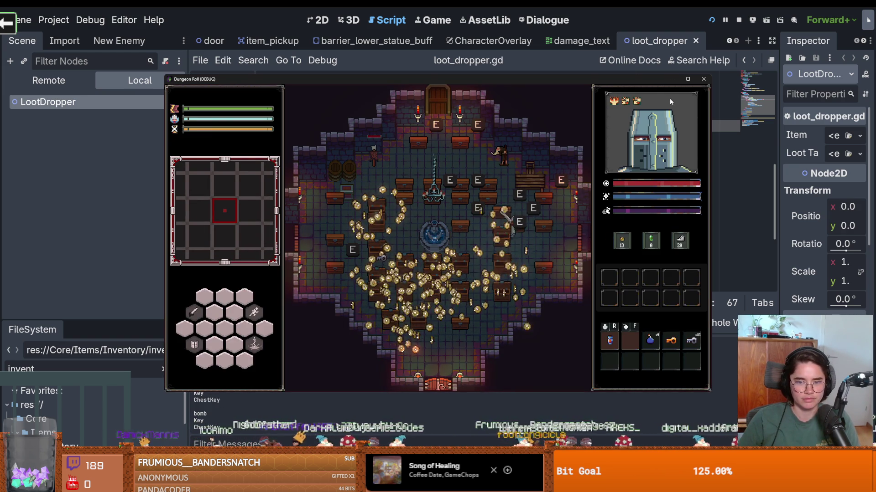
pyautogui.press('a')
pyautogui.press('w')
pyautogui.press('a')
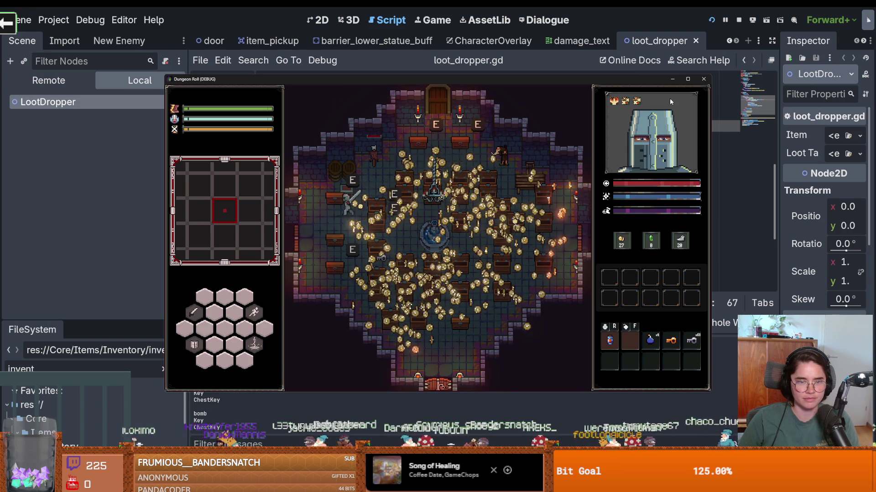
pyautogui.press('d')
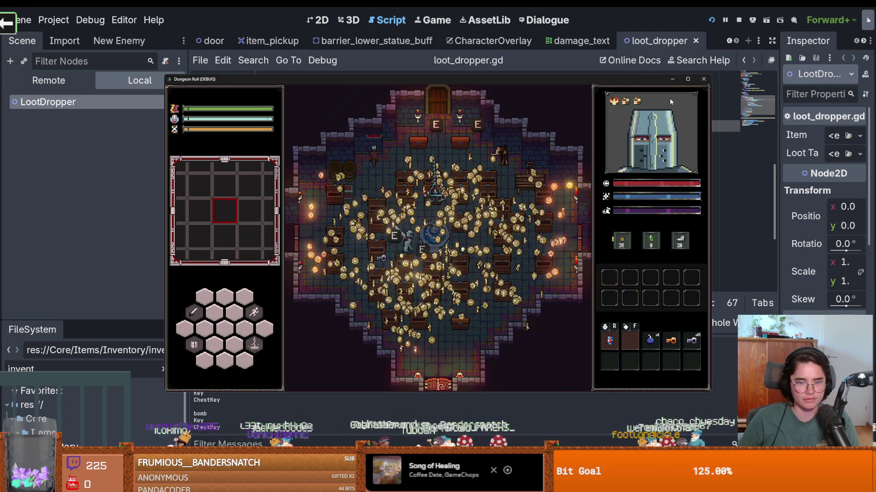
pyautogui.press('w')
pyautogui.press('d')
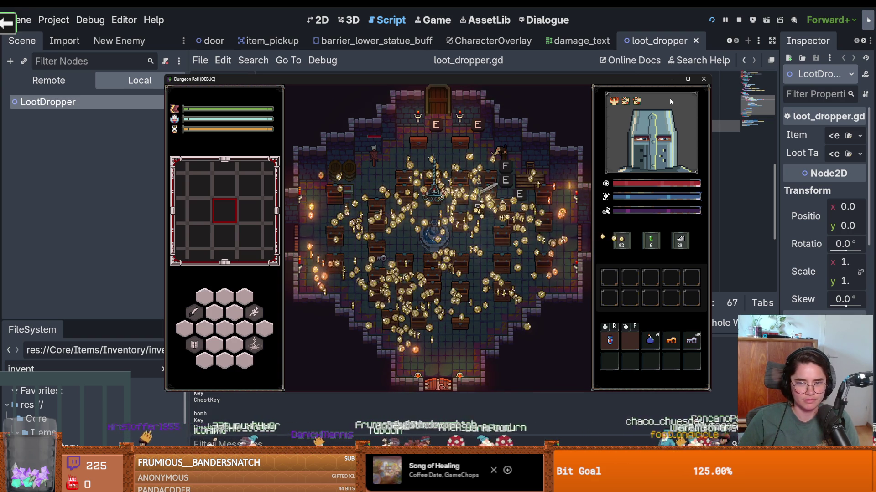
pyautogui.press('s')
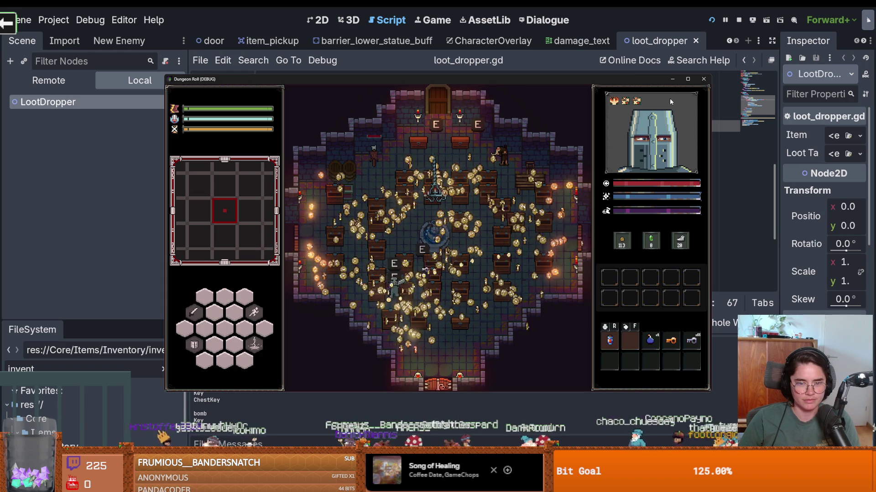
# Keep collecting coins until gold passes 250, then stop the run.
pyautogui.press('w')
pyautogui.press('d')
pyautogui.press('a')
pyautogui.press('d')
pyautogui.press('w')
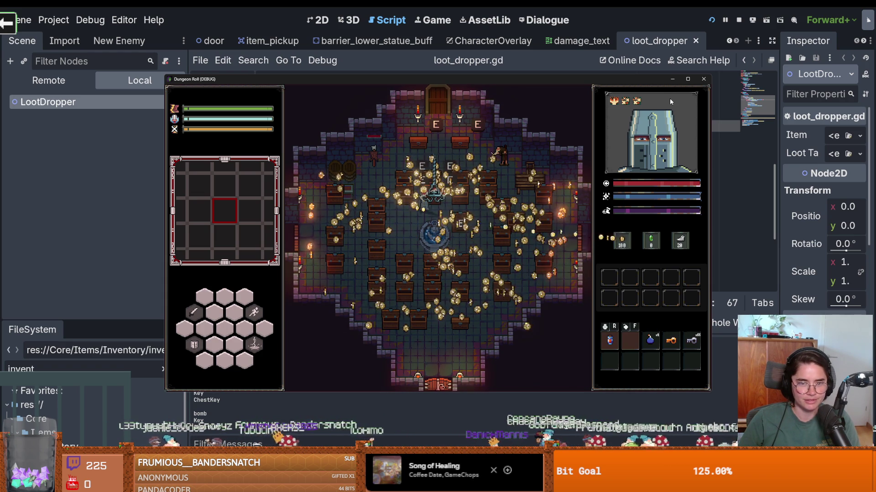
pyautogui.press('s')
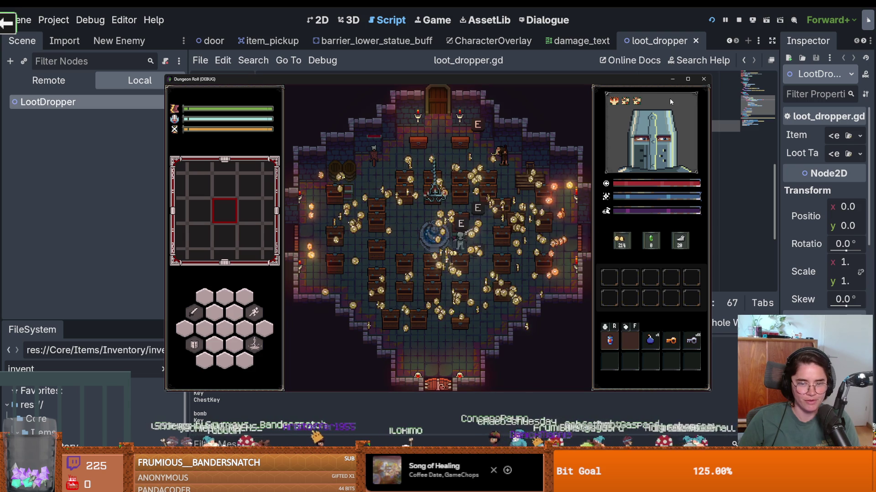
pyautogui.press('d')
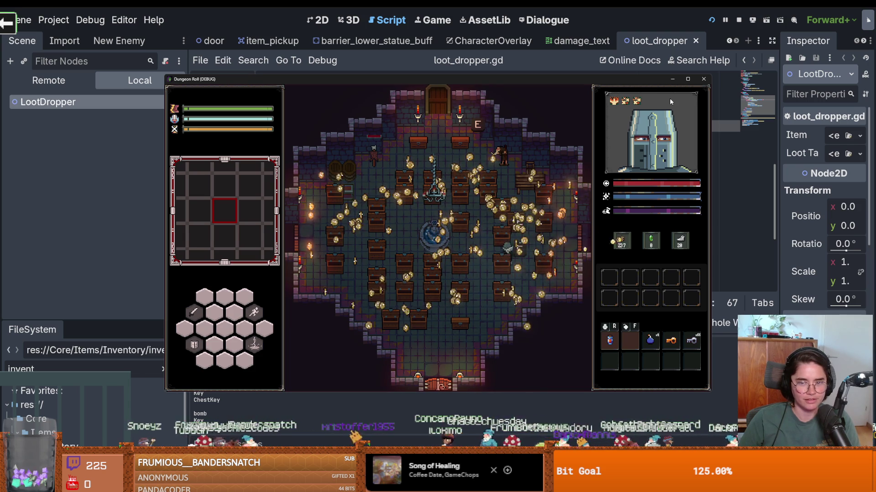
pyautogui.press('w')
pyautogui.press('w')
pyautogui.press('w')
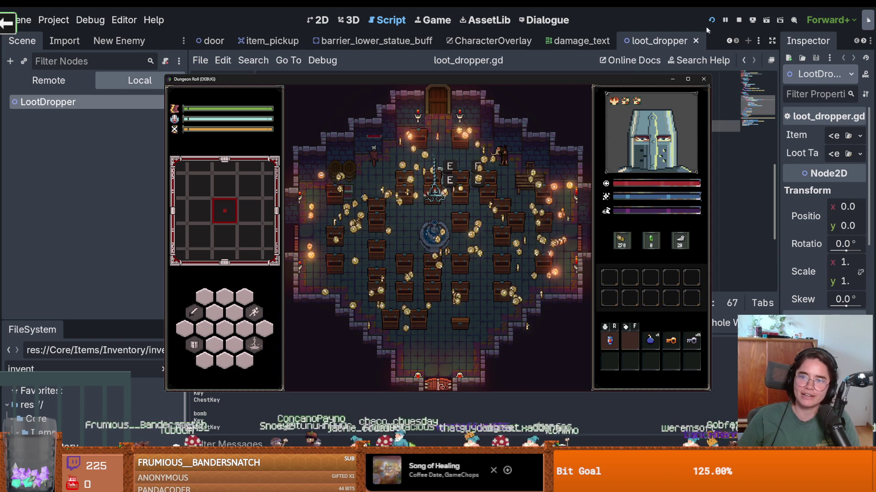
pyautogui.click(739, 20)
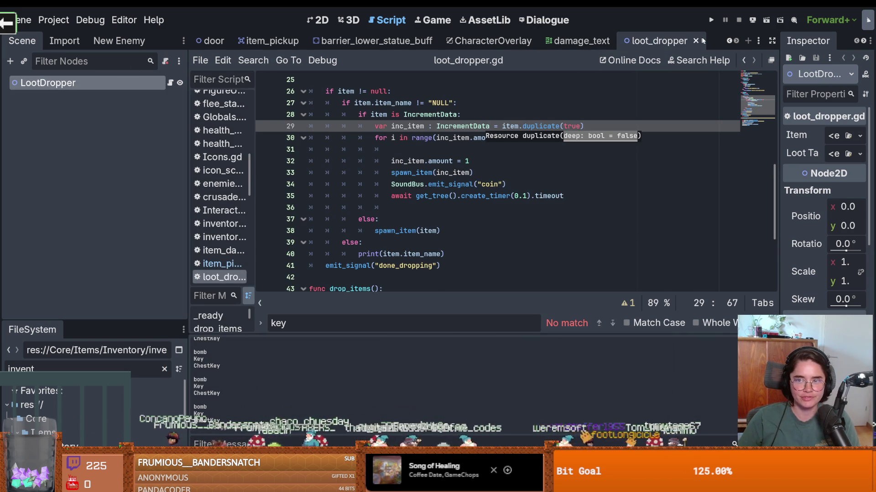
# Set normal_chest LootDropper's coin_1.tres Amount from 11 to 100, then save and run.
pyautogui.scroll(6, 730, 42)
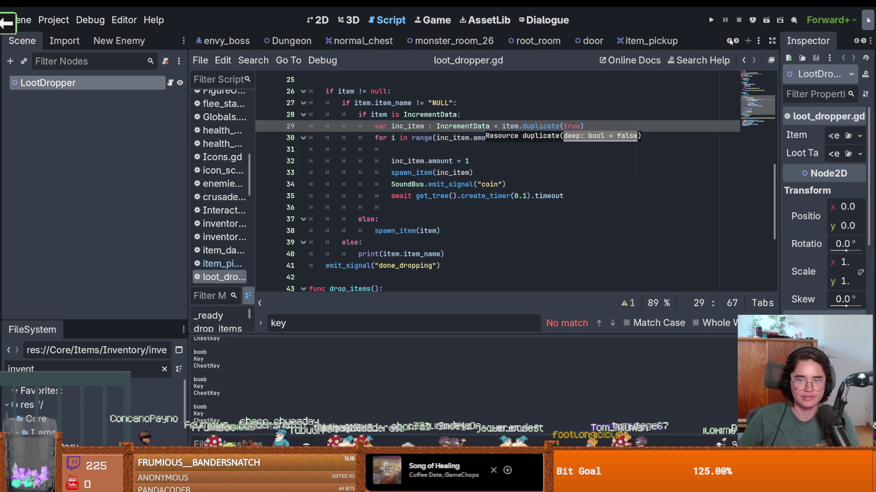
pyautogui.scroll(2, 730, 41)
pyautogui.click(438, 40)
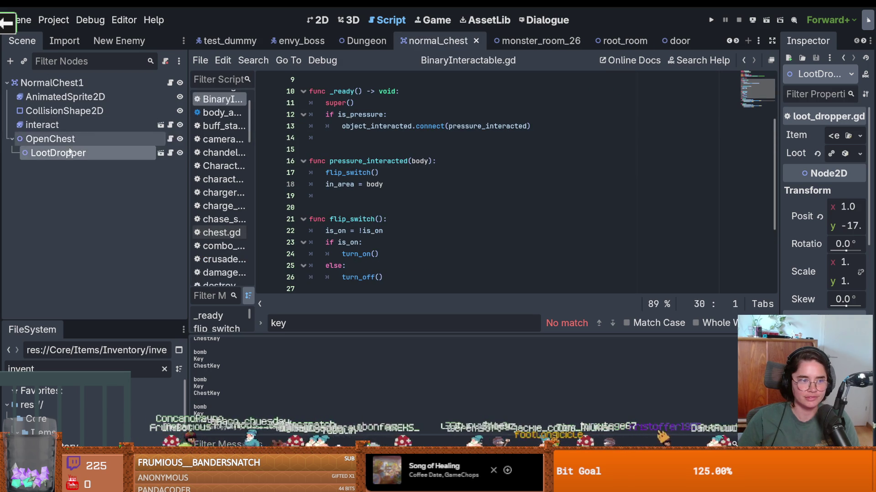
pyautogui.moveTo(780, 153); pyautogui.dragTo(451, 152)
pyautogui.click(775, 153)
pyautogui.click(750, 185)
pyautogui.scroll(-2, 699, 155)
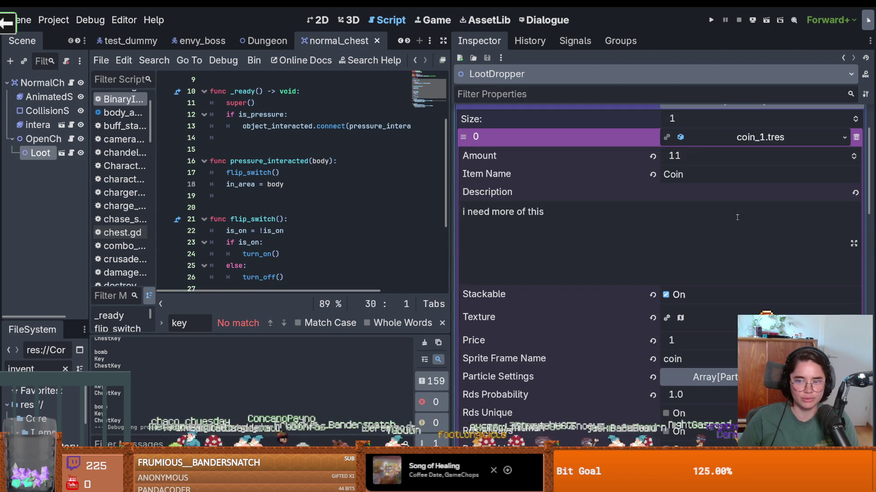
pyautogui.write('0')
pyautogui.press('Return')
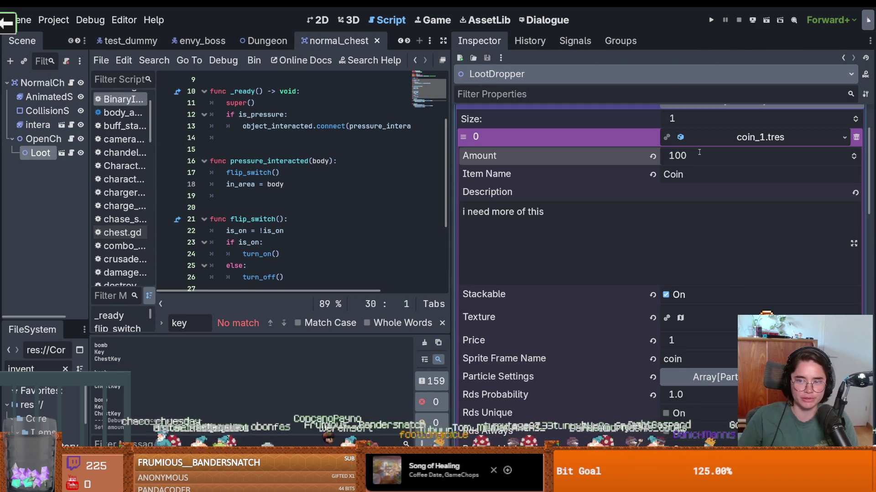
pyautogui.click(711, 20)
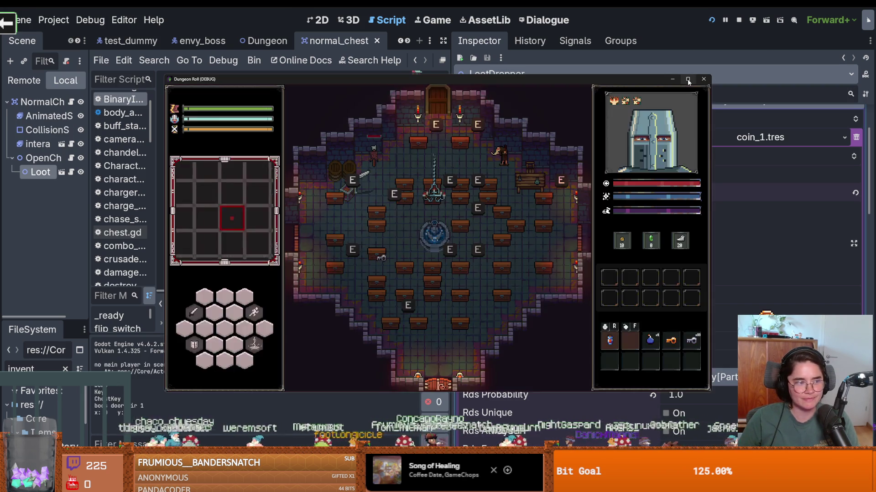
# Maximize the Dungeon Roll debug window to watch chests spill huge coin piles.
pyautogui.click(688, 80)
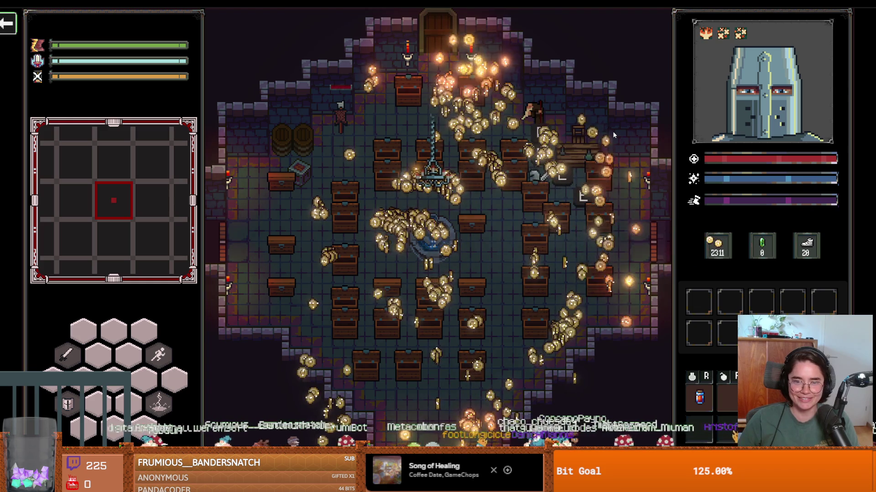
# Roam the shop room with WASD and a dash, collecting coins around the chests.
pyautogui.press('a')
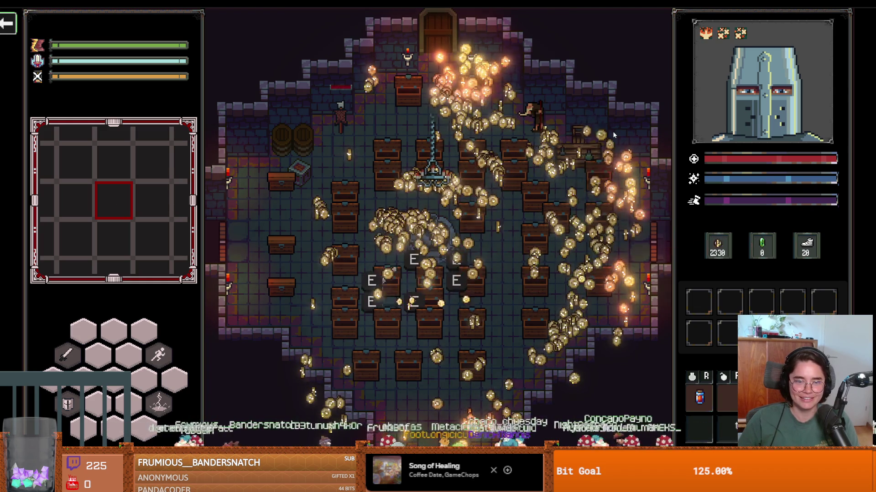
pyautogui.press('w')
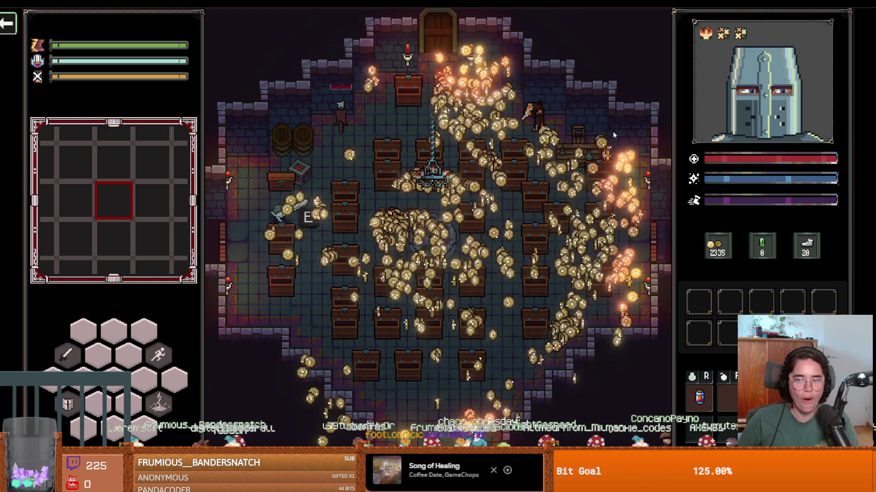
pyautogui.press('d')
pyautogui.press('d')
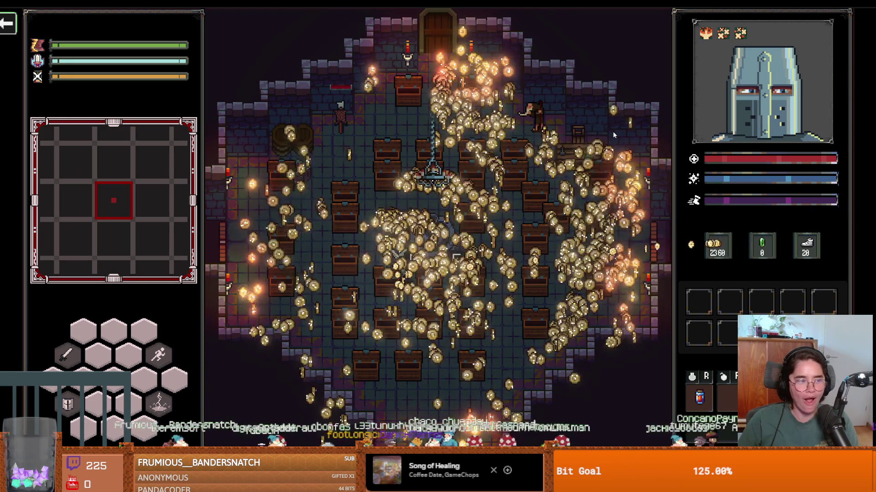
pyautogui.press('space')
pyautogui.press('a')
pyautogui.press('w')
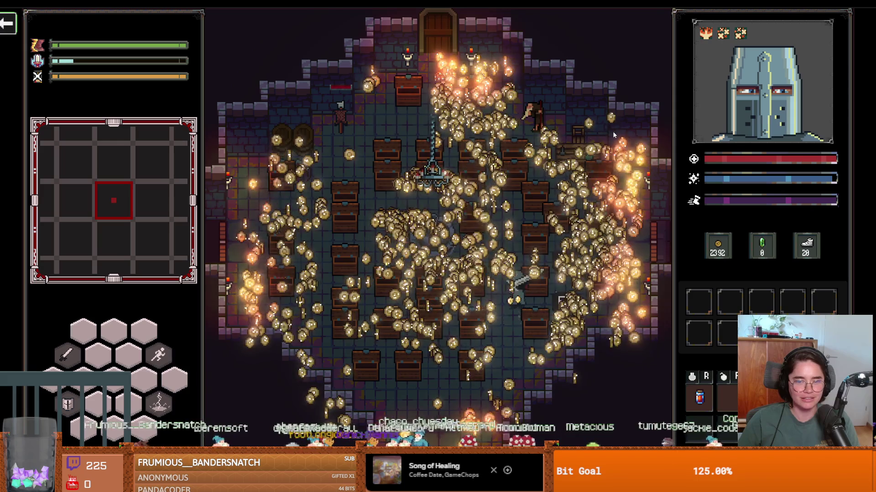
pyautogui.press('w')
pyautogui.press('a')
pyautogui.press('w')
pyautogui.press('d')
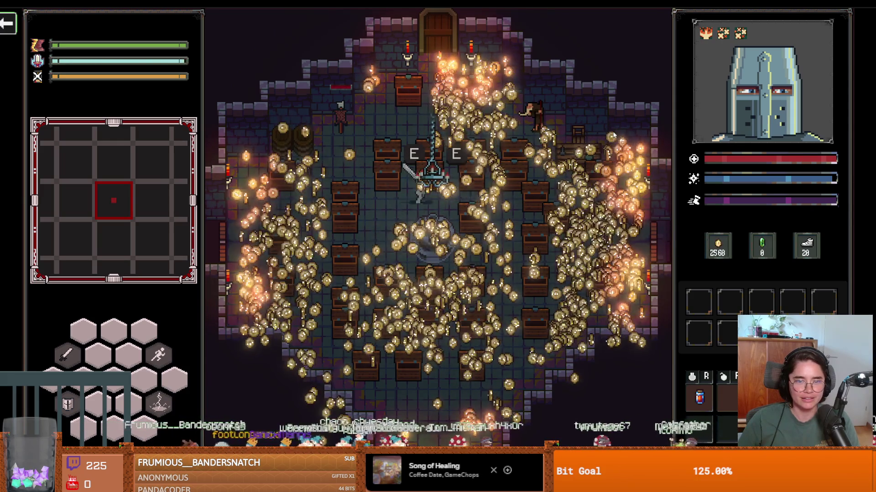
pyautogui.press('d')
pyautogui.press('s')
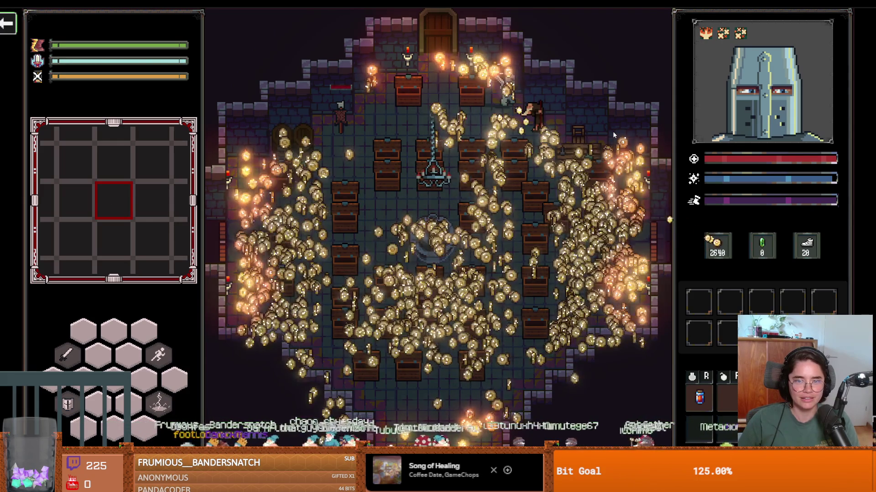
pyautogui.press('s')
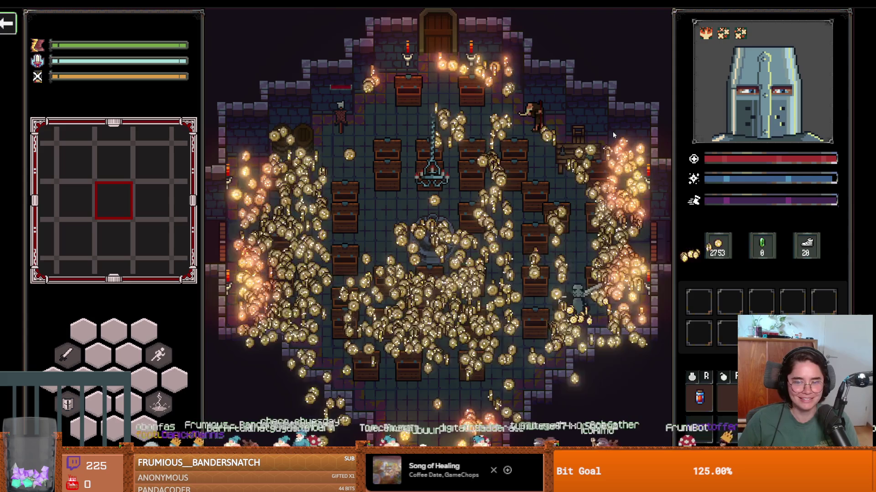
pyautogui.press('w')
pyautogui.press('a')
pyautogui.press('a')
pyautogui.press('s')
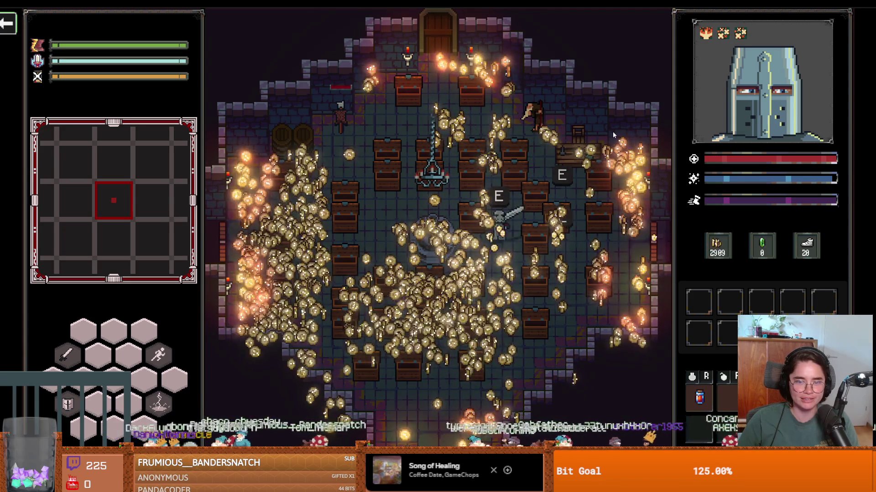
pyautogui.press('a')
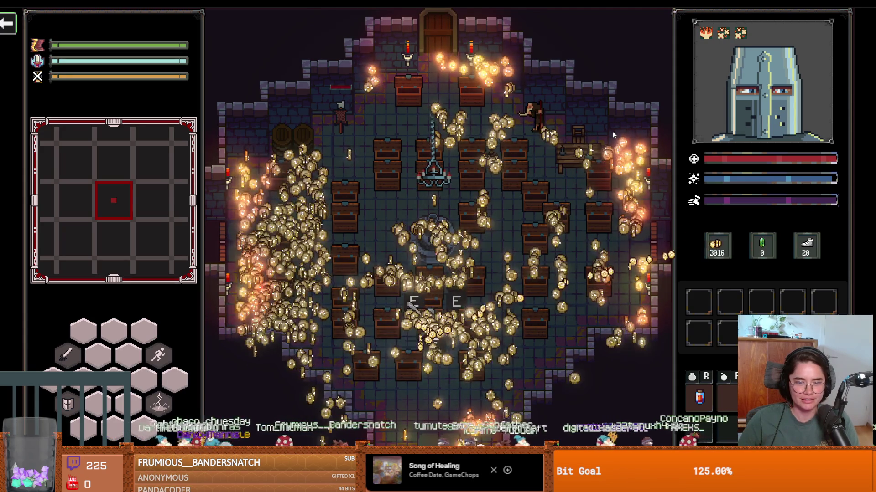
pyautogui.press('a')
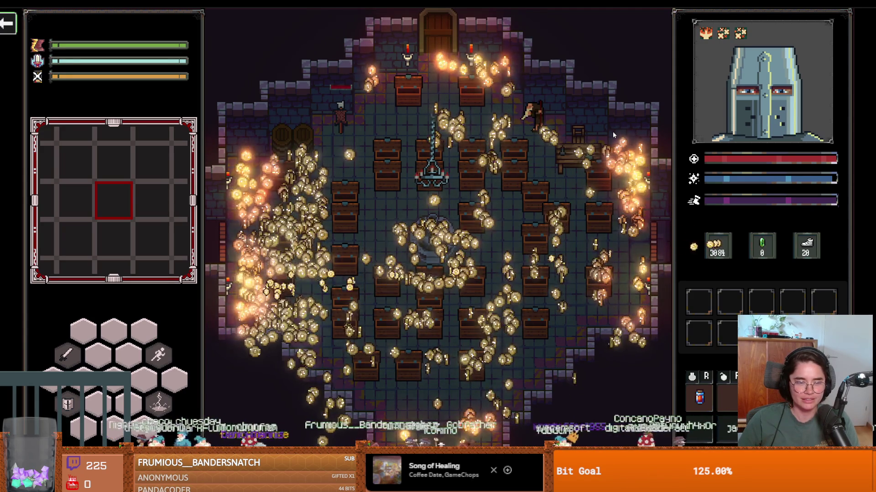
pyautogui.press('s')
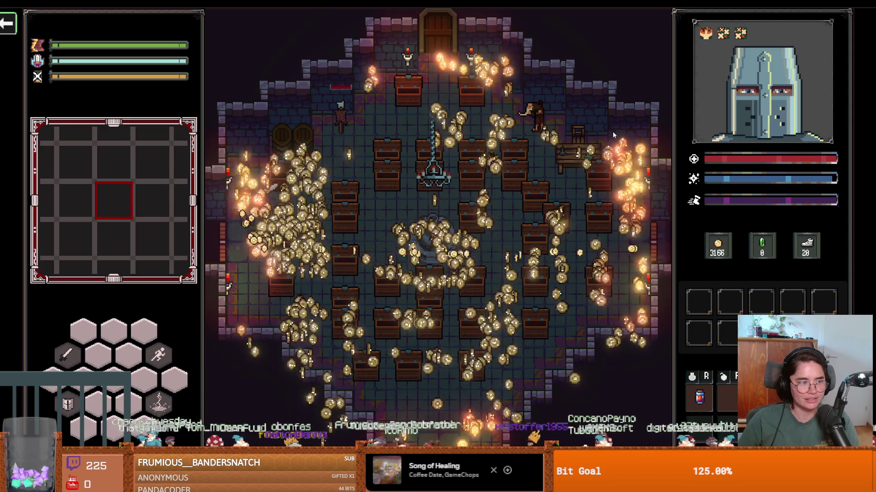
pyautogui.press('w')
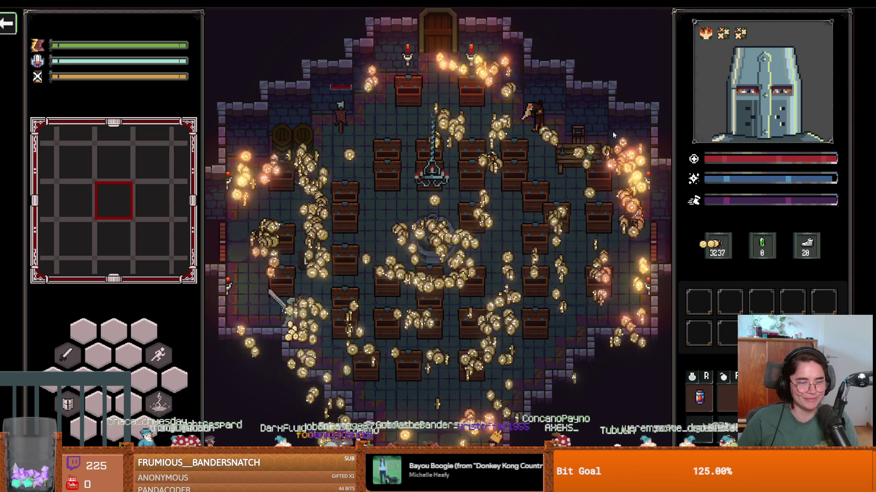
pyautogui.press('s')
pyautogui.press('a')
pyautogui.press('w')
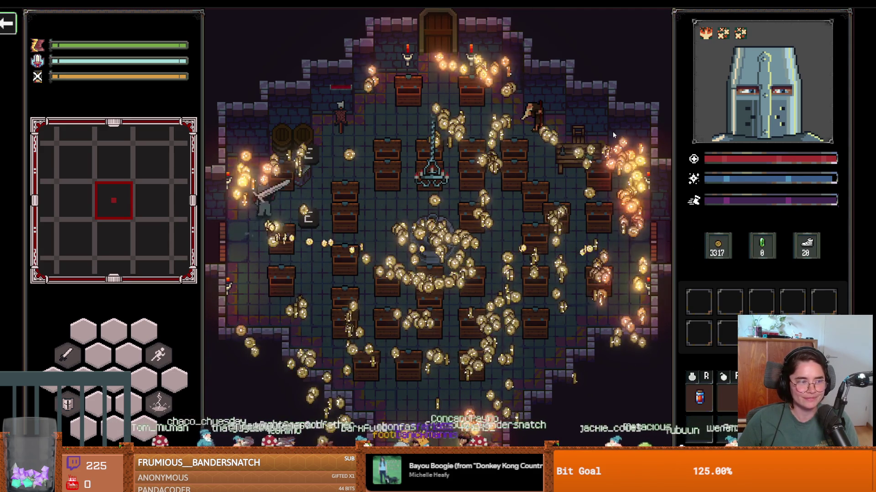
pyautogui.press('s')
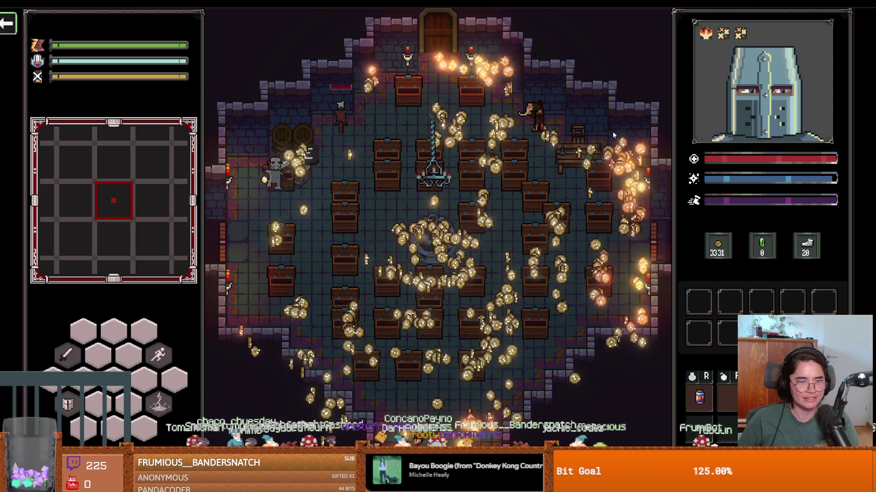
pyautogui.press('d')
pyautogui.press('w')
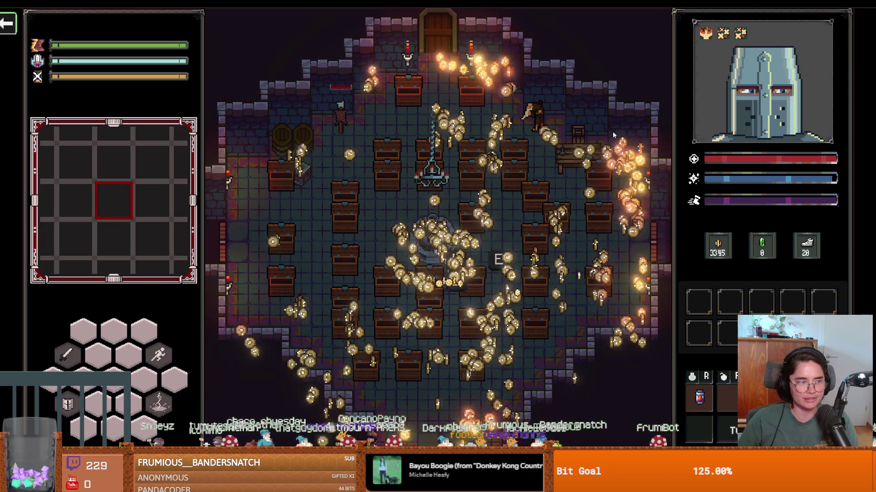
pyautogui.press('s')
pyautogui.press('d')
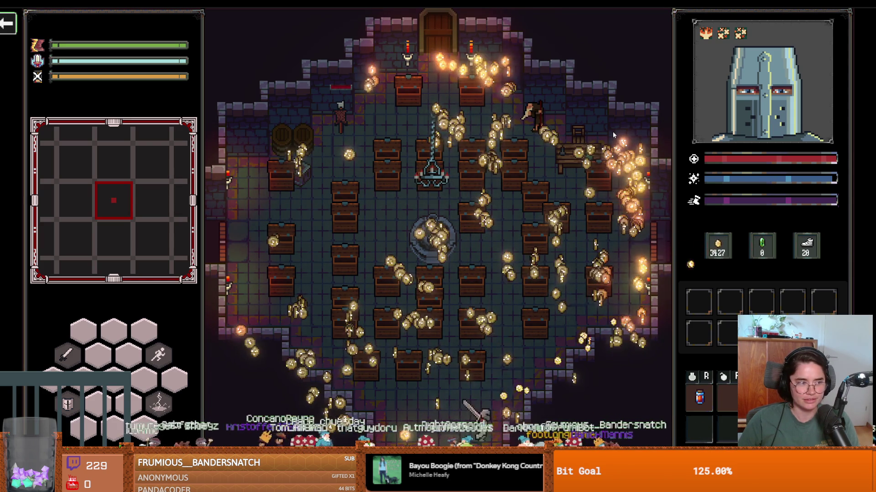
# Keep sweeping the room's coin piles, working up toward the top door.
pyautogui.press('a')
pyautogui.press('s')
pyautogui.press('a')
pyautogui.press('w')
pyautogui.press('w')
pyautogui.press('d')
pyautogui.press('s')
pyautogui.press('w')
pyautogui.press('d')
pyautogui.press('s')
pyautogui.press('s')
pyautogui.press('a')
pyautogui.press('w')
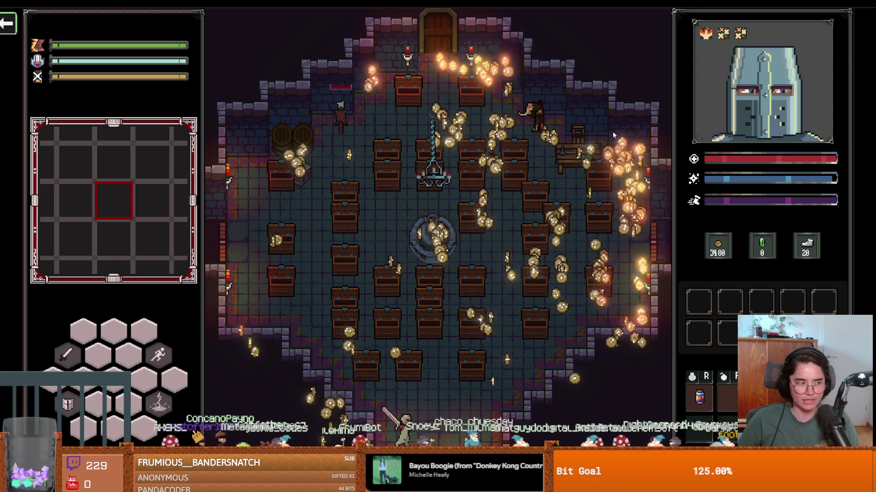
pyautogui.press('d')
pyautogui.press('d')
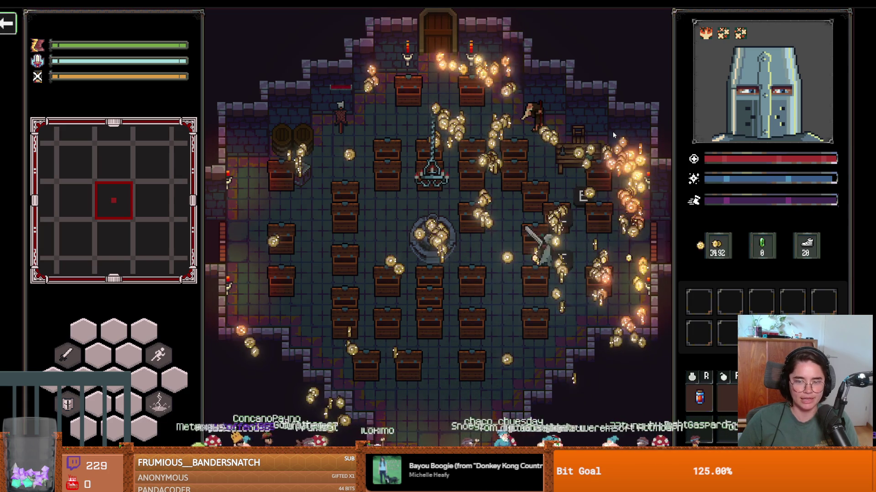
pyautogui.press('s')
pyautogui.press('a')
pyautogui.press('w')
pyautogui.press('w')
pyautogui.press('a')
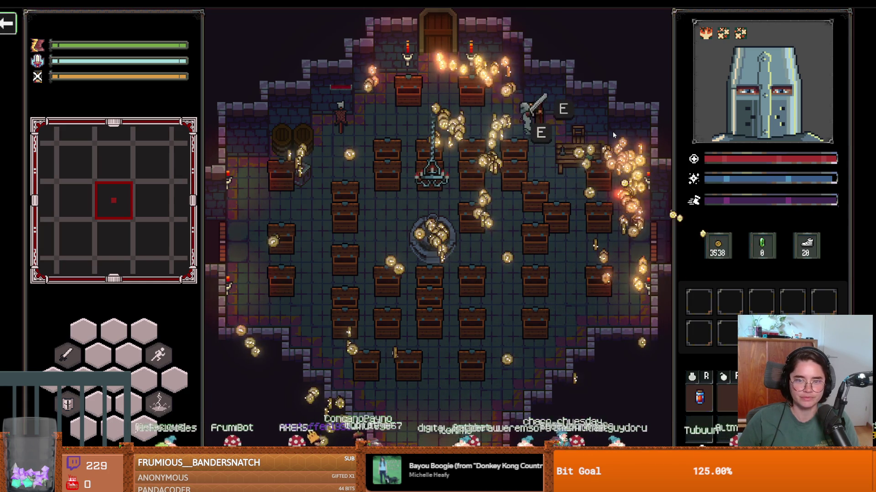
pyautogui.press('w')
pyautogui.press('a')
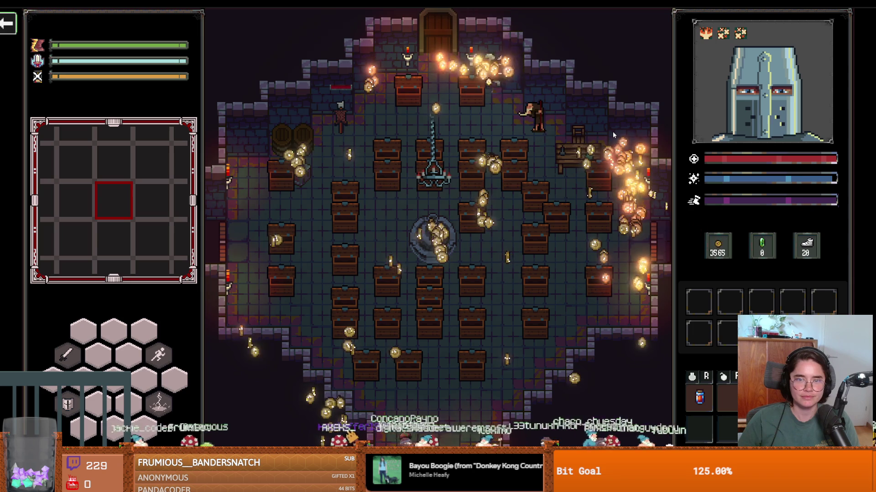
pyautogui.press('a')
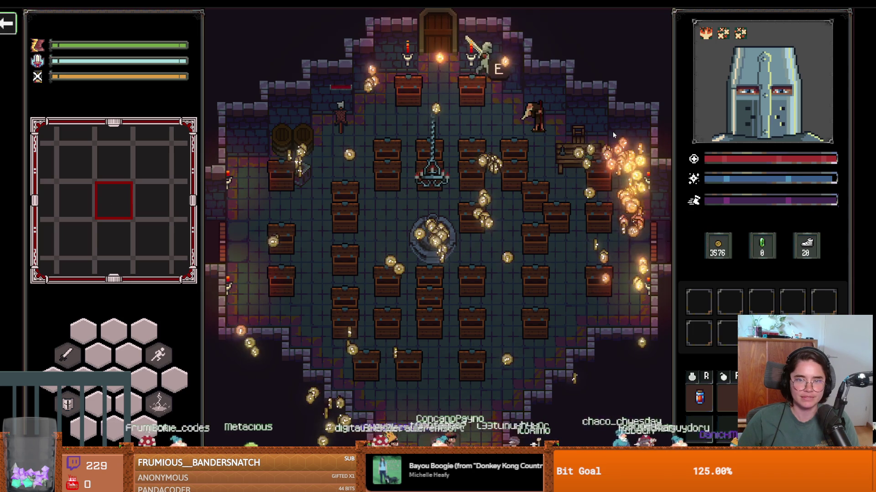
pyautogui.press('s')
pyautogui.press('a')
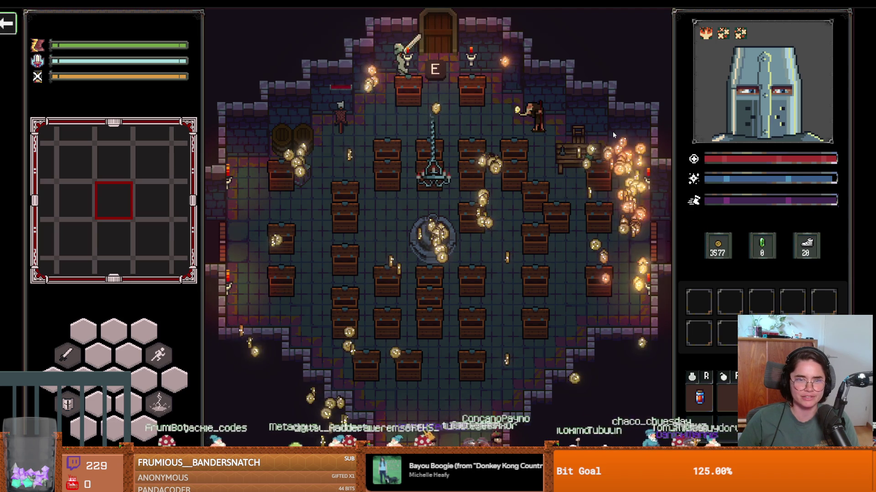
# Smash the barrels with sword attacks to release more coins.
pyautogui.press('a')
pyautogui.click(280, 158)
pyautogui.click(280, 158)
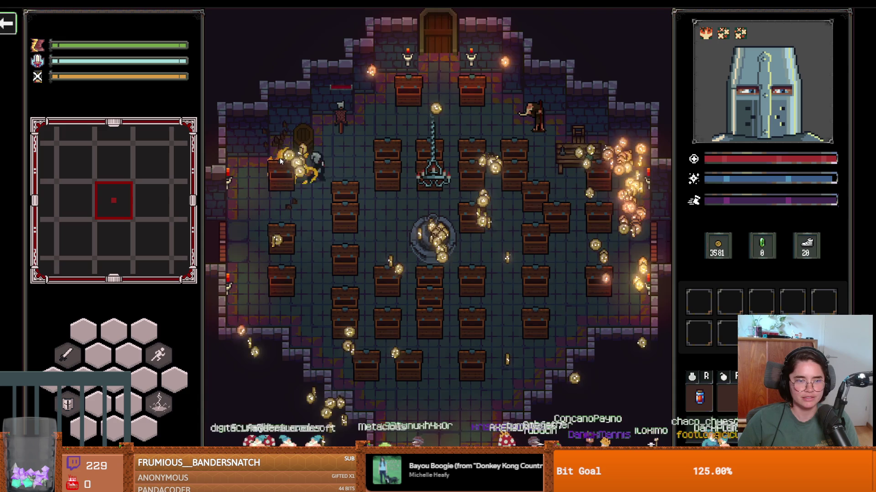
pyautogui.click(302, 133)
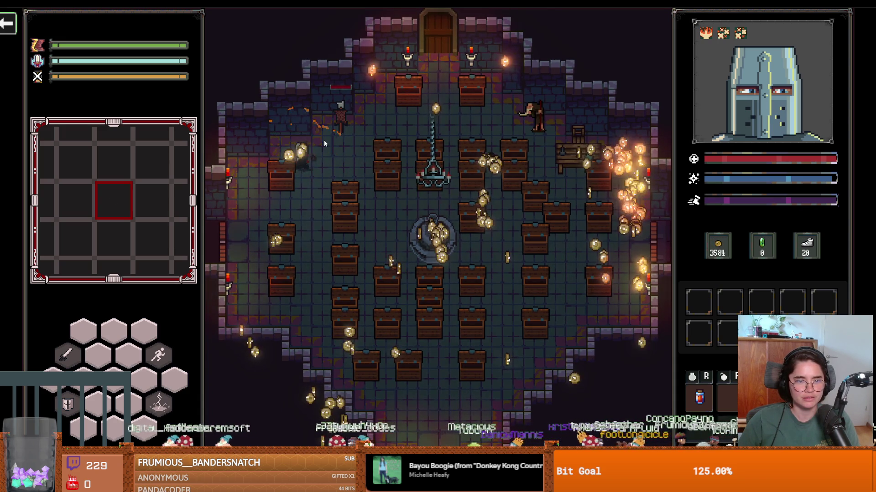
# Gather the scattered gold among the chests, the fountain and the top candles.
pyautogui.press('s')
pyautogui.press('s')
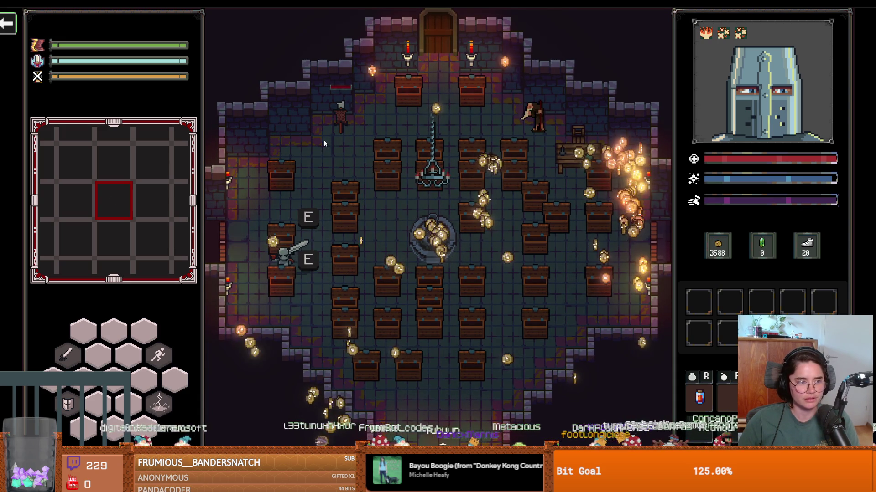
pyautogui.press('w')
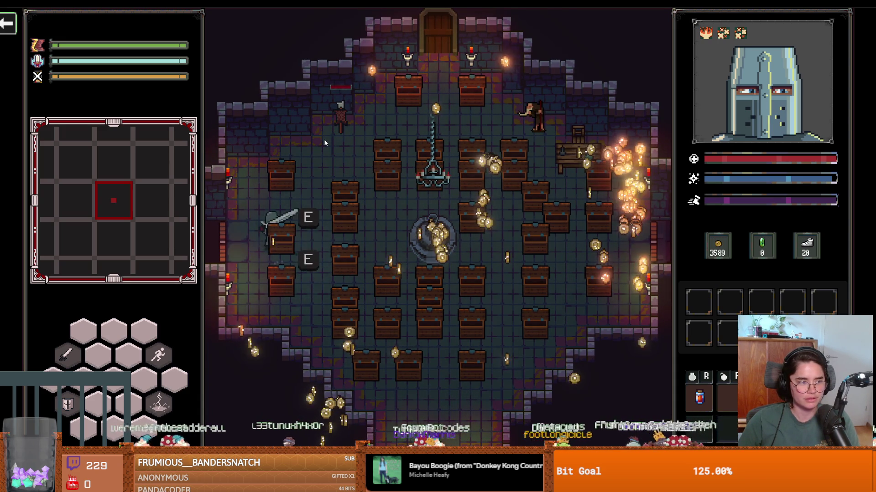
pyautogui.press('d')
pyautogui.press('d')
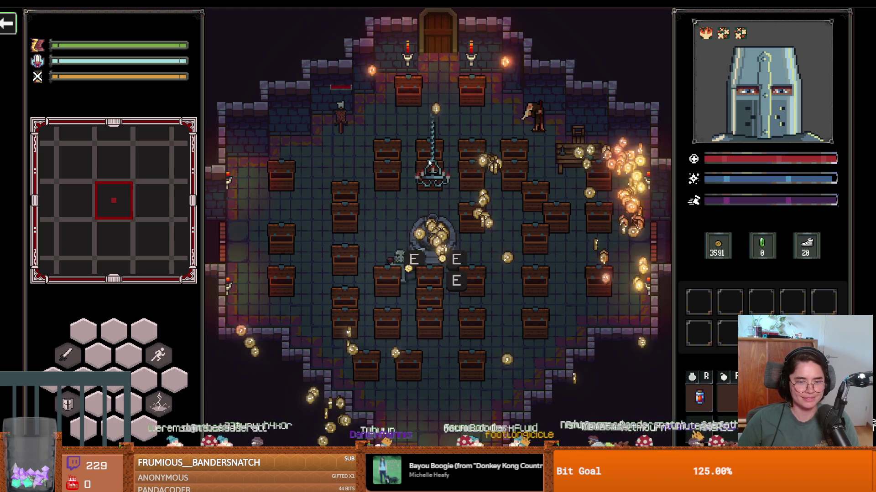
pyautogui.press('s')
pyautogui.press('d')
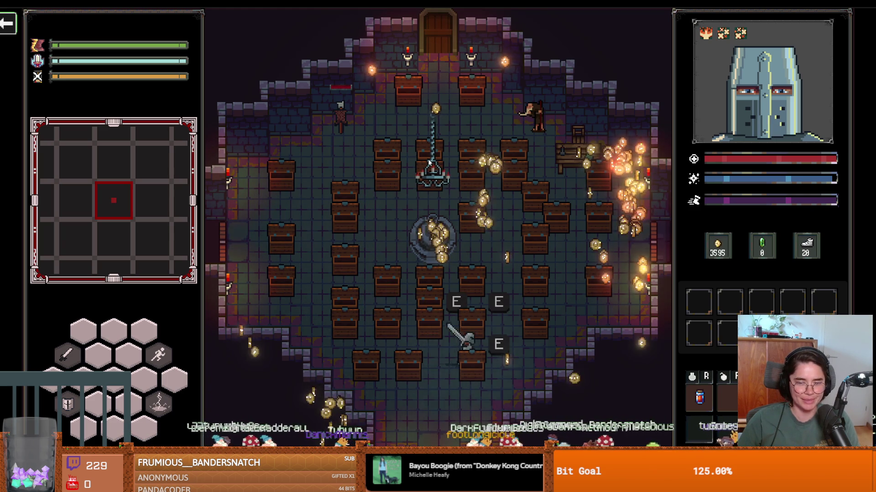
pyautogui.press('w')
pyautogui.press('a')
pyautogui.press('a')
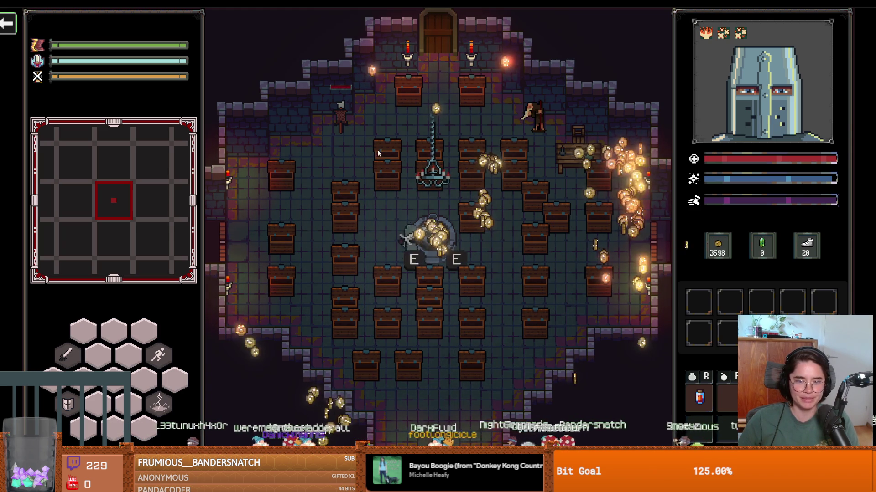
pyautogui.press('w')
pyautogui.press('d')
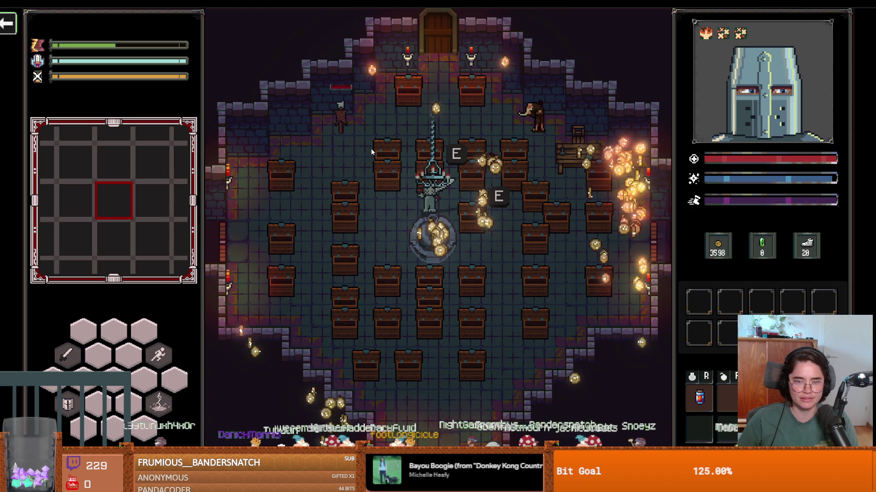
pyautogui.press('w')
pyautogui.press('a')
pyautogui.press('w')
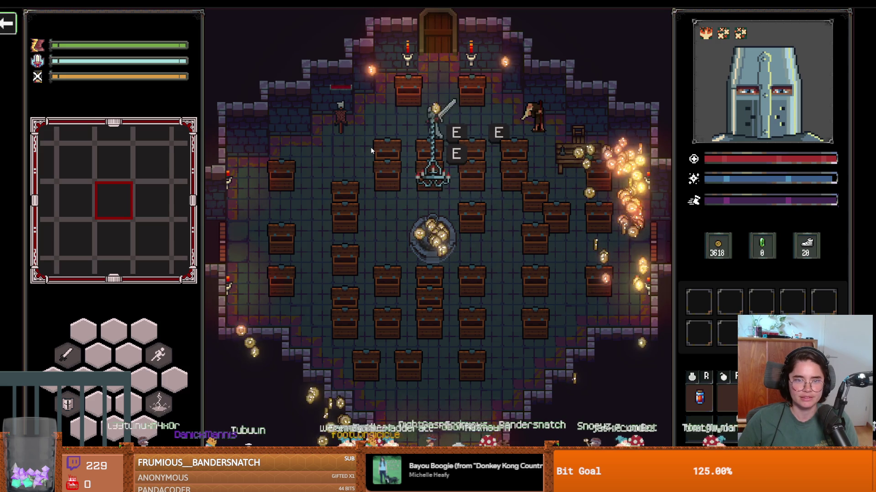
pyautogui.press('d')
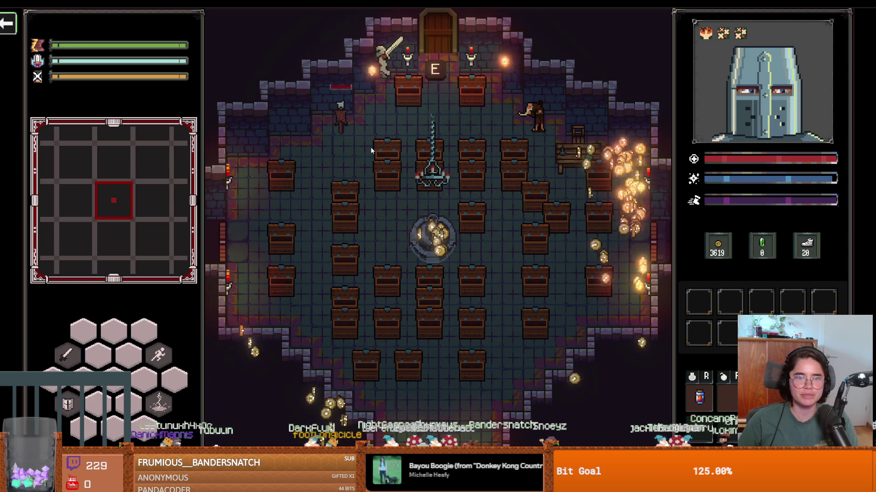
pyautogui.press('s')
pyautogui.press('d')
pyautogui.press('d')
pyautogui.press('w')
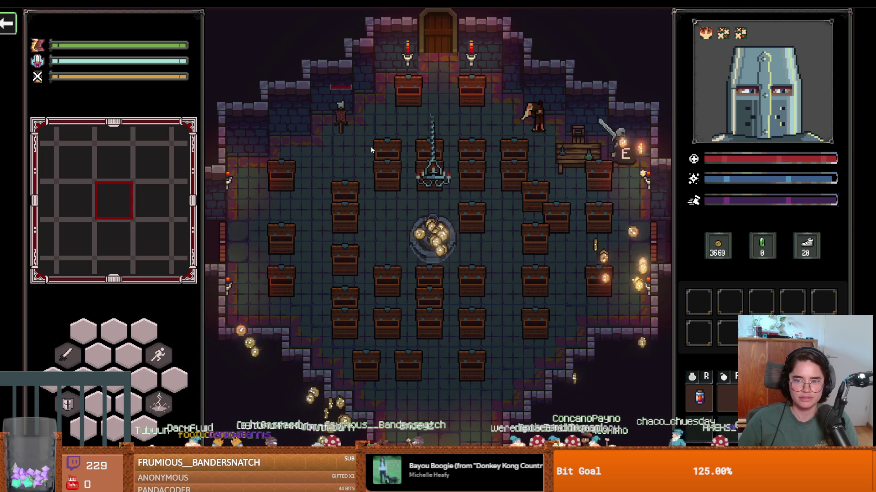
pyautogui.press('a')
pyautogui.press('s')
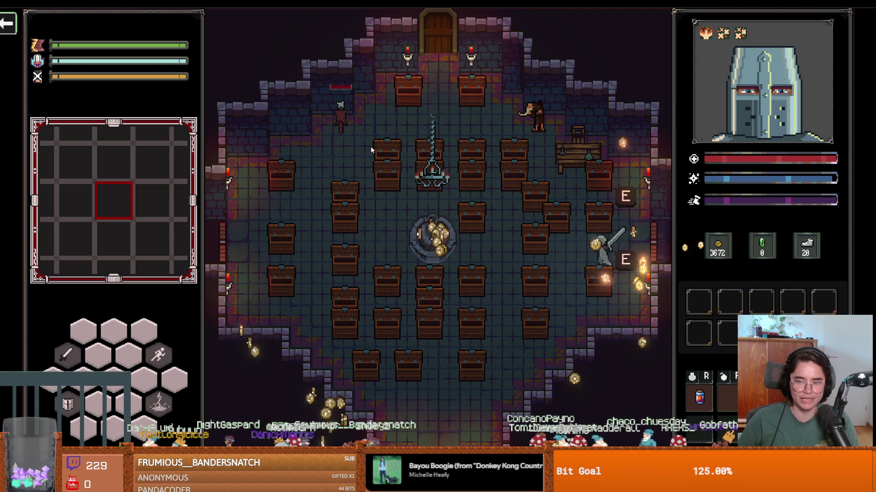
pyautogui.press('w')
pyautogui.press('d')
pyautogui.press('a')
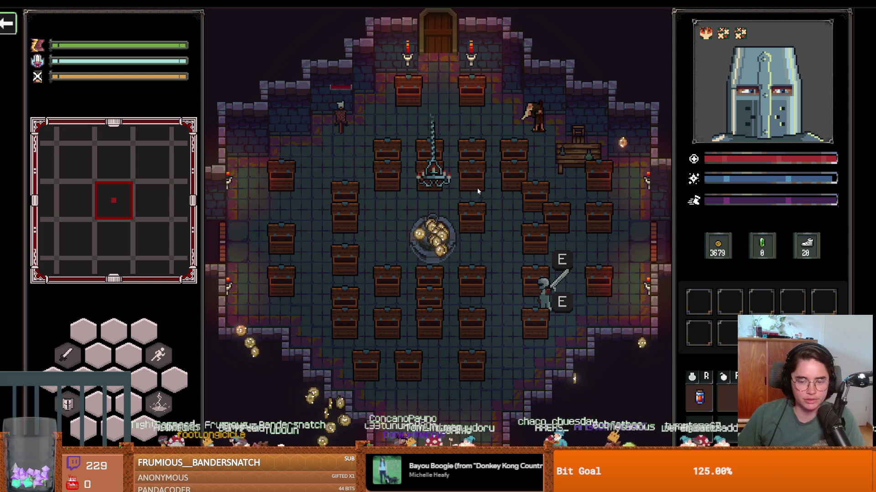
pyautogui.press('a')
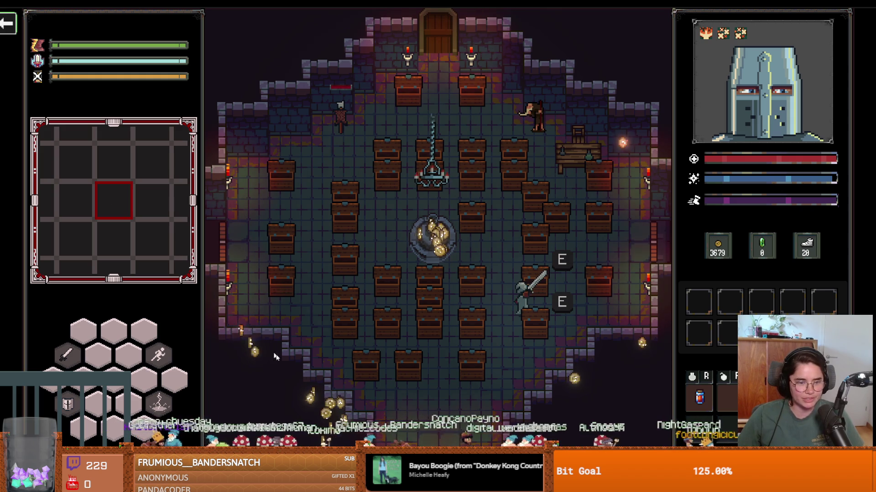
# Collect the last coins by the lower chests to reach 3682 gold, then leave fullscreen.
pyautogui.click(339, 386)
pyautogui.press('a')
pyautogui.press('d')
pyautogui.press('d')
pyautogui.press('a')
pyautogui.press('d')
pyautogui.press('a')
pyautogui.press('d')
pyautogui.press('d')
pyautogui.press('s')
pyautogui.press('d')
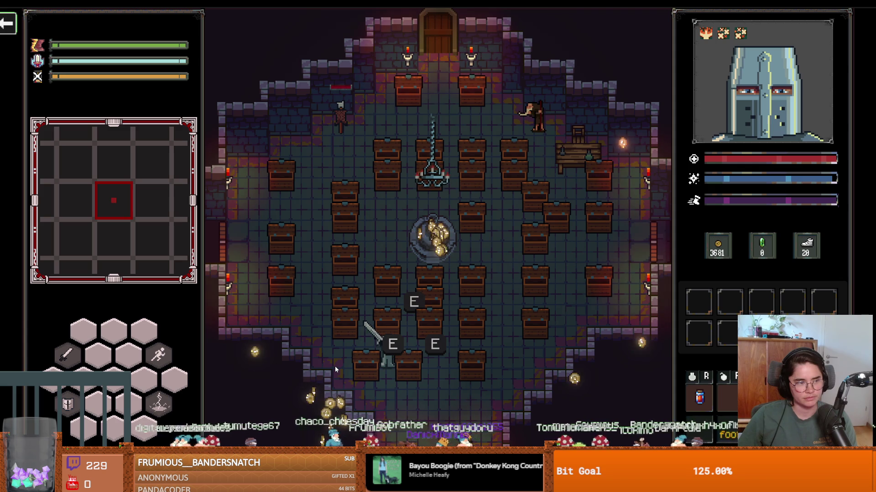
pyautogui.press('s')
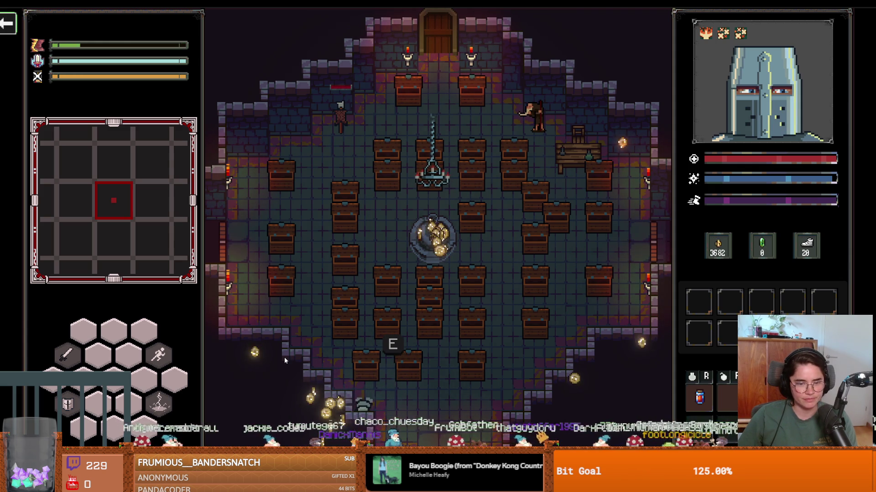
pyautogui.press('d')
pyautogui.press('w')
pyautogui.press('F11')
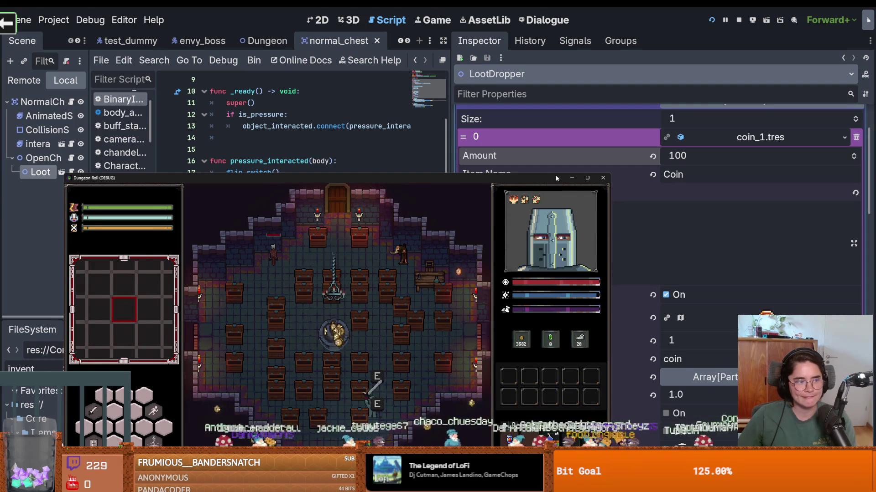
# Close the game run, widen the script editor and scene tree, and view test_dummy.
pyautogui.click(603, 178)
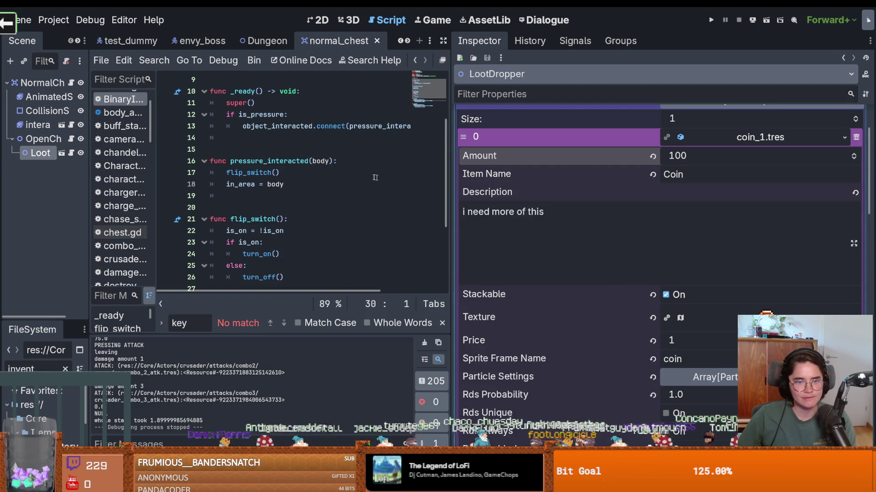
pyautogui.moveTo(453, 183)
pyautogui.mouseDown()
pyautogui.moveTo(592, 167)
pyautogui.moveTo(779, 183)
pyautogui.mouseUp()
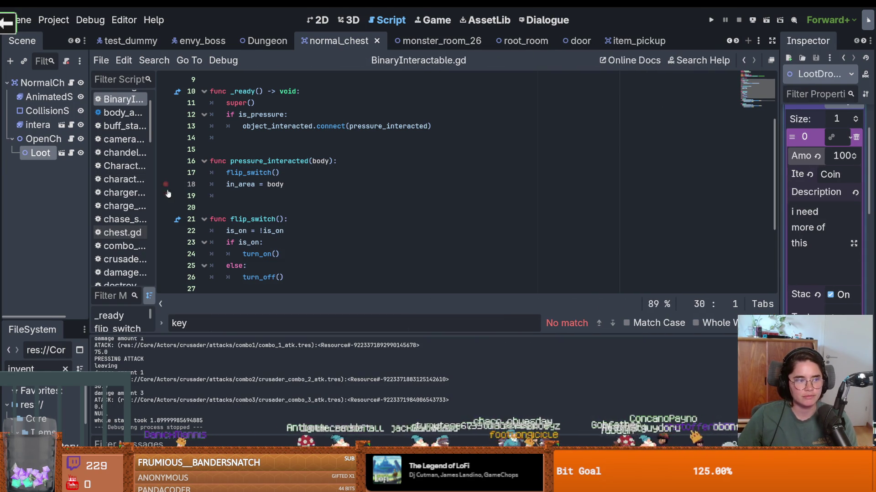
pyautogui.click(131, 40)
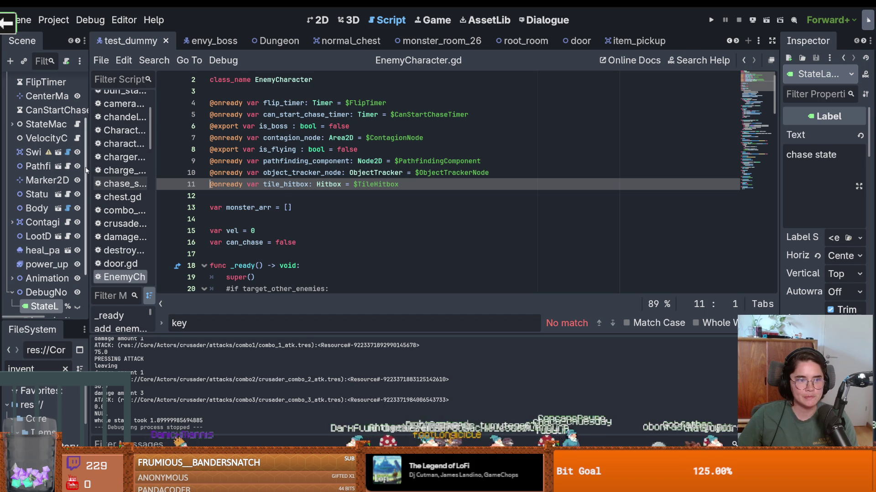
pyautogui.moveTo(90, 169); pyautogui.dragTo(136, 169)
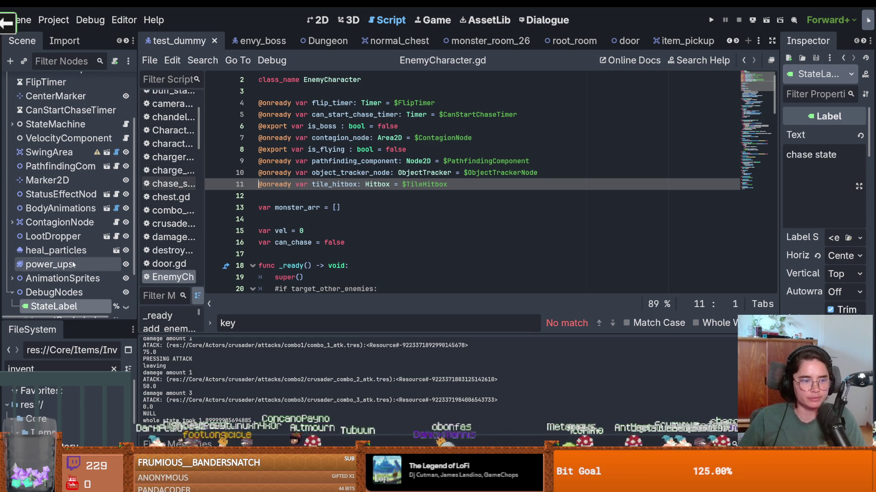
# Scroll up and return to the normal_chest scene.
pyautogui.scroll(3, 73, 263)
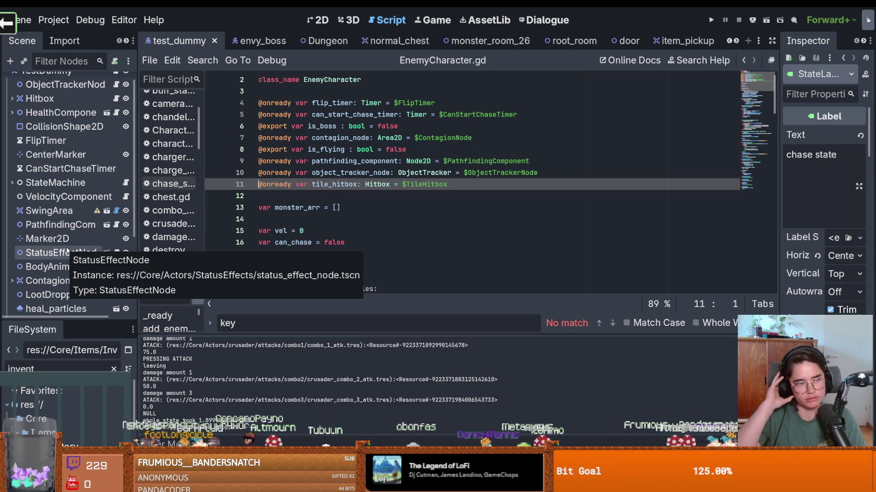
pyautogui.scroll(1, 69, 249)
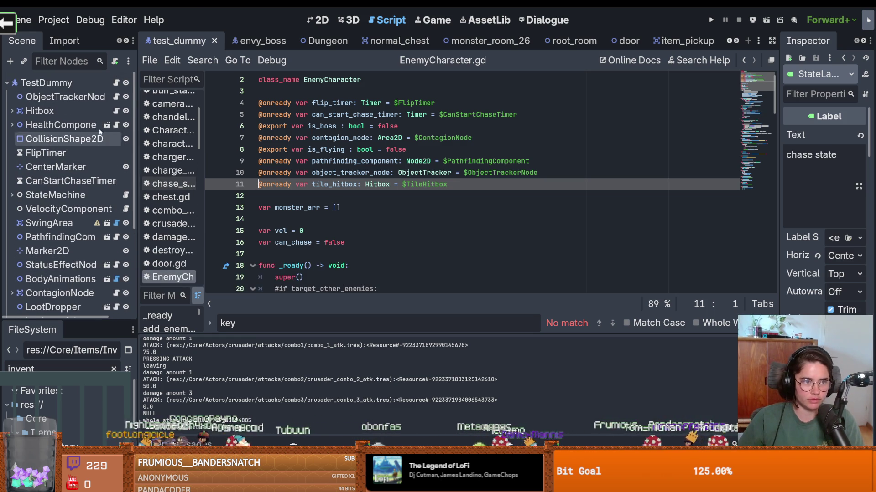
pyautogui.click(390, 41)
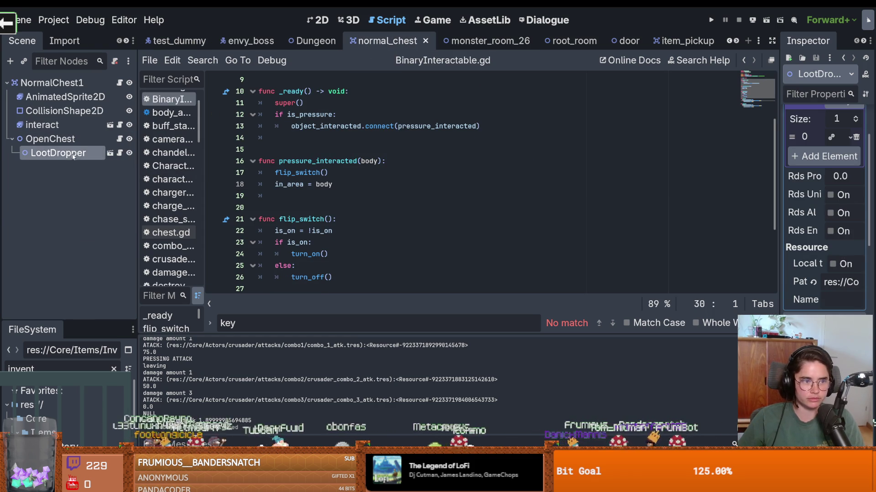
# Set the coin_1.tres loot entry's Amount to 5 and save the chest scene.
pyautogui.moveTo(780, 188); pyautogui.dragTo(506, 188)
pyautogui.click(741, 135)
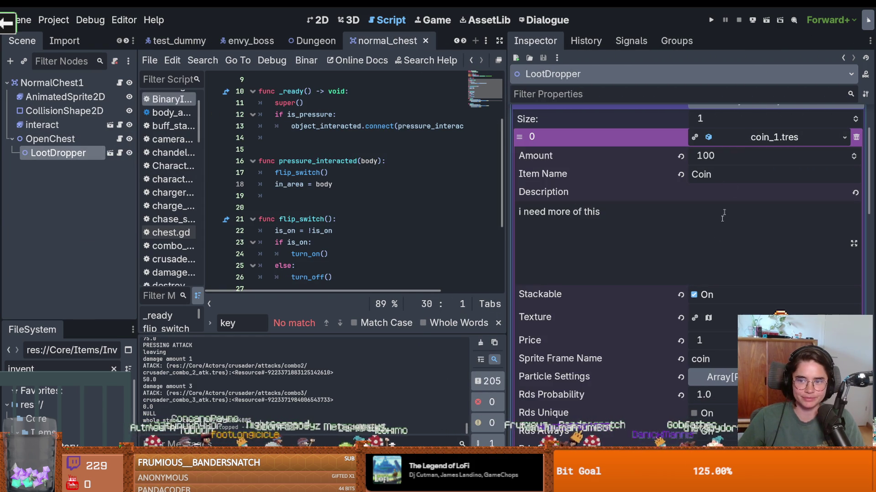
pyautogui.click(710, 157)
pyautogui.write('5')
pyautogui.press('Return')
pyautogui.hotkey('ctrl', 's')
# Inspect the coin_1.tres entry and the RDSTable Rds Contents list, saving the scene.
pyautogui.click(765, 226)
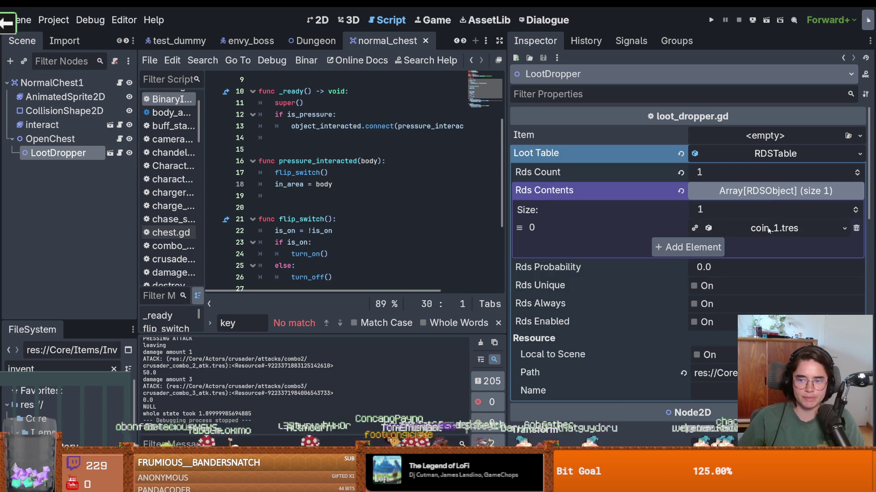
pyautogui.click(773, 229)
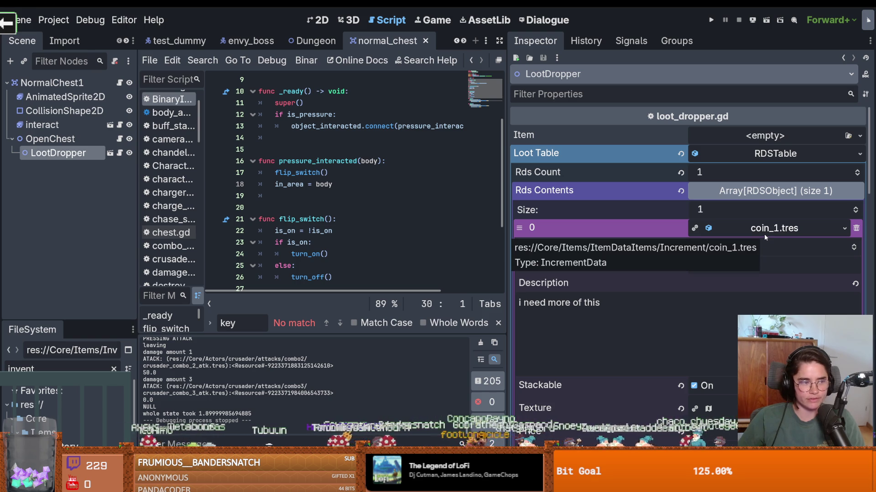
pyautogui.click(759, 227)
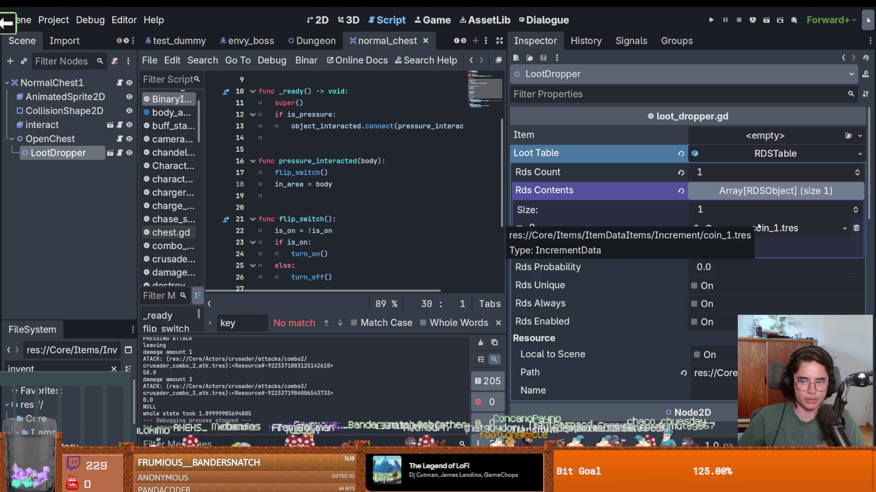
pyautogui.click(751, 233)
pyautogui.click(762, 230)
pyautogui.hotkey('ctrl', 's')
pyautogui.click(762, 191)
pyautogui.click(771, 191)
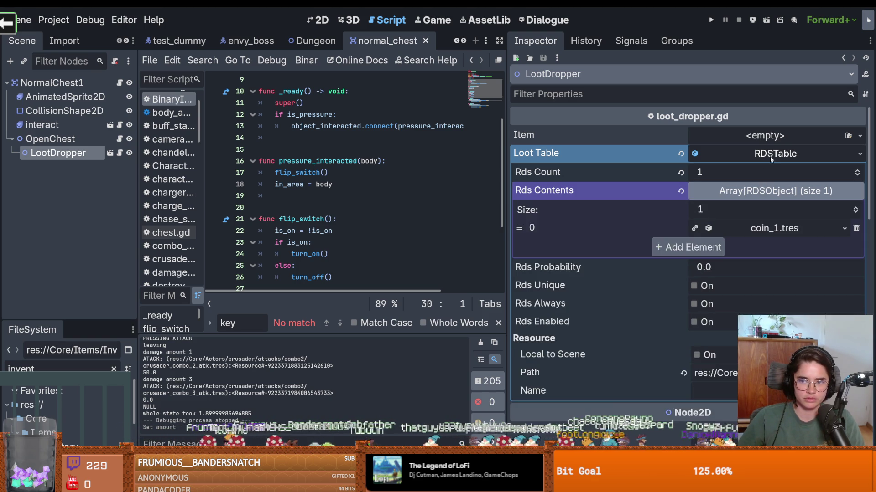
pyautogui.click(770, 155)
pyautogui.hotkey('ctrl', 's')
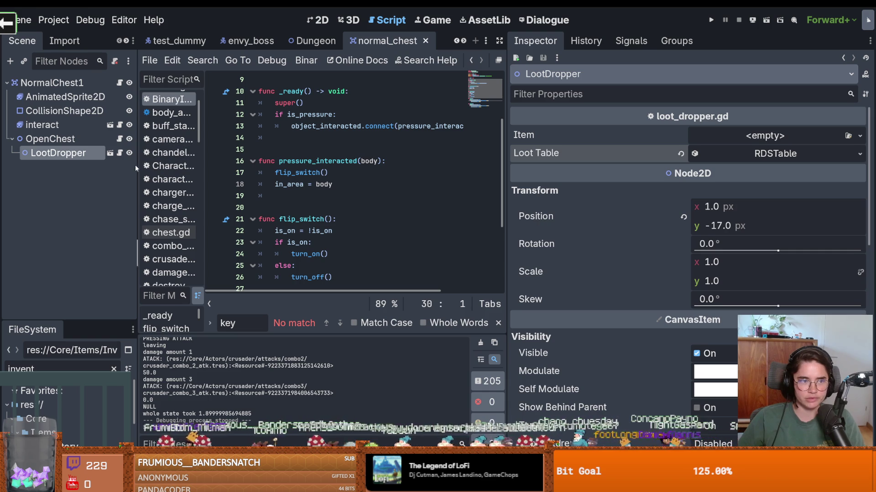
# Widen the scene tree and script editor, save again, and run the project.
pyautogui.moveTo(137, 165); pyautogui.dragTo(163, 165)
pyautogui.click(764, 155)
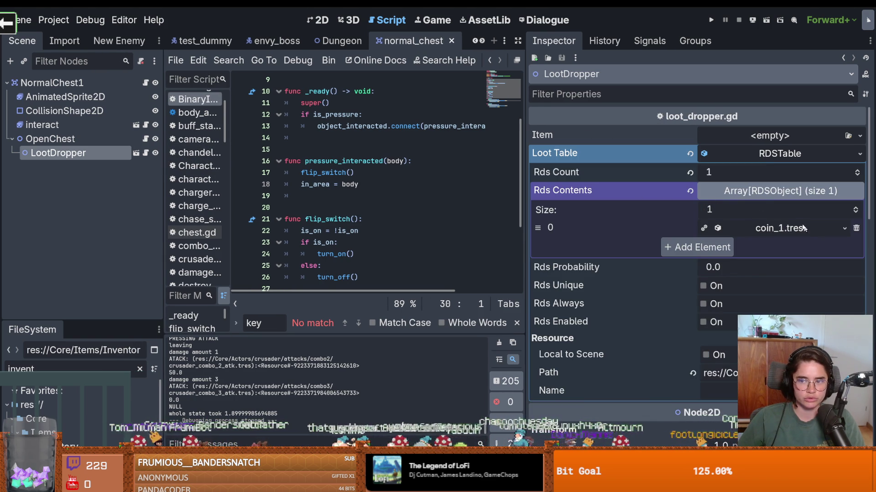
pyautogui.hotkey('ctrl', 's')
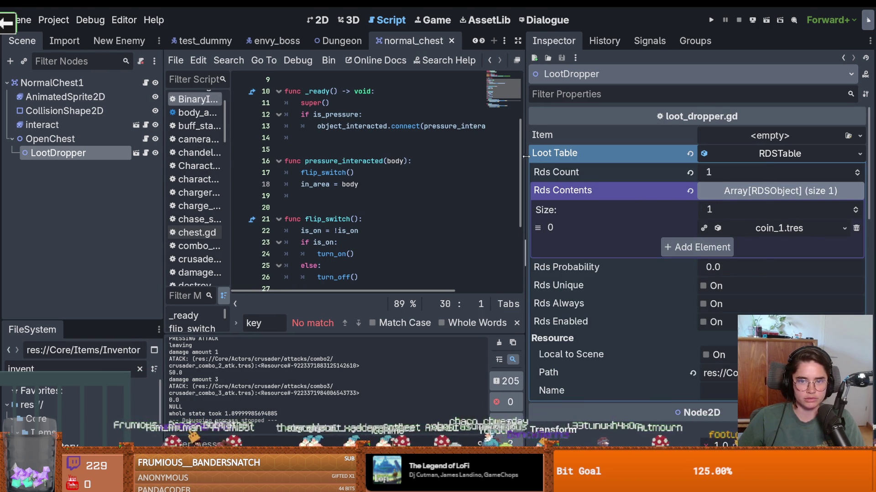
pyautogui.moveTo(526, 157); pyautogui.dragTo(584, 157)
pyautogui.hotkey('ctrl', 's')
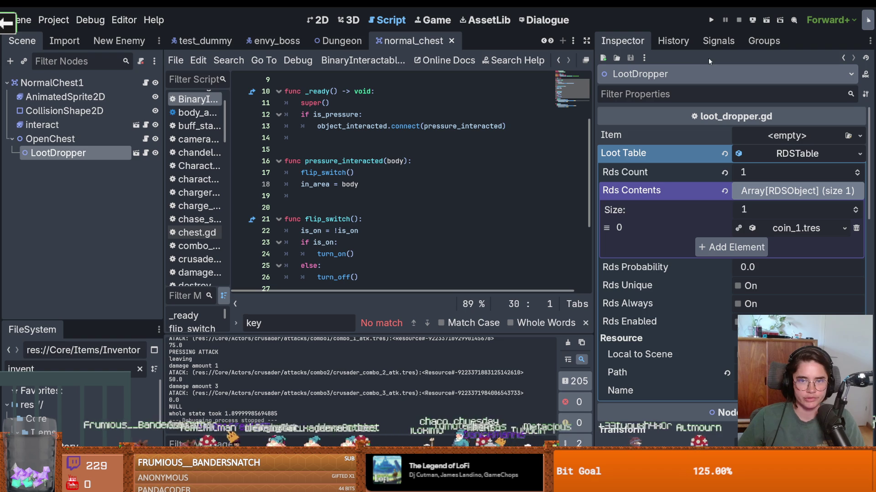
pyautogui.click(708, 21)
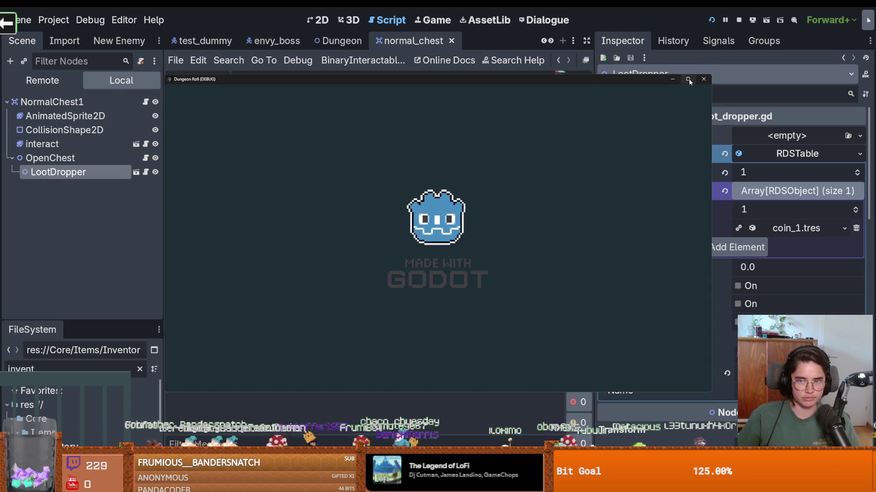
# Fill the screen with the game, walk the knight through the room, then stop with F8.
pyautogui.click(689, 79)
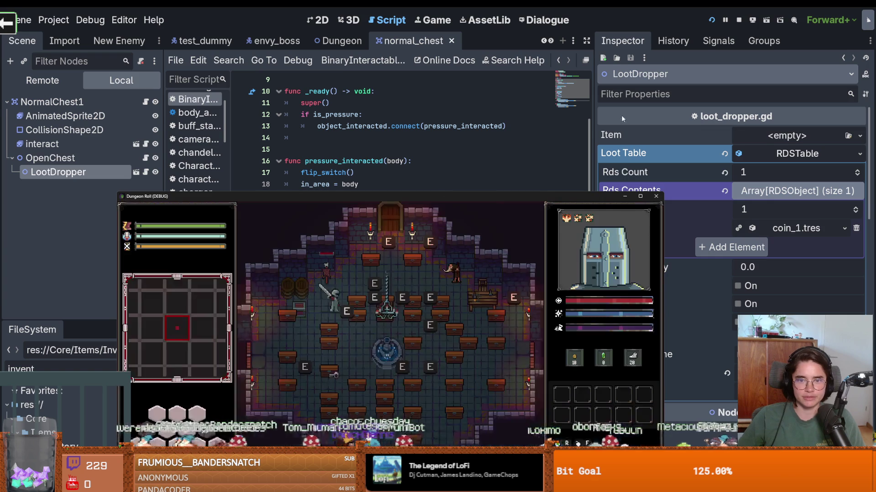
pyautogui.click(641, 196)
pyautogui.press('s')
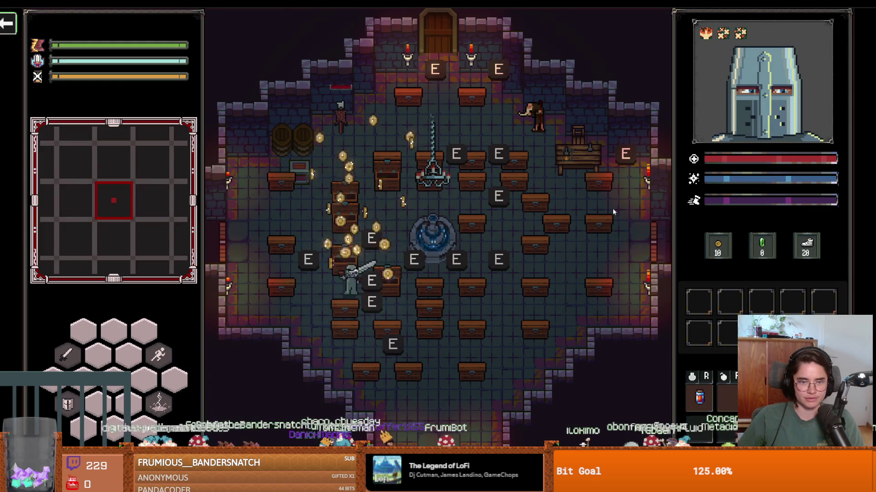
pyautogui.press('d')
pyautogui.press('w')
pyautogui.press('a')
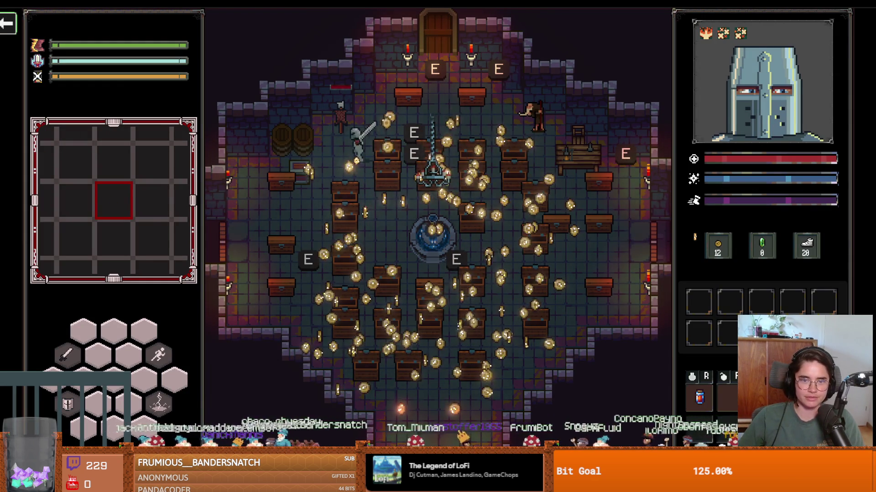
pyautogui.press('F8')
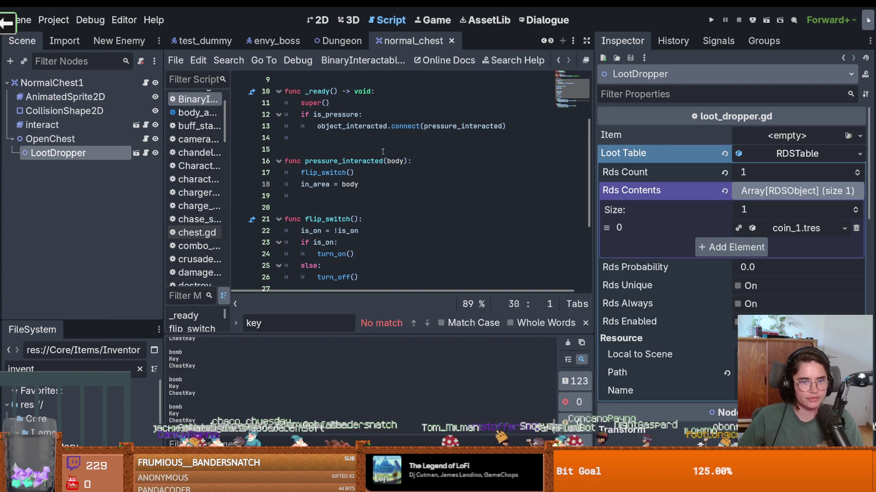
# Save the current scene and open root_room in the 2D view.
pyautogui.hotkey('ctrl', 's')
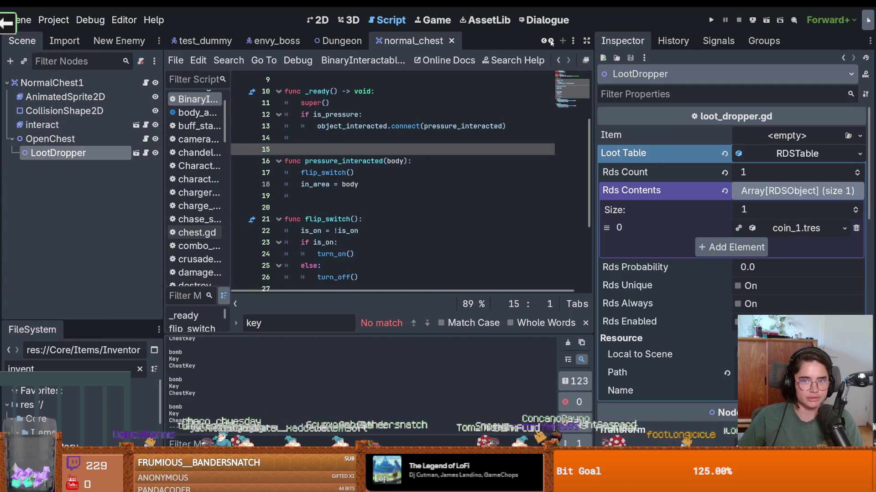
pyautogui.scroll(-8, 551, 42)
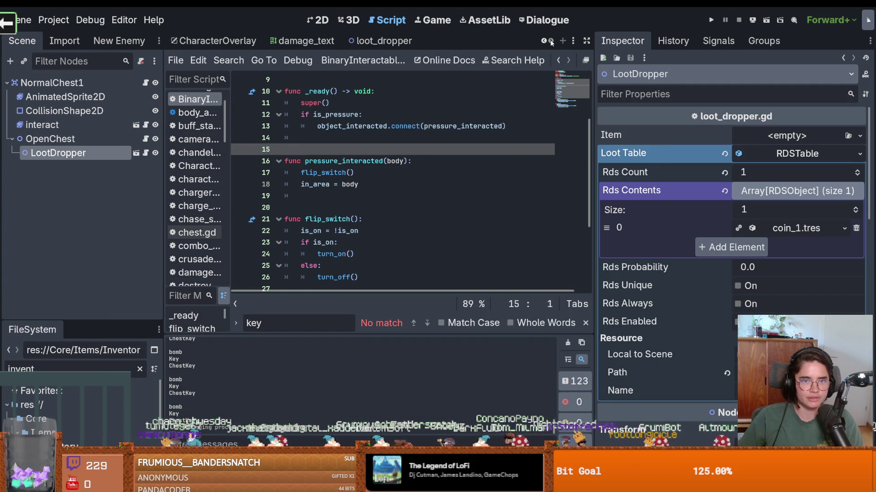
pyautogui.scroll(6, 543, 42)
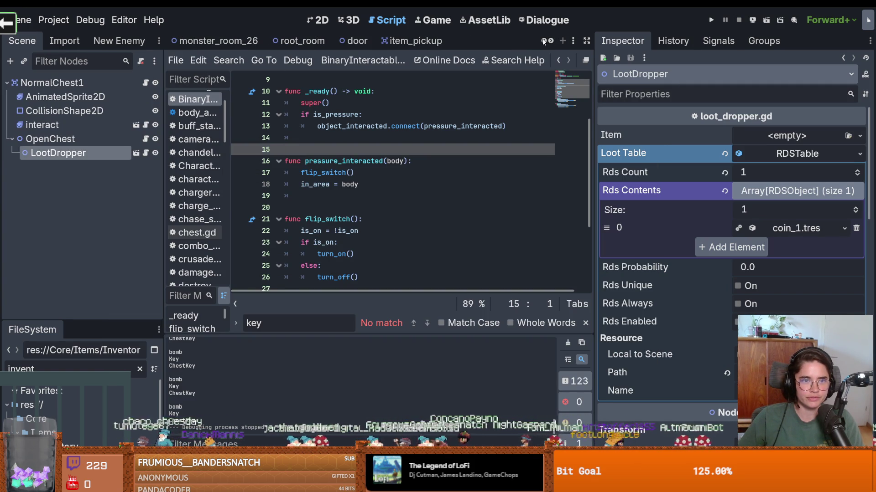
pyautogui.click(301, 40)
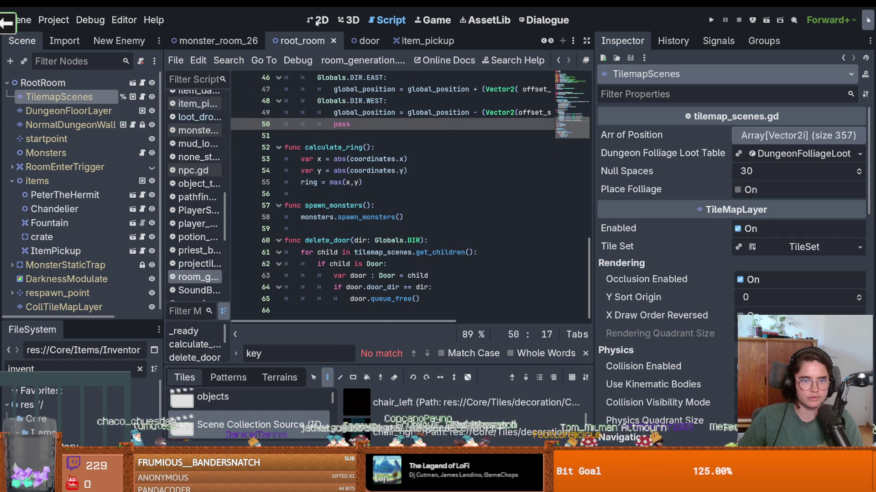
pyautogui.click(318, 20)
pyautogui.scroll(3, 369, 194)
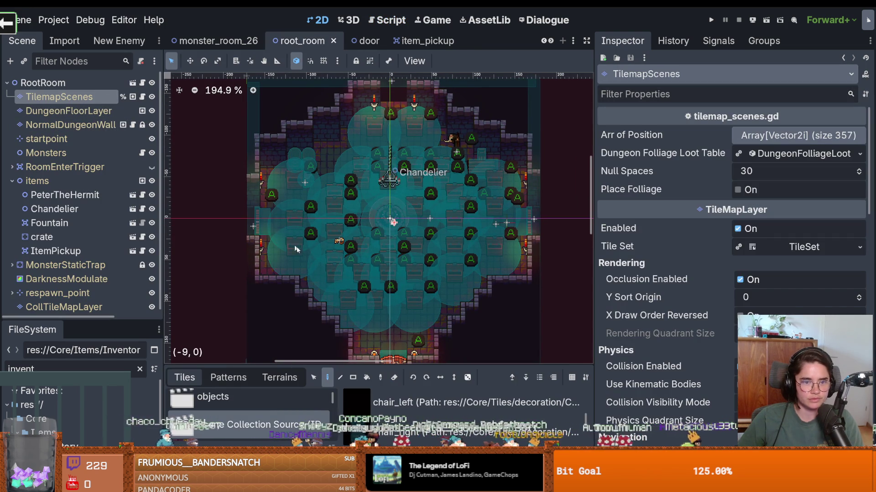
# Erase the placed chest tiles on the left, lower middle, bottom and right, then save root_room.
pyautogui.moveTo(297, 242)
pyautogui.mouseDown()
pyautogui.moveTo(299, 206)
pyautogui.moveTo(308, 201)
pyautogui.moveTo(340, 285)
pyautogui.mouseUp()
pyautogui.moveTo(354, 231)
pyautogui.mouseDown()
pyautogui.moveTo(424, 260)
pyautogui.moveTo(400, 301)
pyautogui.mouseUp()
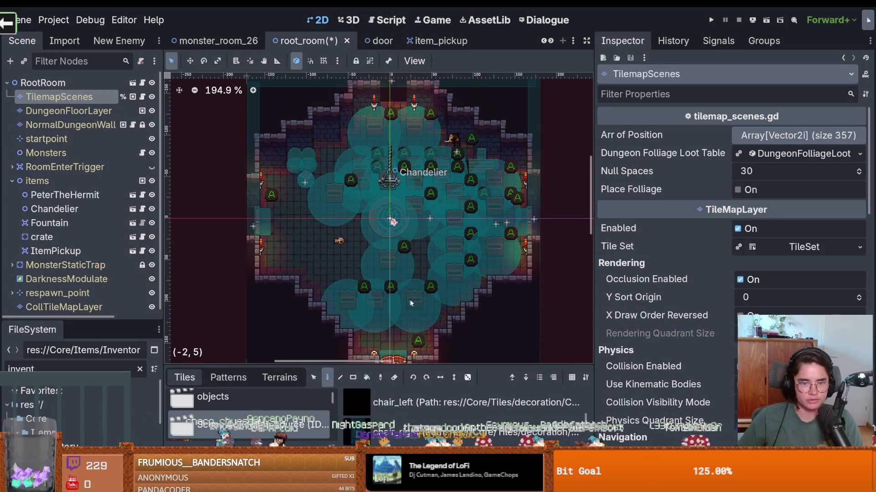
pyautogui.moveTo(346, 304)
pyautogui.mouseDown()
pyautogui.moveTo(388, 306)
pyautogui.moveTo(446, 250)
pyautogui.mouseUp()
pyautogui.moveTo(458, 285)
pyautogui.mouseDown()
pyautogui.moveTo(475, 237)
pyautogui.moveTo(508, 269)
pyautogui.moveTo(420, 205)
pyautogui.moveTo(429, 156)
pyautogui.moveTo(379, 159)
pyautogui.moveTo(326, 203)
pyautogui.moveTo(353, 188)
pyautogui.moveTo(403, 189)
pyautogui.mouseUp()
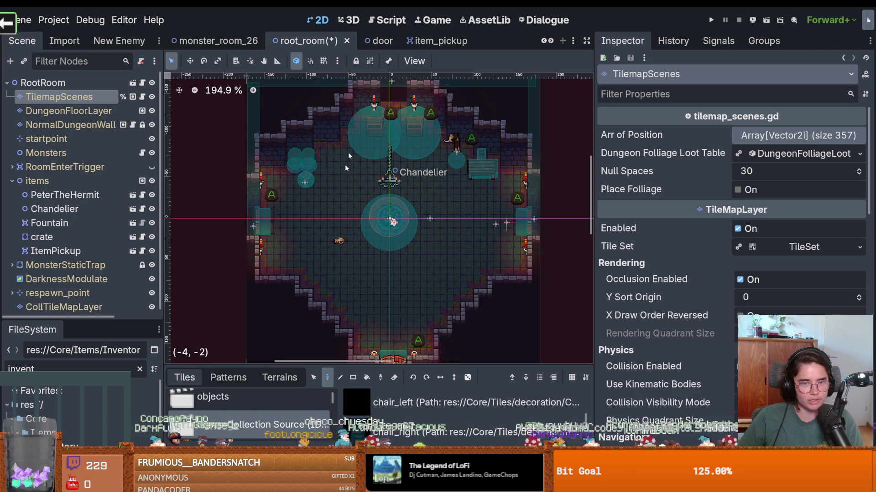
pyautogui.scroll(2, 401, 235)
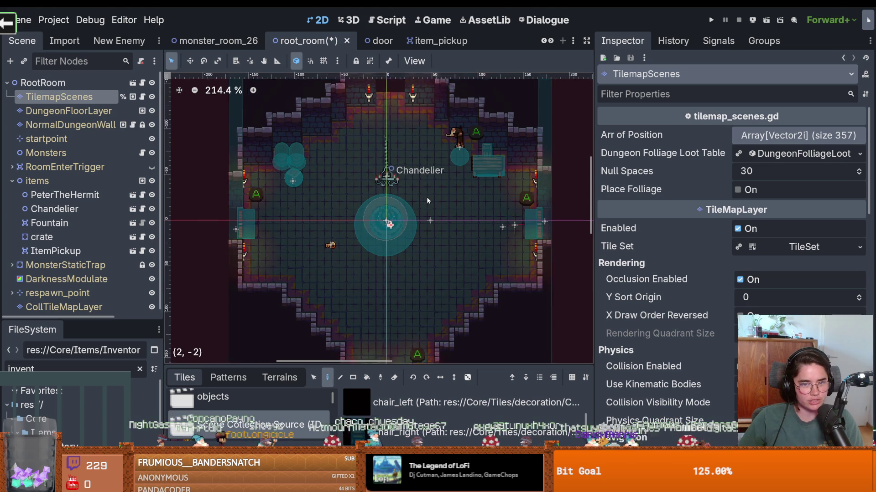
pyautogui.hotkey('ctrl', 's')
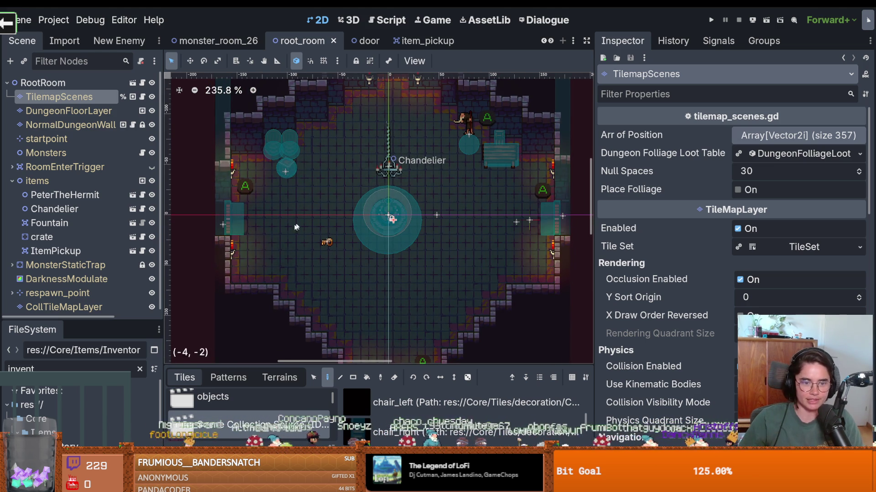
# Delete the ItemPickup node from items, save the scene, and launch the game with F5.
pyautogui.rightClick(66, 251)
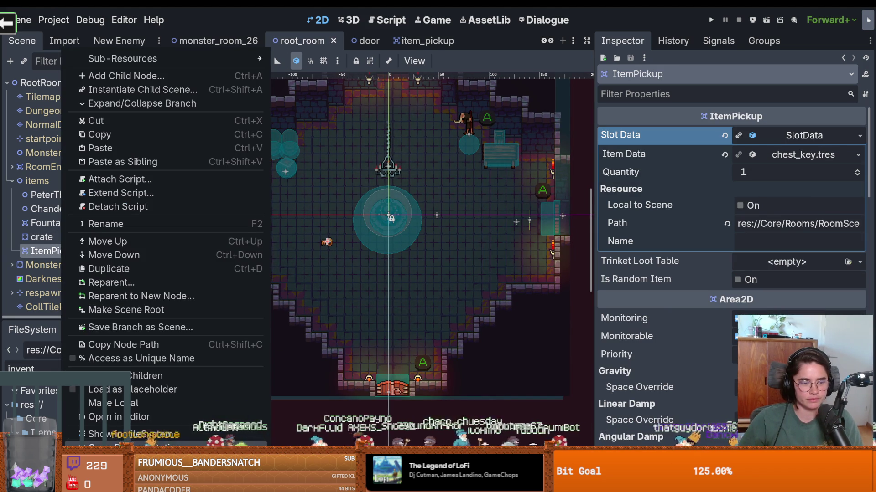
pyautogui.press('Delete')
pyautogui.click(409, 263)
pyautogui.hotkey('ctrl', 's')
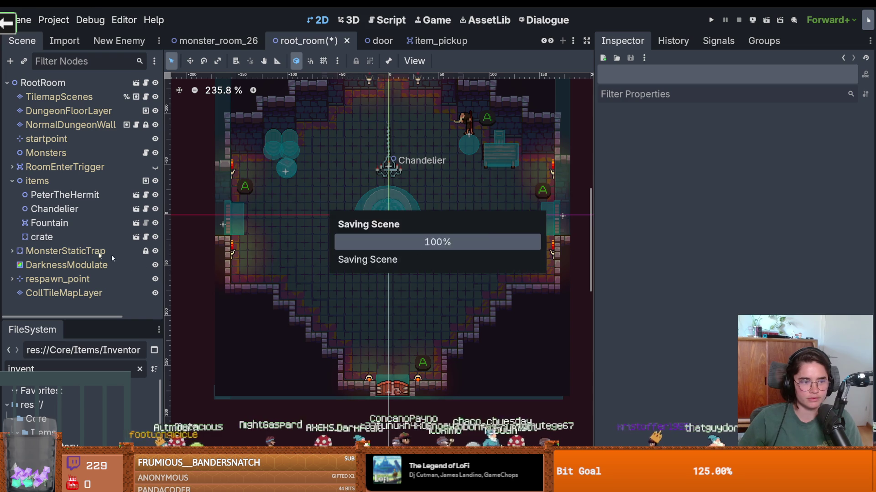
pyautogui.click(16, 182)
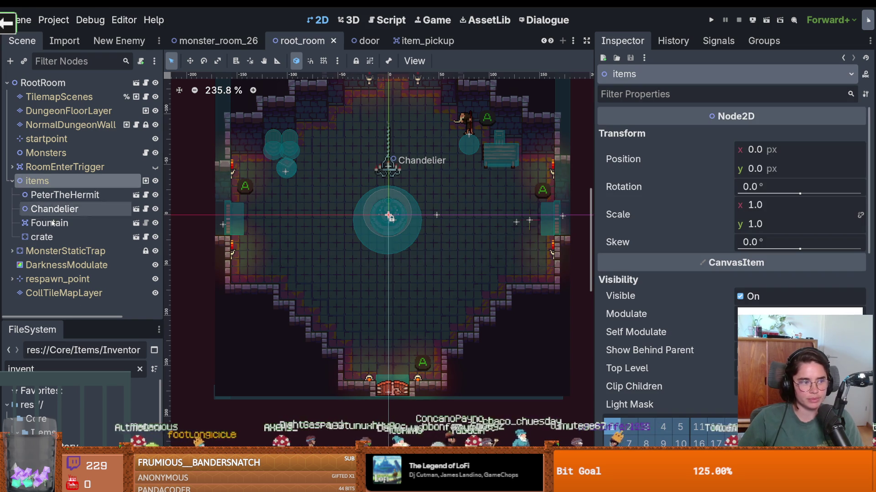
pyautogui.click(7, 182)
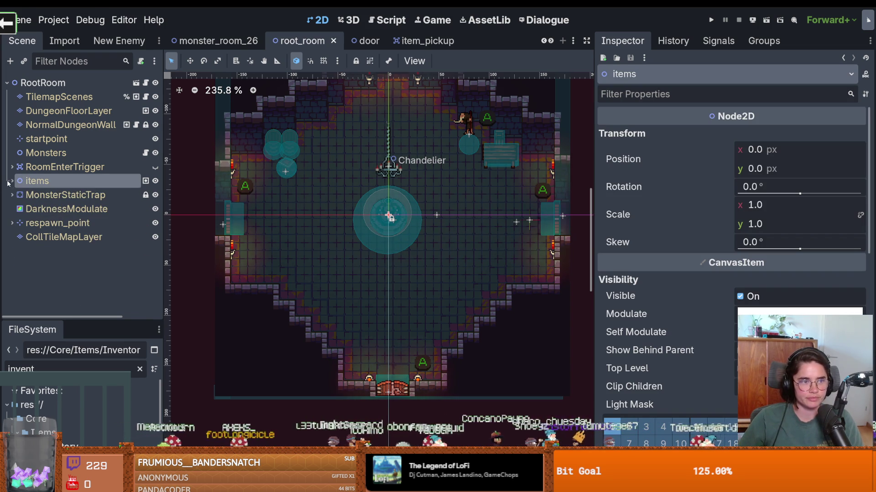
pyautogui.press('F5')
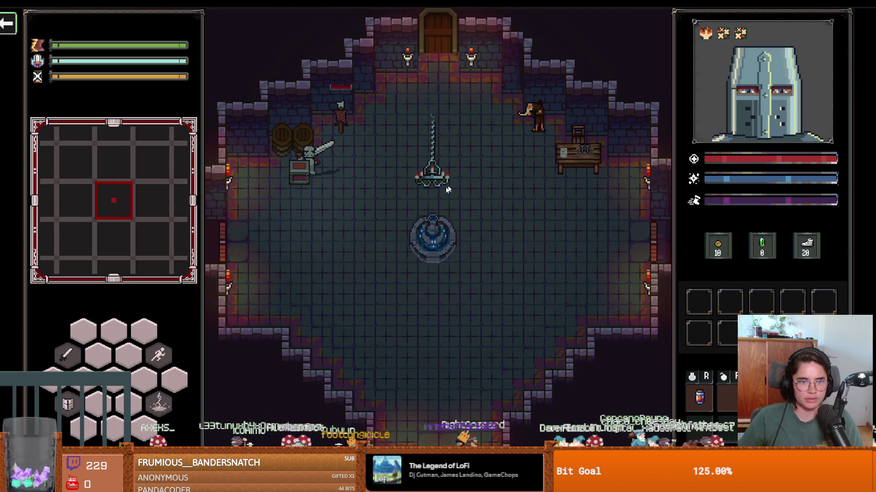
# Break the chest, walk through the east door, and pick the shop room from the list.
pyautogui.click(301, 171)
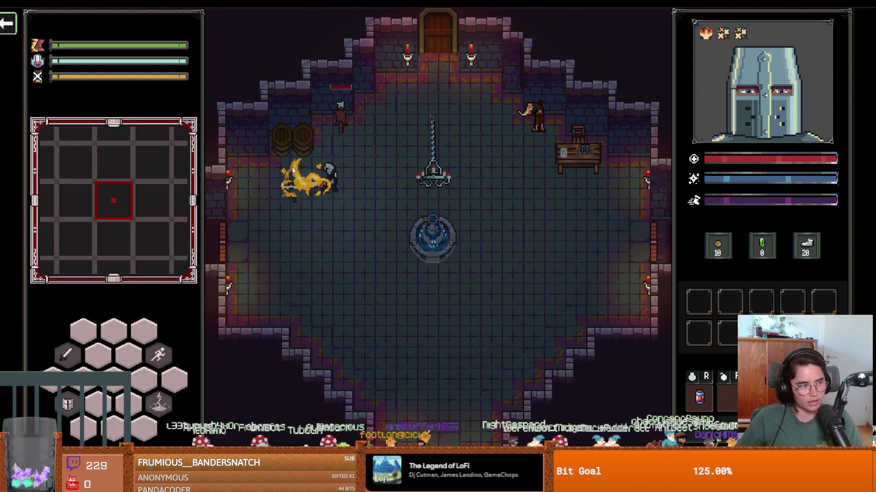
pyautogui.press('s')
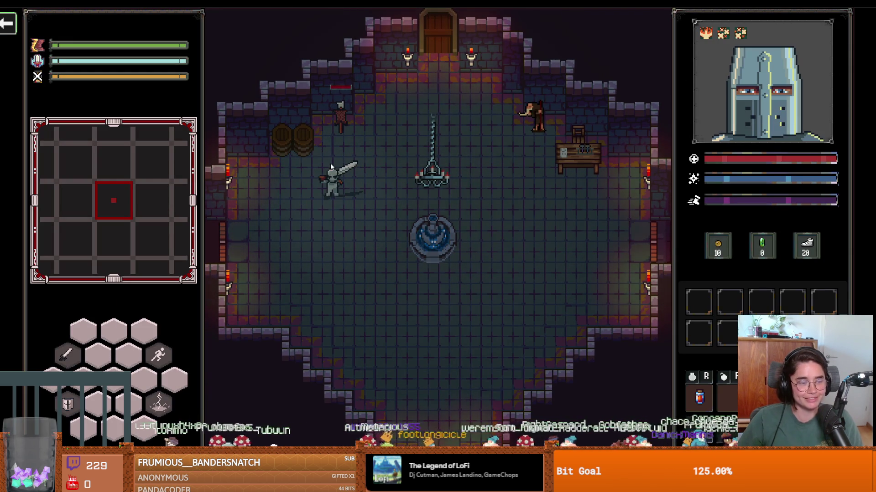
pyautogui.press('d')
pyautogui.press('s')
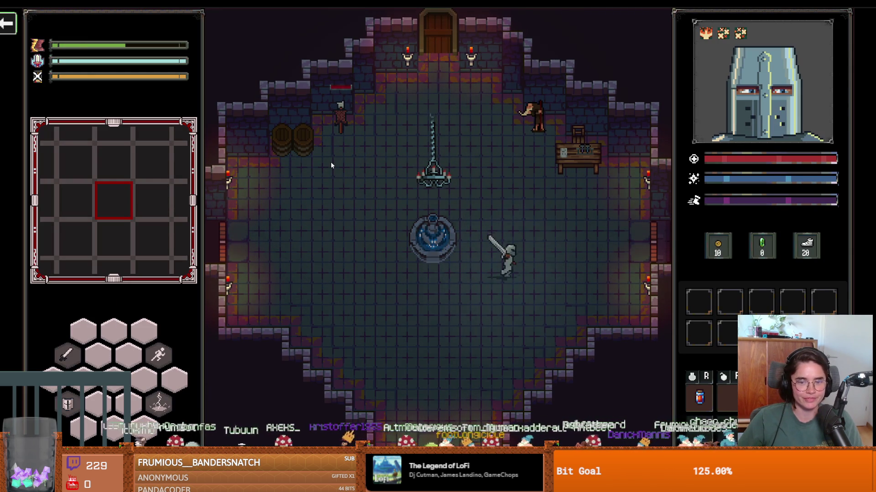
pyautogui.press('d')
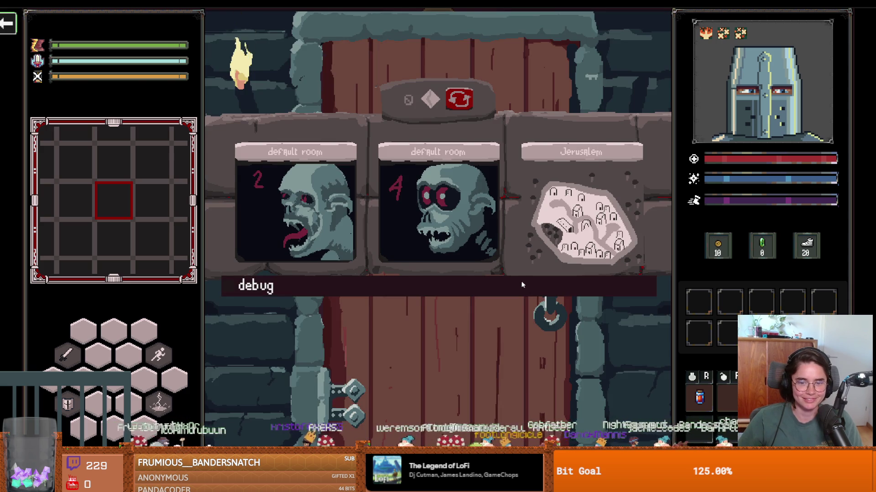
pyautogui.scroll(-5, 470, 325)
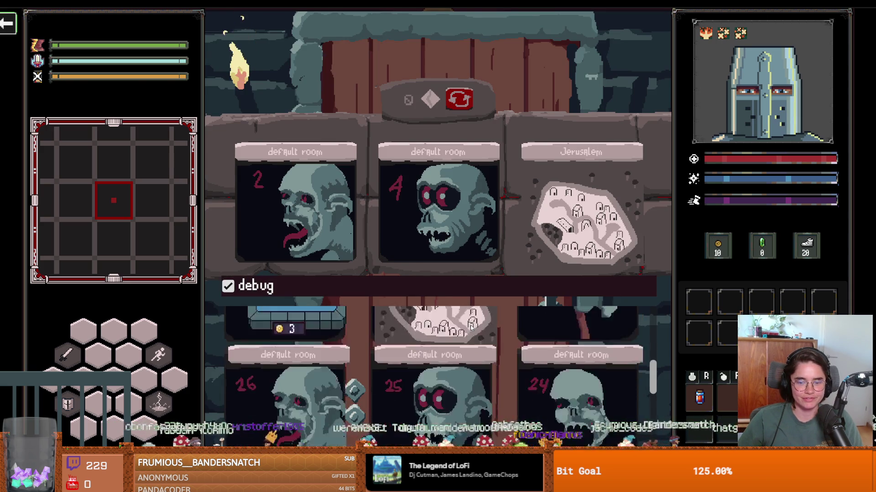
pyautogui.scroll(2, 470, 328)
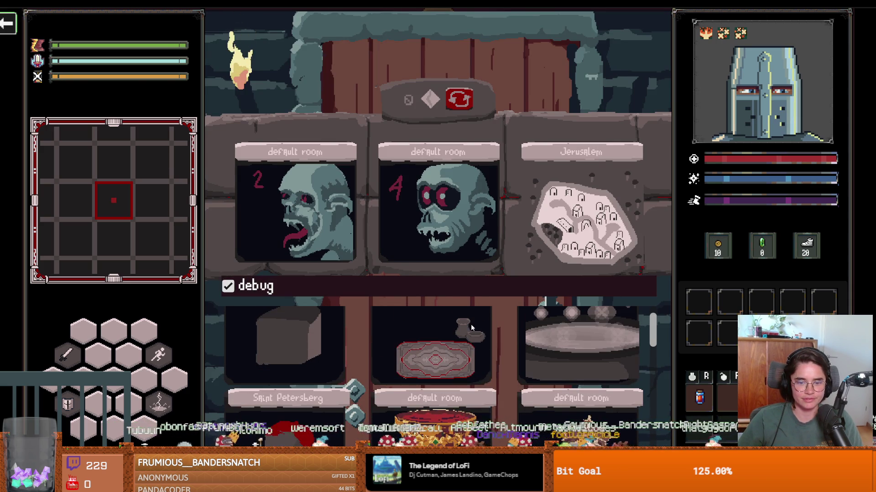
pyautogui.click(471, 327)
# Check the Rosary Bracelet buy tooltips on both counter slots, then exit fullscreen.
pyautogui.press('d')
pyautogui.press('w')
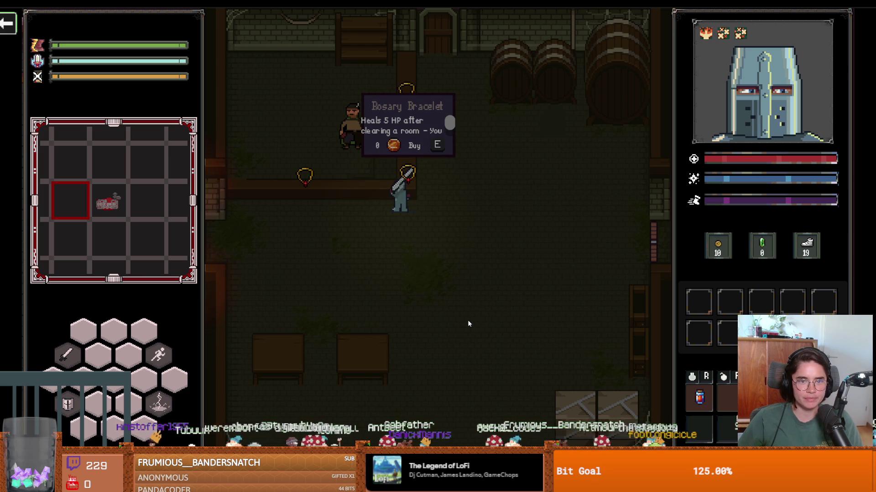
pyautogui.press('a')
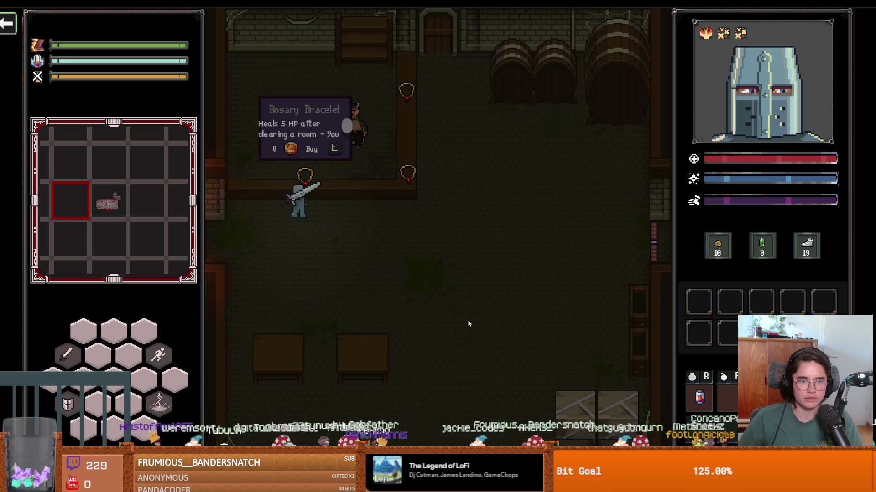
pyautogui.press('s')
pyautogui.press('d')
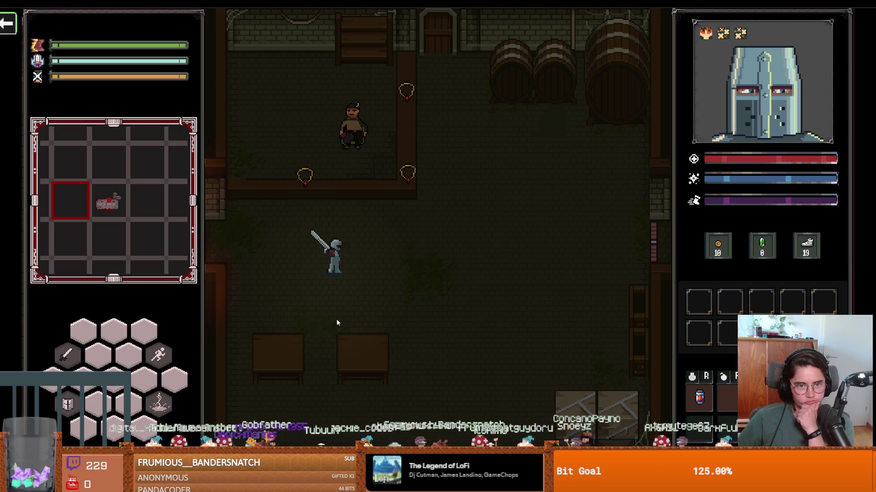
pyautogui.press('F11')
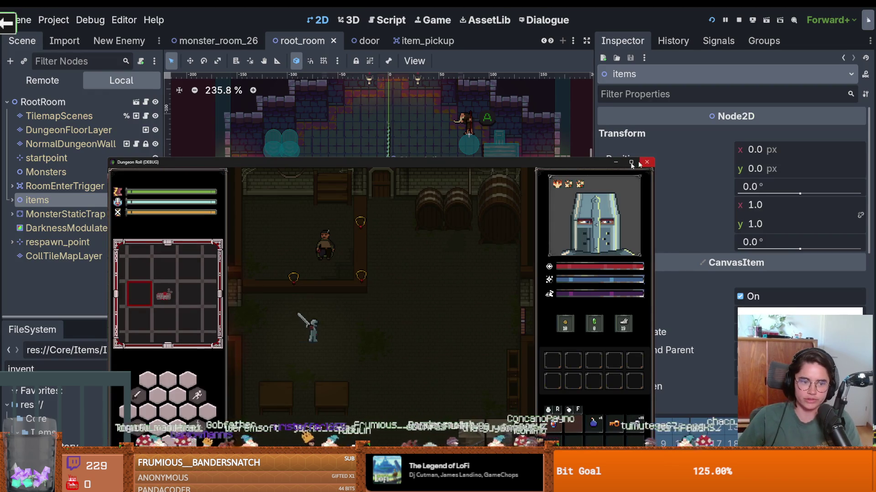
# Close the game, clear the 'invent' file filter, and switch to the crusader sprite in Aseprite.
pyautogui.click(647, 162)
pyautogui.moveTo(114, 322); pyautogui.dragTo(92, 145)
pyautogui.click(69, 194)
pyautogui.hotkey('ctrl', 'a')
pyautogui.press('BackSpace')
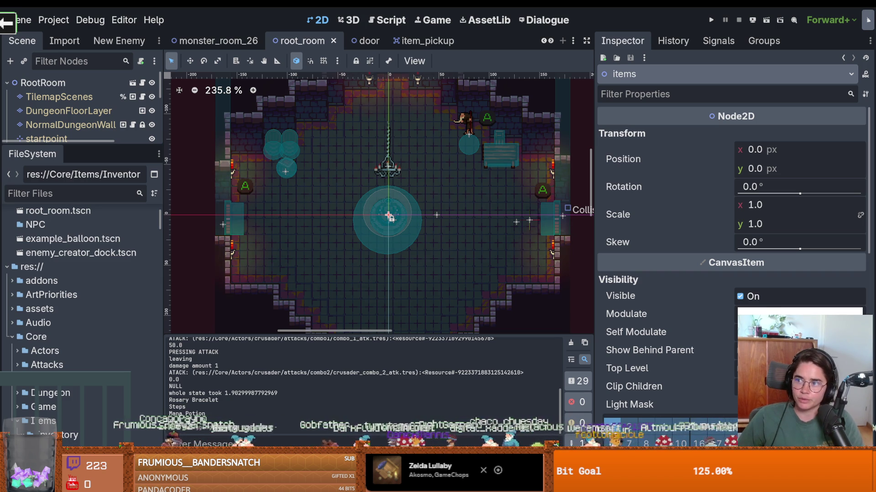
pyautogui.hotkey('alt', 'Tab')
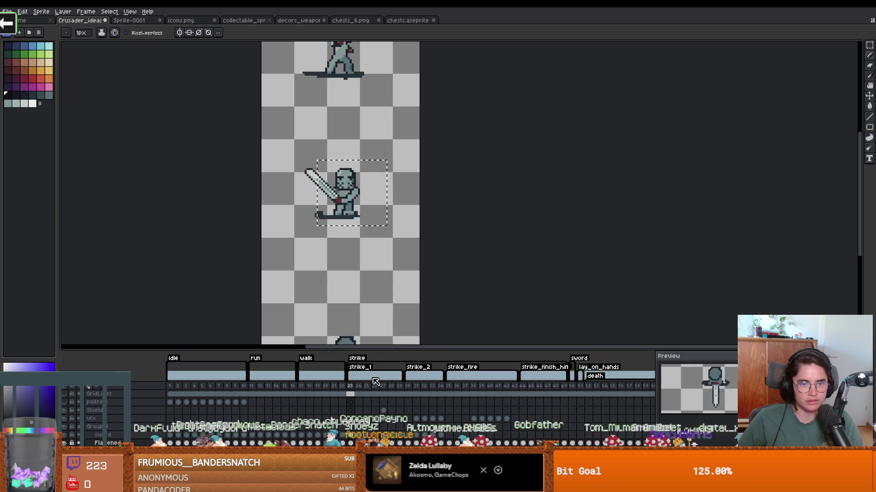
# Zoom in on the crusader and step through the strike and sword frames, then return to Godot.
pyautogui.scroll(1, 350, 228)
pyautogui.scroll(1, 350, 228)
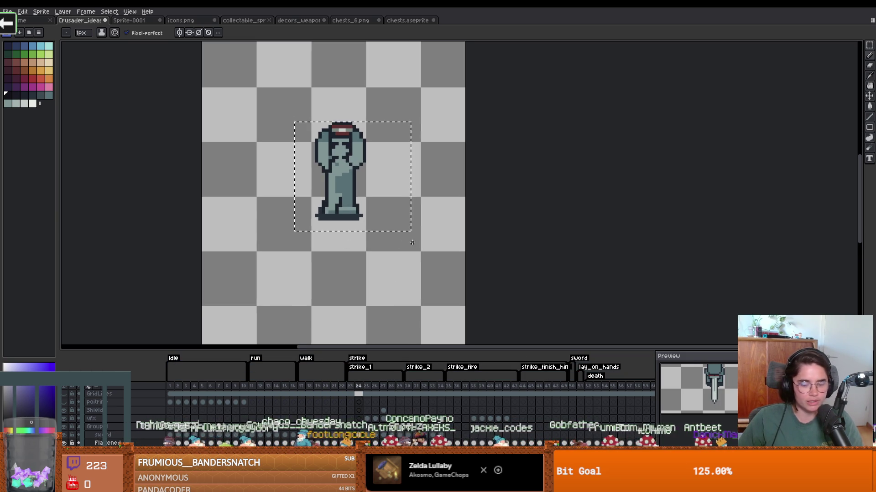
pyautogui.press('m')
pyautogui.click(350, 283)
pyautogui.scroll(1, 350, 283)
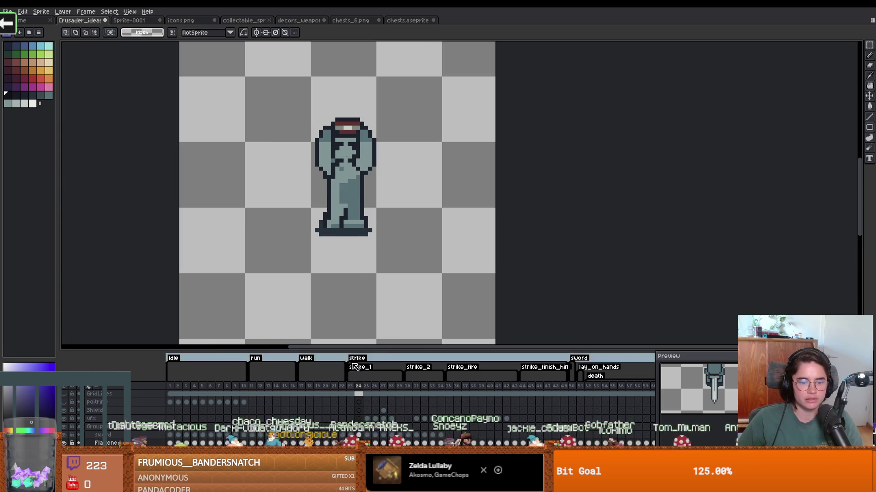
pyautogui.click(350, 386)
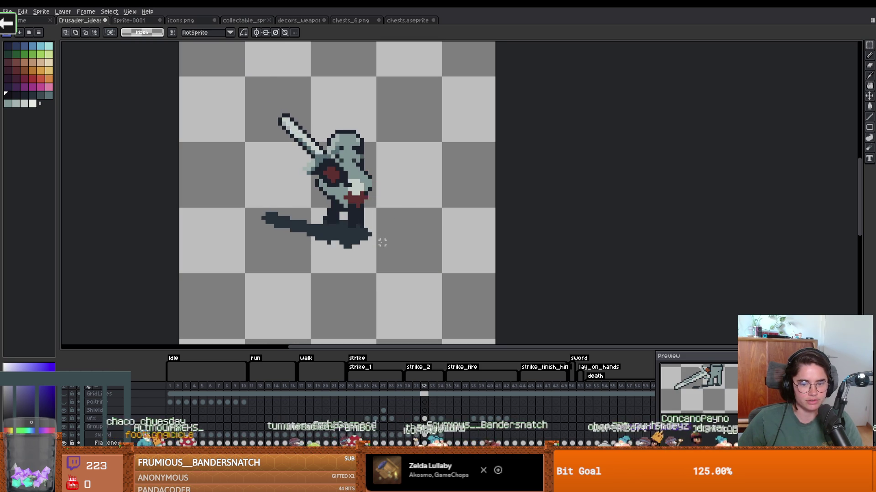
pyautogui.scroll(-2, 354, 190)
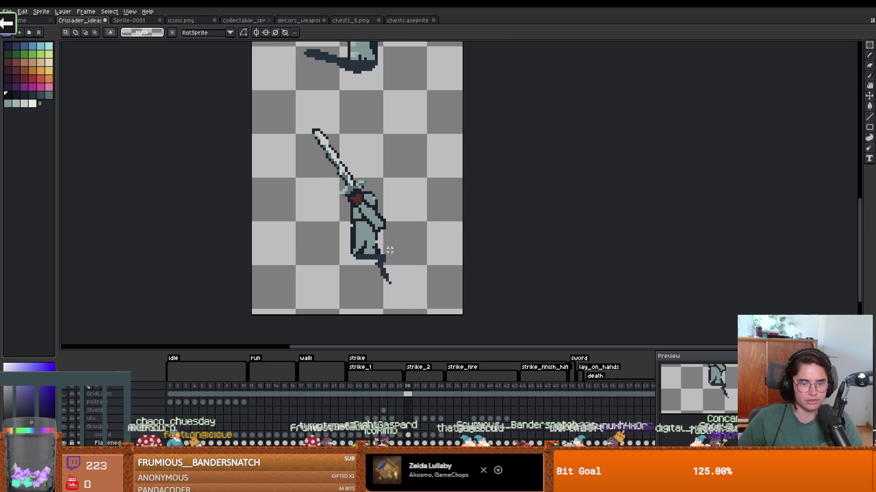
pyautogui.scroll(2, 371, 239)
pyautogui.scroll(2, 372, 232)
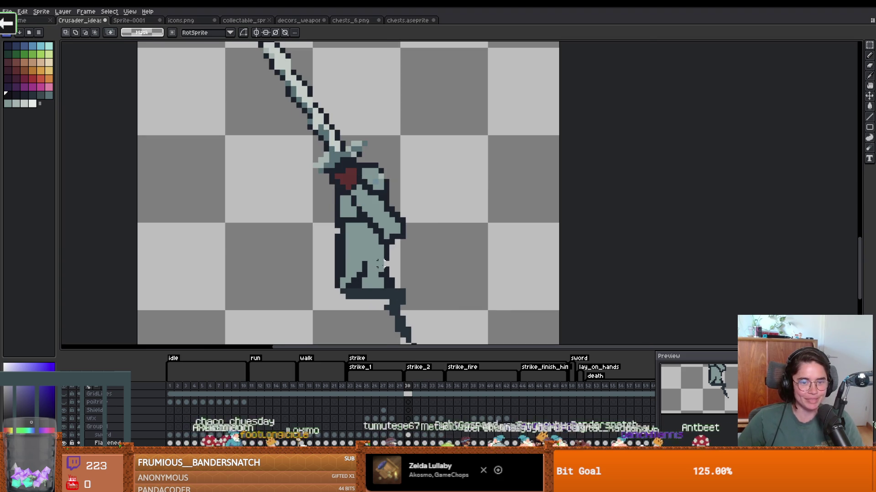
pyautogui.scroll(-4, 472, 280)
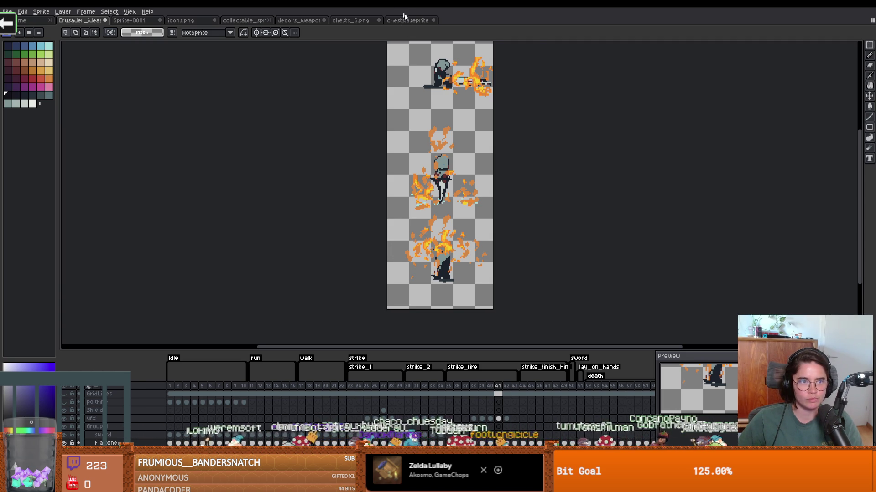
pyautogui.hotkey('alt', 'Tab')
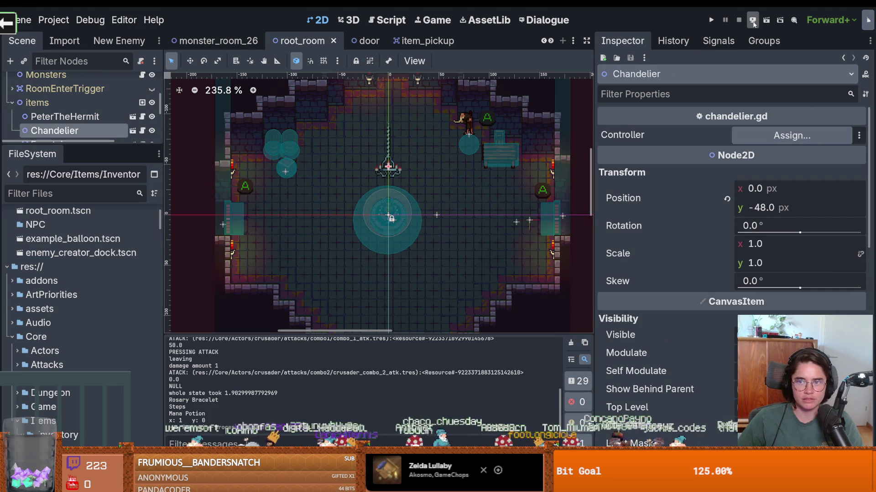
pyautogui.scroll(-2, 403, 201)
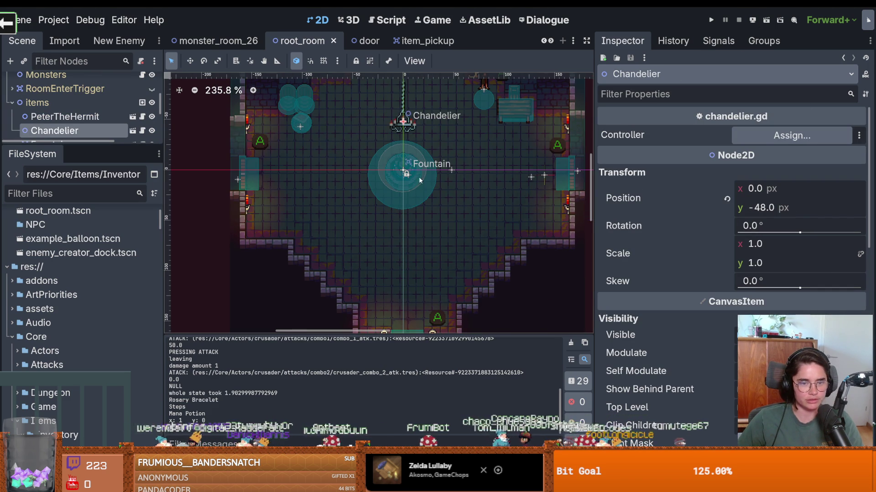
pyautogui.scroll(-1, 403, 193)
pyautogui.scroll(1, 404, 194)
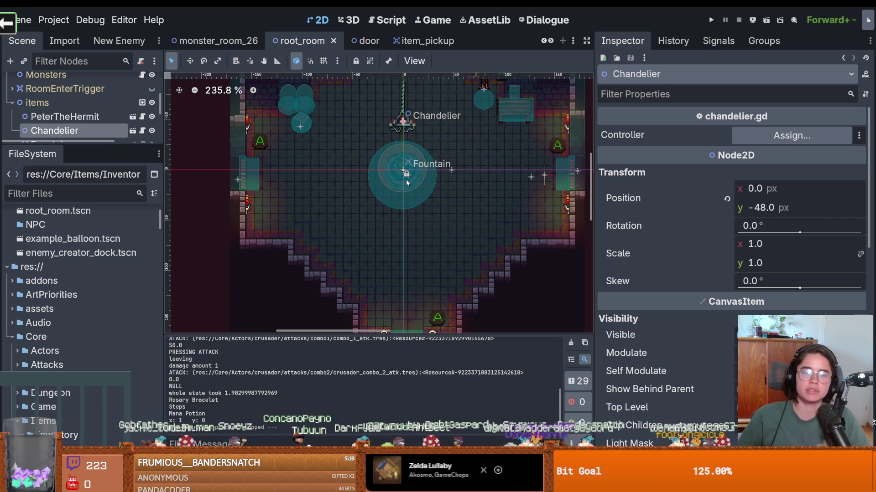
pyautogui.scroll(-1, 385, 220)
pyautogui.scroll(1, 386, 223)
pyautogui.scroll(1, 387, 237)
pyautogui.scroll(-2, 388, 248)
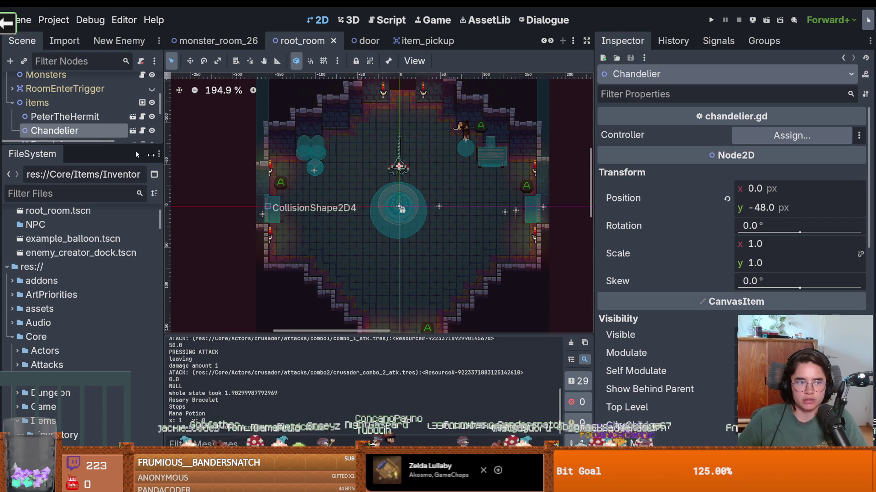
pyautogui.click(93, 197)
pyautogui.write('shop')
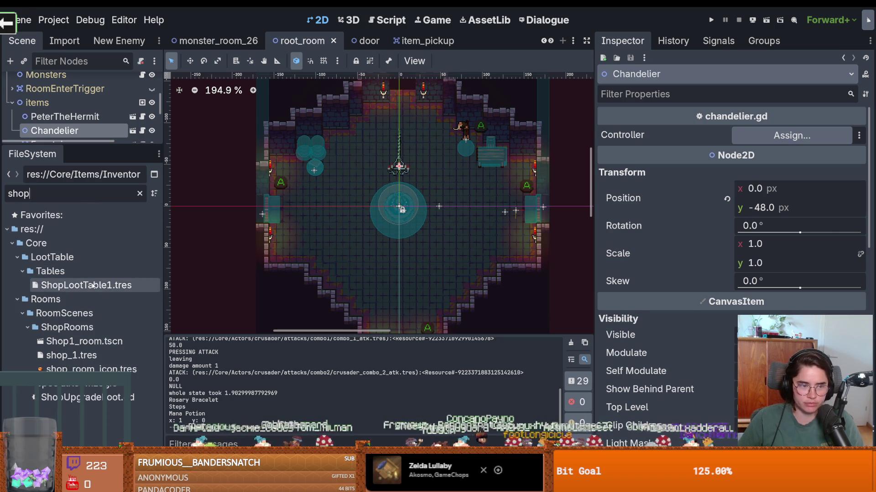
# Open ShopLootTable1.tres in a widened inspector and expand the RosaryBracelet entry.
pyautogui.click(84, 285)
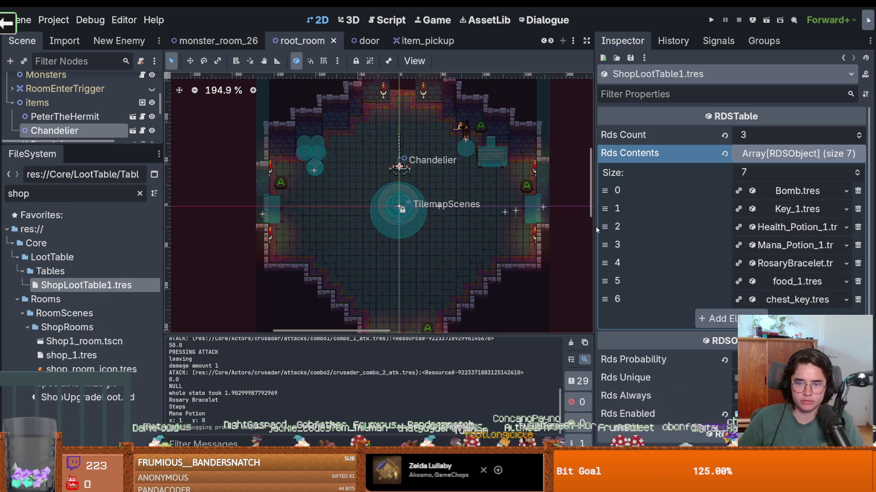
pyautogui.moveTo(593, 227); pyautogui.dragTo(427, 227)
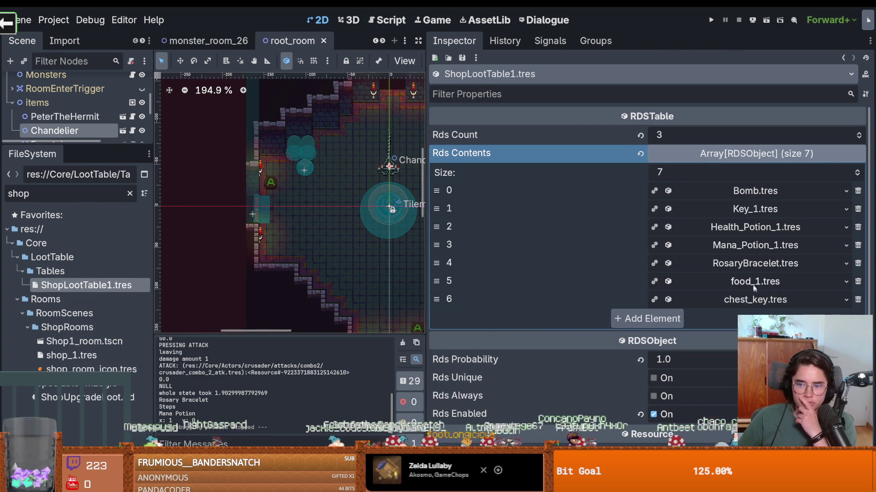
pyautogui.click(752, 264)
pyautogui.scroll(-4, 689, 276)
pyautogui.scroll(-1, 669, 345)
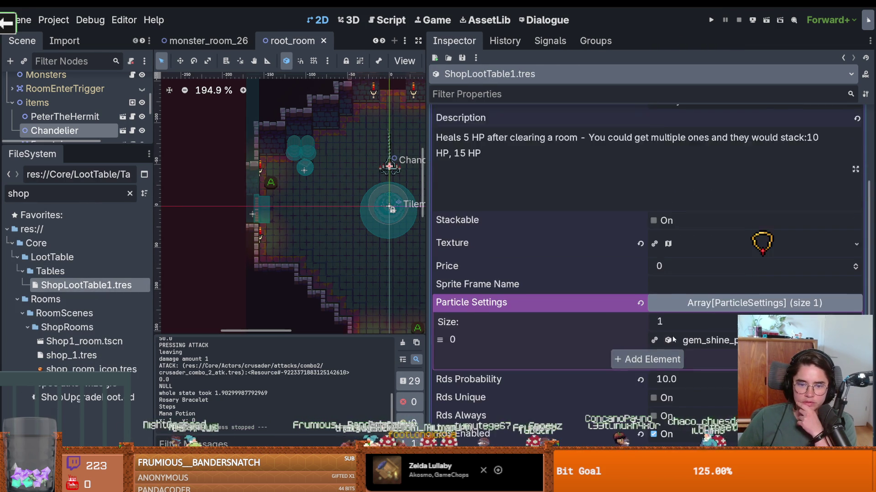
pyautogui.scroll(3, 728, 270)
# Peek at Mana_Potion and set the RosaryBracelet's Rds Probability to 0.1.
pyautogui.click(742, 155)
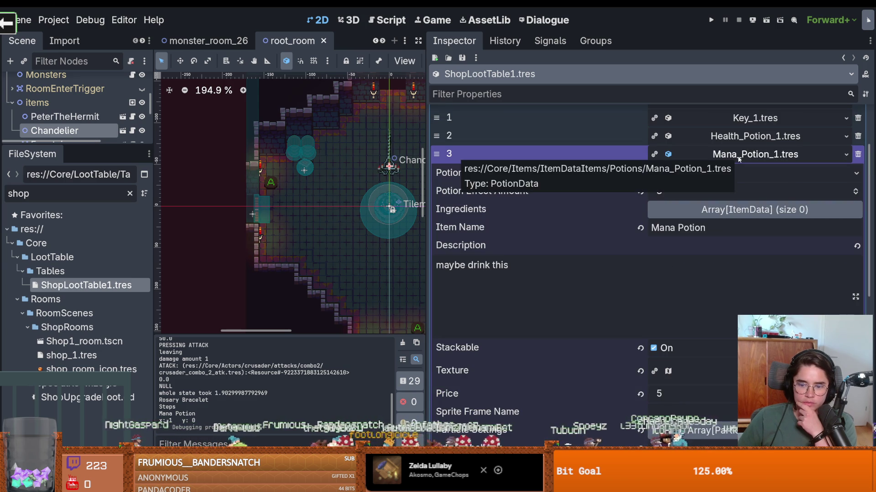
pyautogui.click(739, 158)
pyautogui.click(737, 174)
pyautogui.scroll(-4, 693, 301)
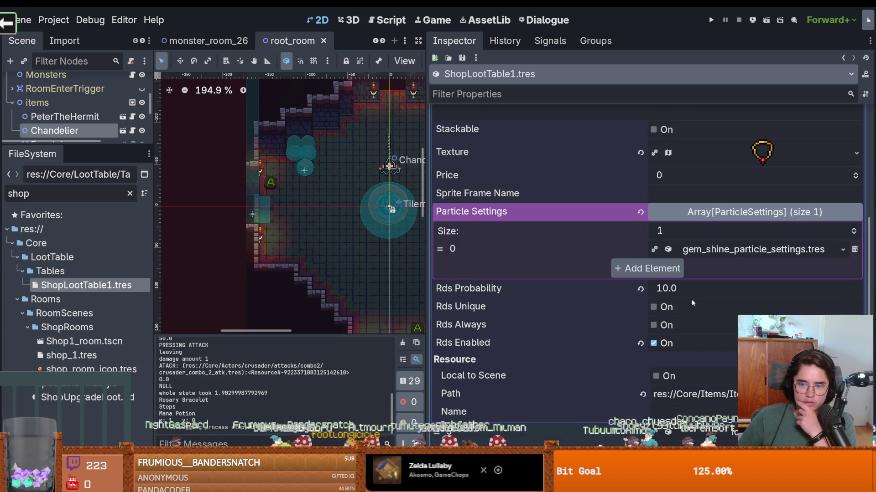
pyautogui.click(683, 289)
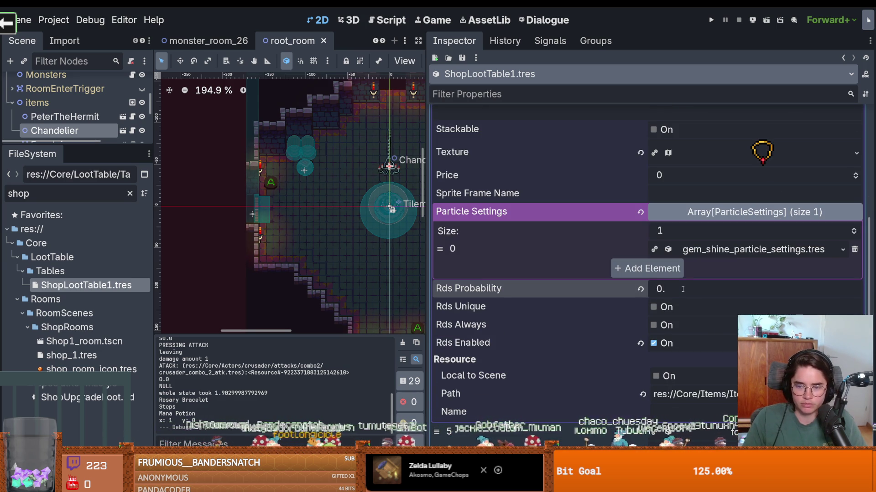
pyautogui.write('0')
pyautogui.press('BackSpace')
pyautogui.write('1')
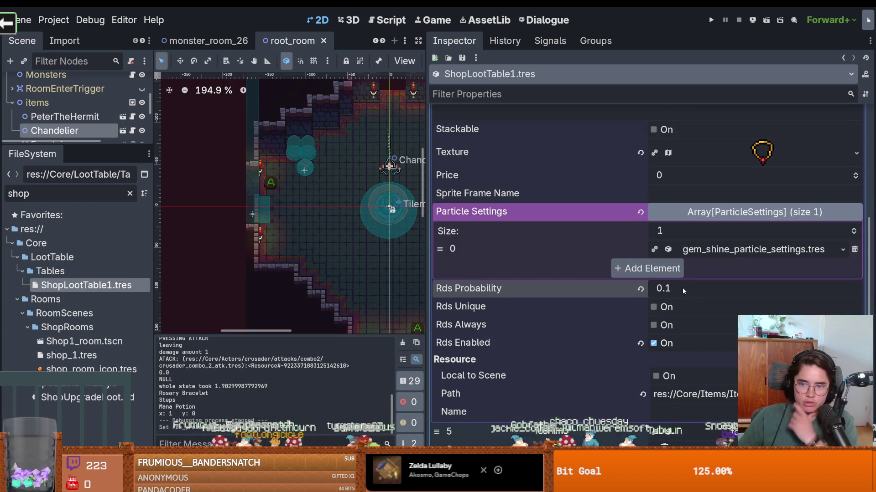
pyautogui.scroll(4, 744, 256)
pyautogui.click(741, 174)
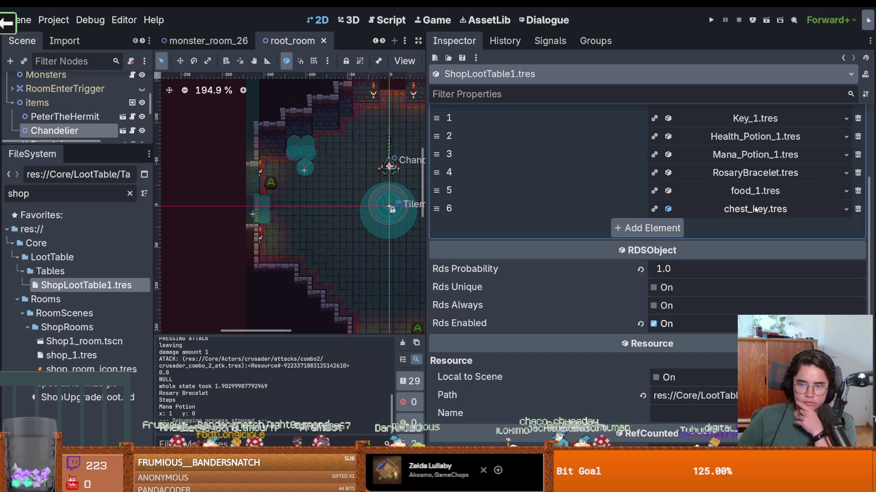
# Inspect chest_key, keep its particle settings, commit Rds Probability 0.3, and save.
pyautogui.click(755, 210)
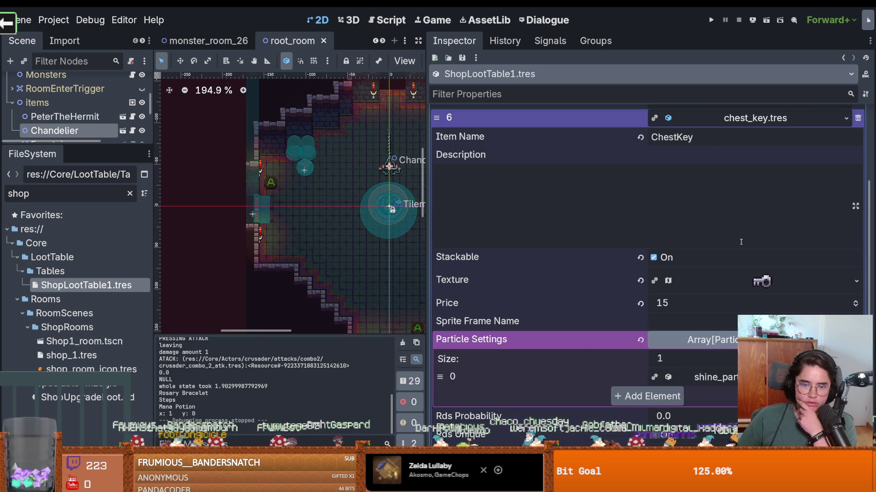
pyautogui.scroll(-1, 741, 242)
pyautogui.click(682, 315)
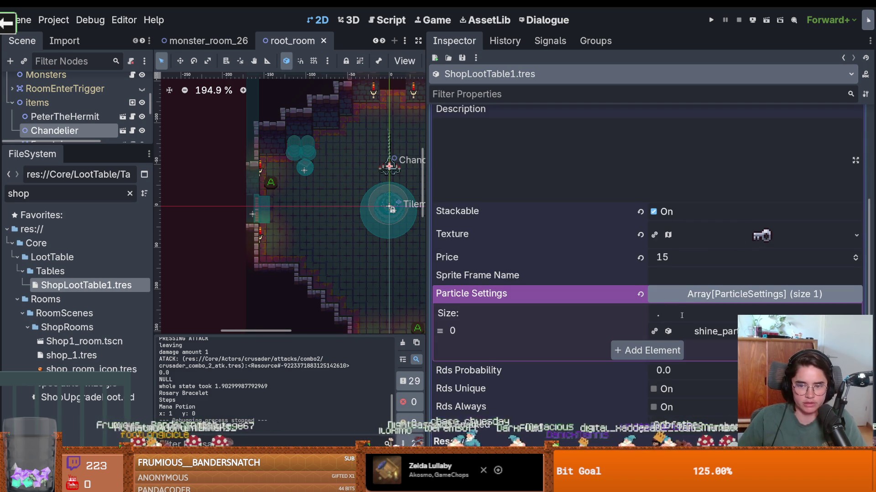
pyautogui.write('0')
pyautogui.press('Return')
pyautogui.scroll(-2, 684, 342)
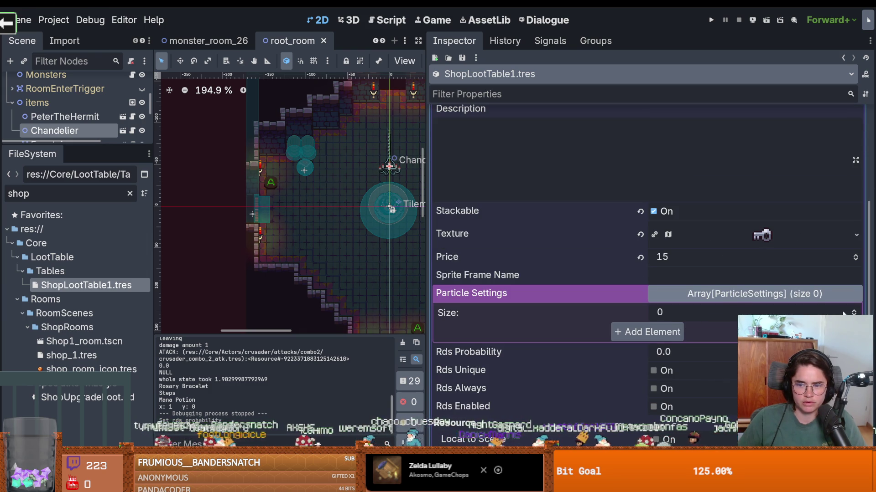
pyautogui.hotkey('ctrl', 'z')
pyautogui.click(759, 296)
pyautogui.click(680, 312)
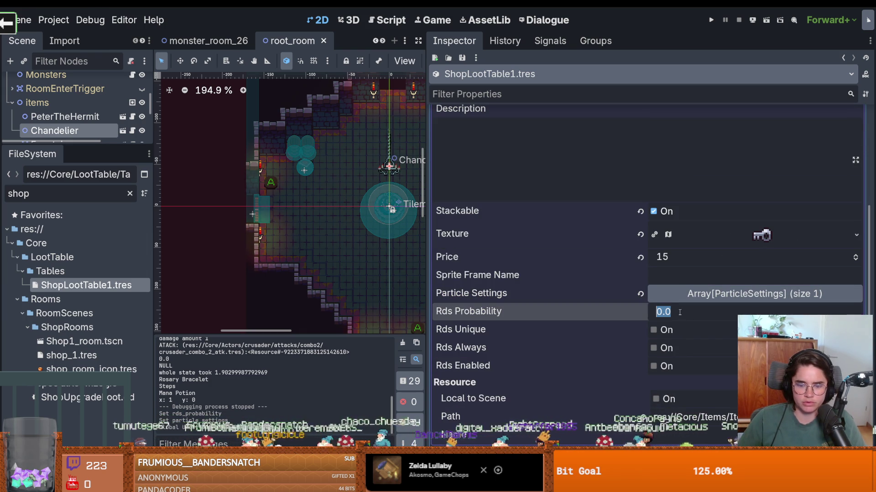
pyautogui.write('.3')
pyautogui.write('0.3')
pyautogui.press('Return')
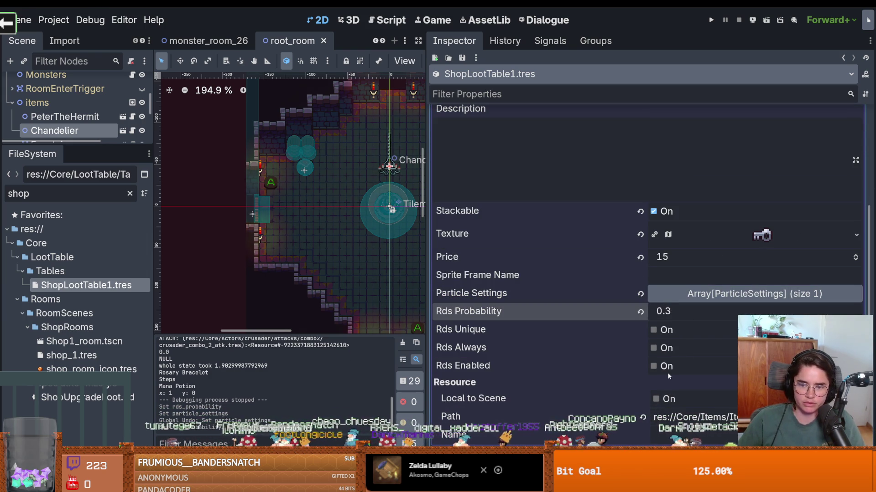
pyautogui.hotkey('ctrl', 's')
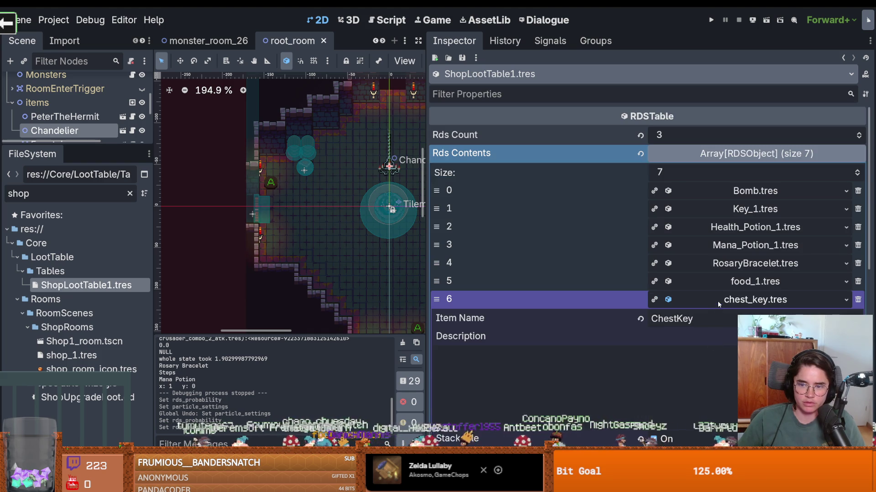
pyautogui.click(719, 304)
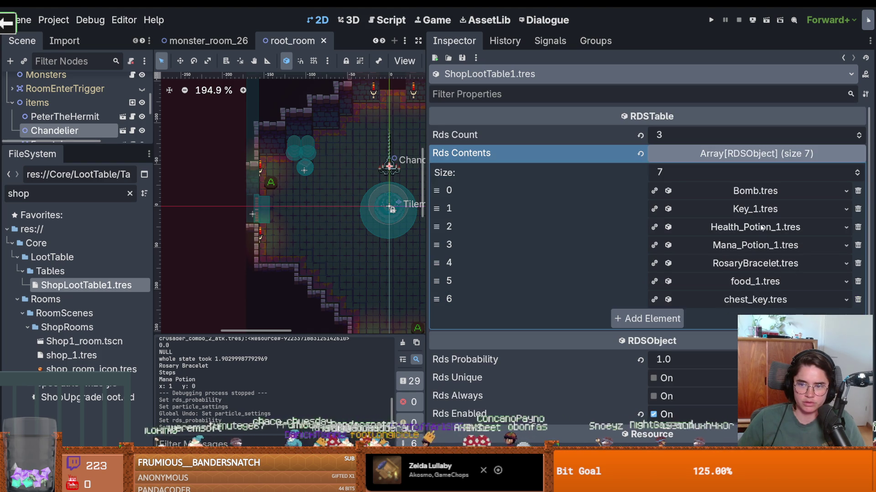
# Inspect the Key_1 entry and set its Rds Probability to 0.1.
pyautogui.click(762, 209)
pyautogui.scroll(-1, 720, 344)
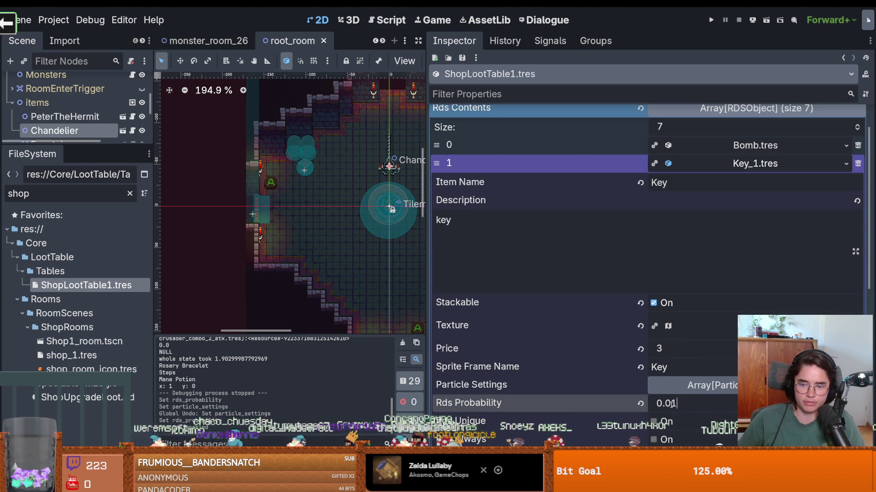
pyautogui.hotkey('ctrl', 'z')
pyautogui.hotkey('ctrl', 'shift', 'z')
pyautogui.hotkey('ctrl', 'z')
pyautogui.scroll(-3, 720, 315)
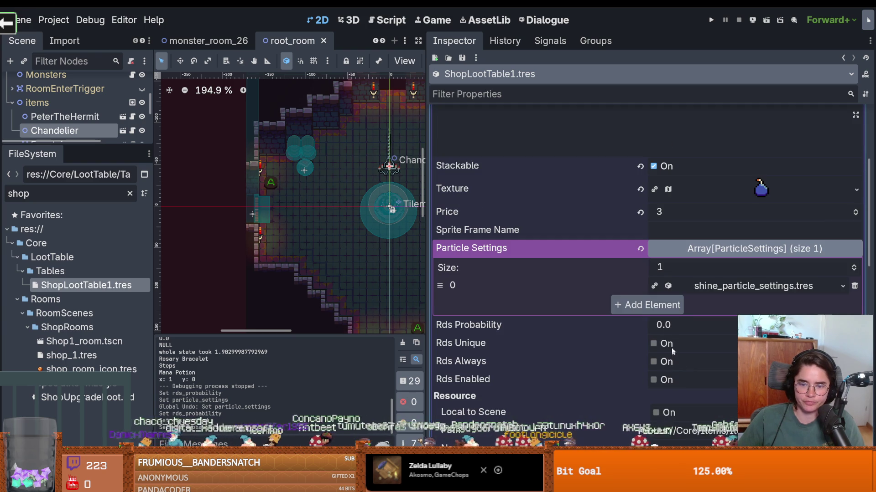
pyautogui.click(670, 326)
pyautogui.write('.')
pyautogui.press('Return')
pyautogui.scroll(3, 761, 150)
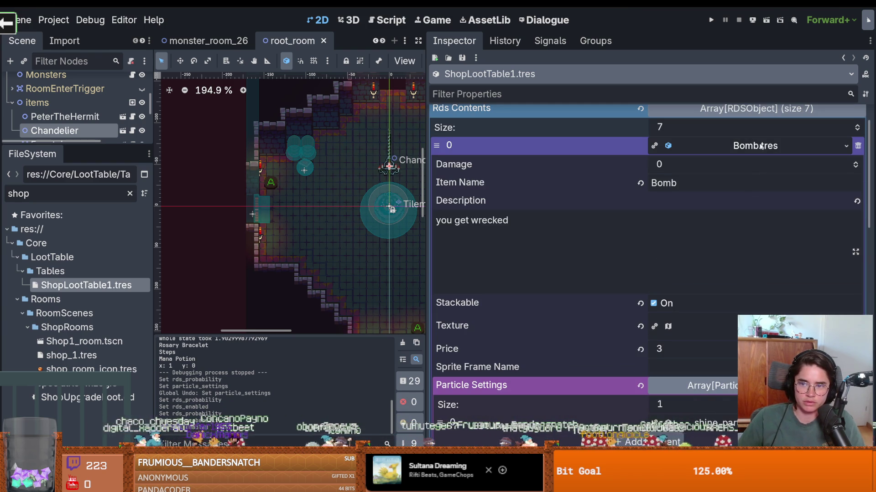
pyautogui.click(761, 146)
# Review the Health_Potion_1 and food_1 entries and save the project.
pyautogui.click(746, 165)
pyautogui.click(748, 182)
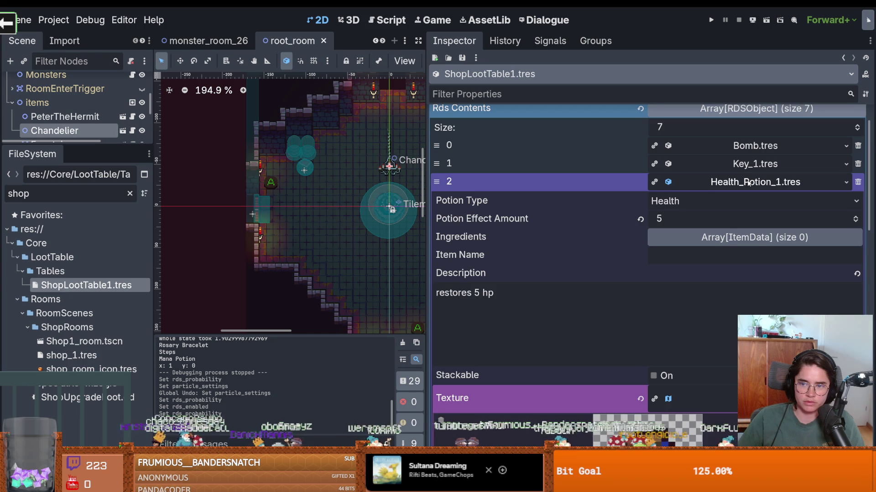
pyautogui.scroll(-10, 684, 306)
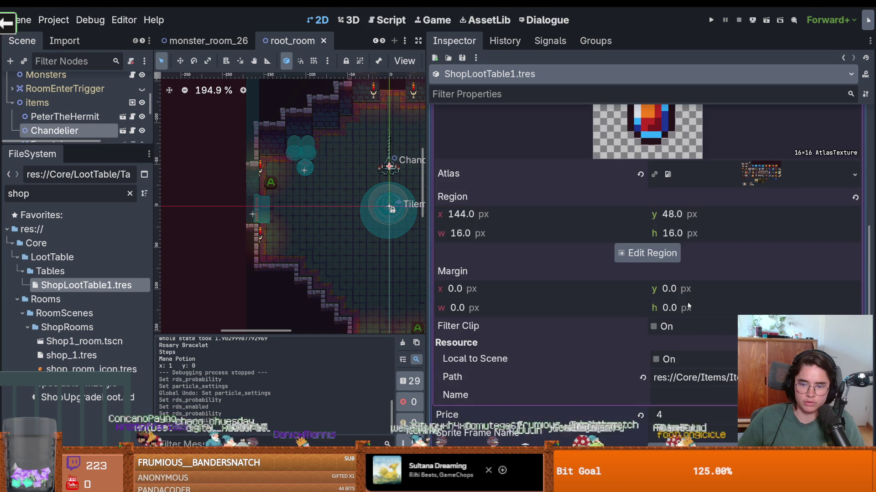
pyautogui.click(675, 333)
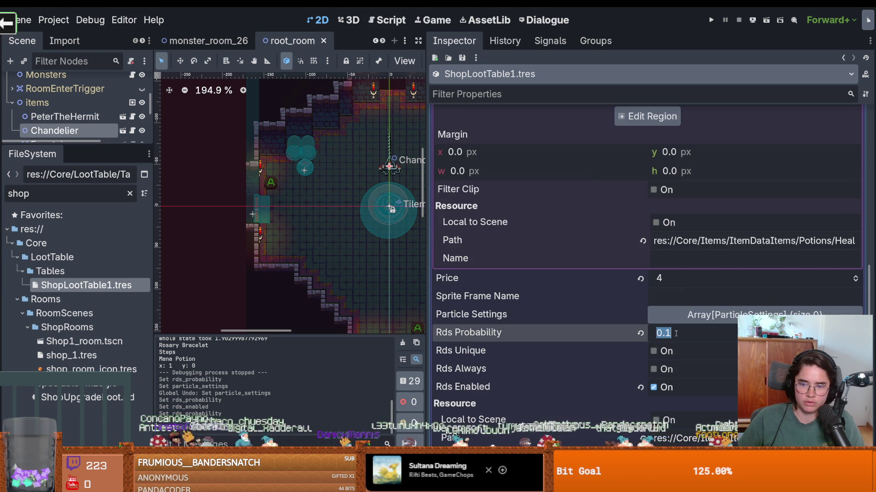
pyautogui.write('0.')
pyautogui.scroll(10, 675, 333)
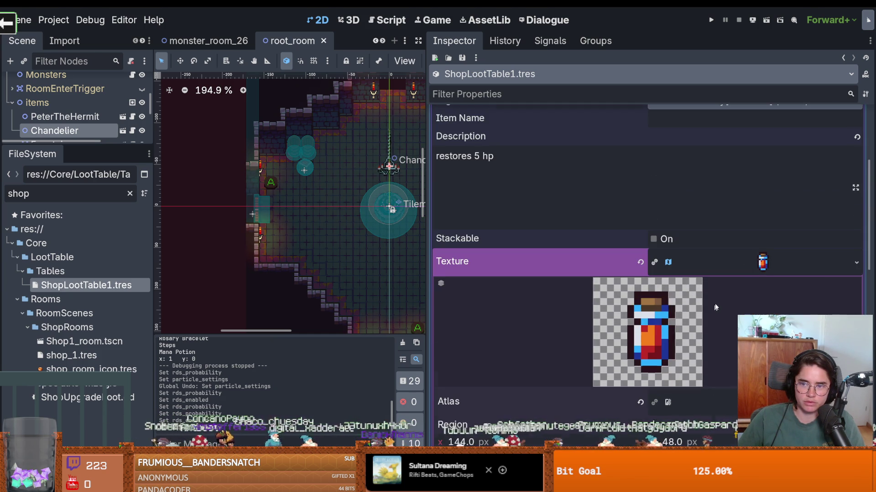
pyautogui.click(754, 264)
pyautogui.scroll(5, 755, 213)
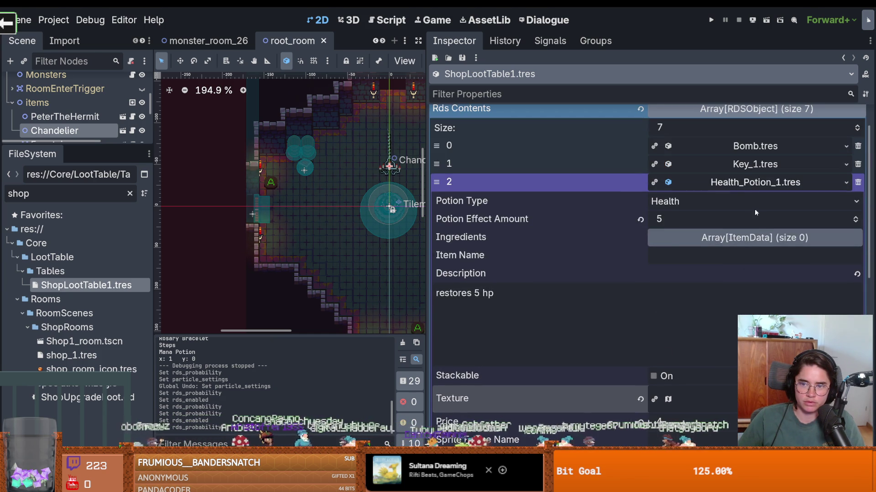
pyautogui.click(745, 183)
pyautogui.click(739, 243)
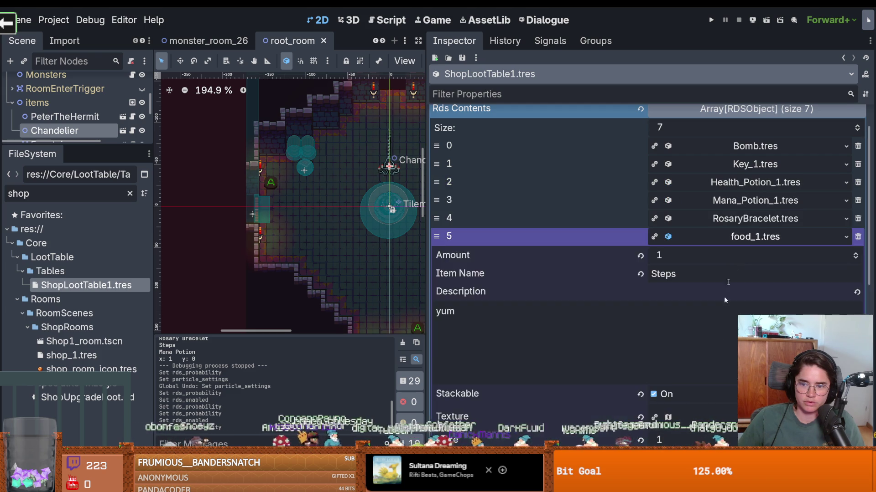
pyautogui.scroll(-8, 719, 344)
pyautogui.scroll(7, 697, 303)
pyautogui.hotkey('ctrl', 's')
pyautogui.click(718, 279)
pyautogui.hotkey('ctrl', 's')
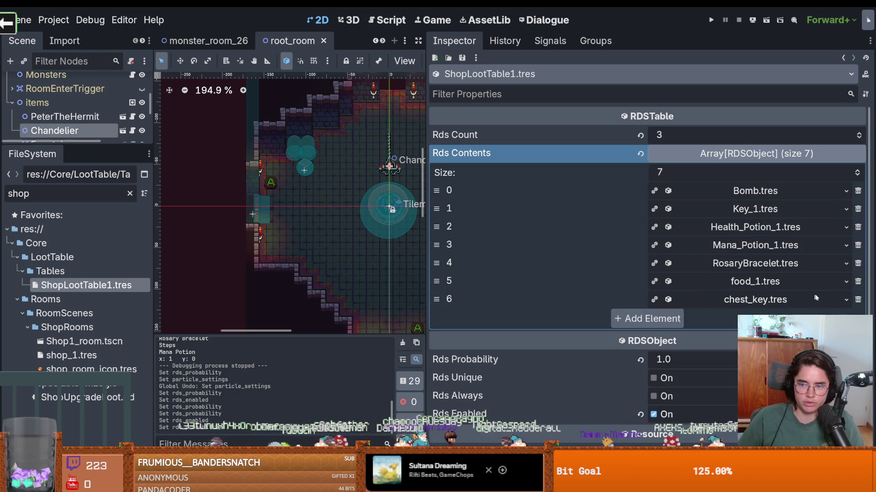
# Grow Rds Contents to 8 entries, leaving the new slot 7 empty.
pyautogui.click(857, 171)
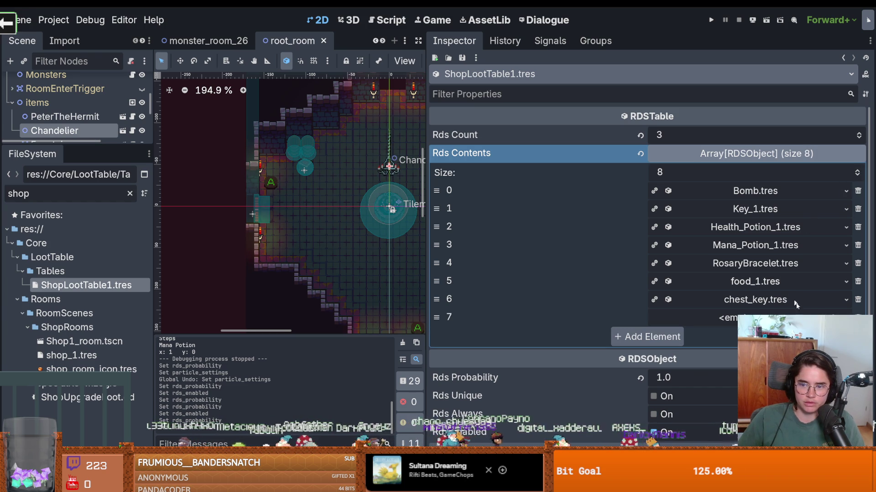
pyautogui.click(835, 317)
pyautogui.click(802, 351)
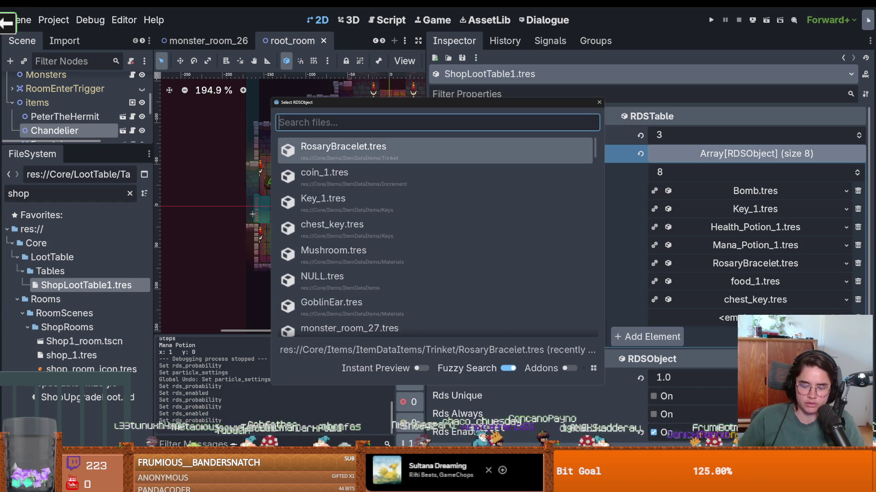
pyautogui.write('spid')
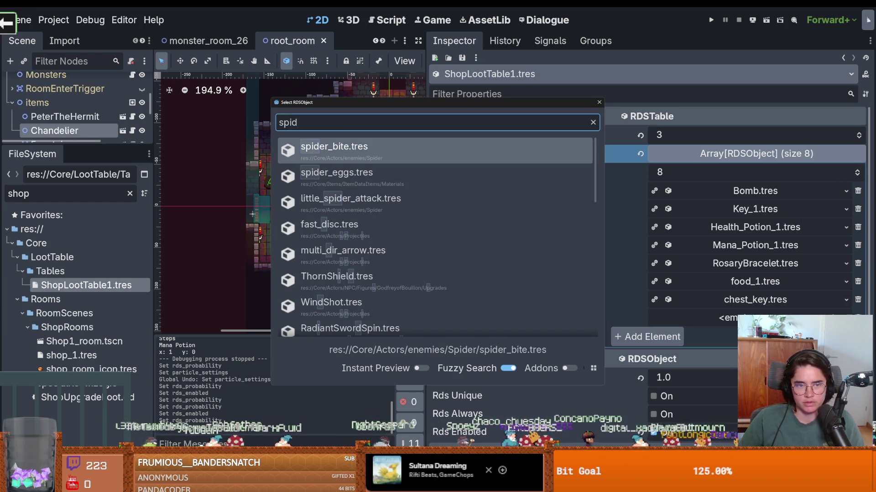
pyautogui.press('BackSpace')
pyautogui.press('BackSpace')
pyautogui.press('BackSpace')
pyautogui.press('Escape')
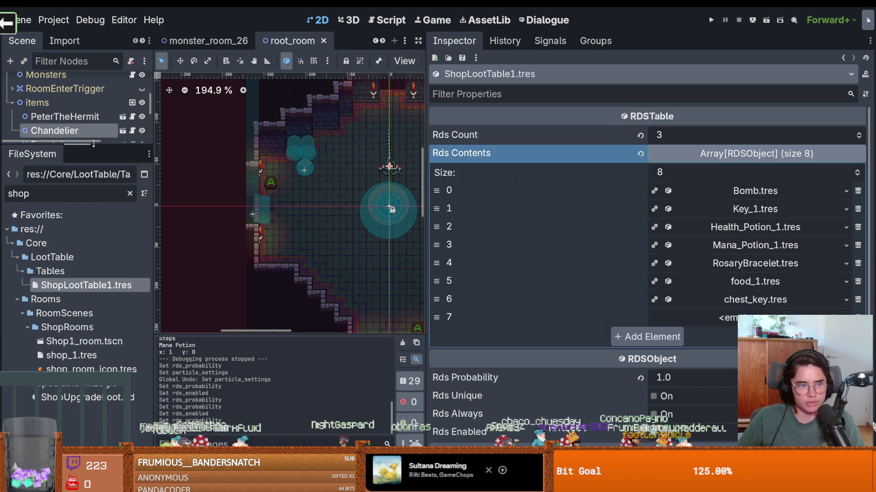
pyautogui.moveTo(94, 144); pyautogui.dragTo(93, 191)
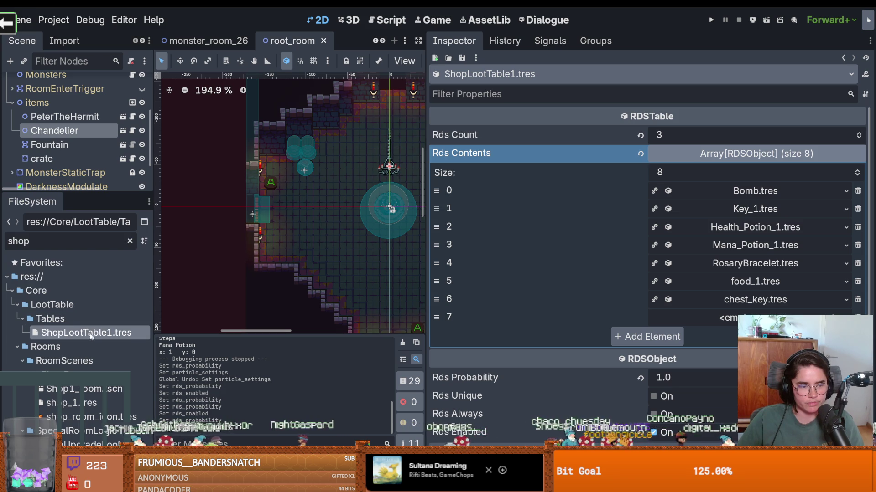
# Duplicate ShopLootTable1.tres as ShopMaterialLootTable1.tres.
pyautogui.hotkey('ctrl', 'd')
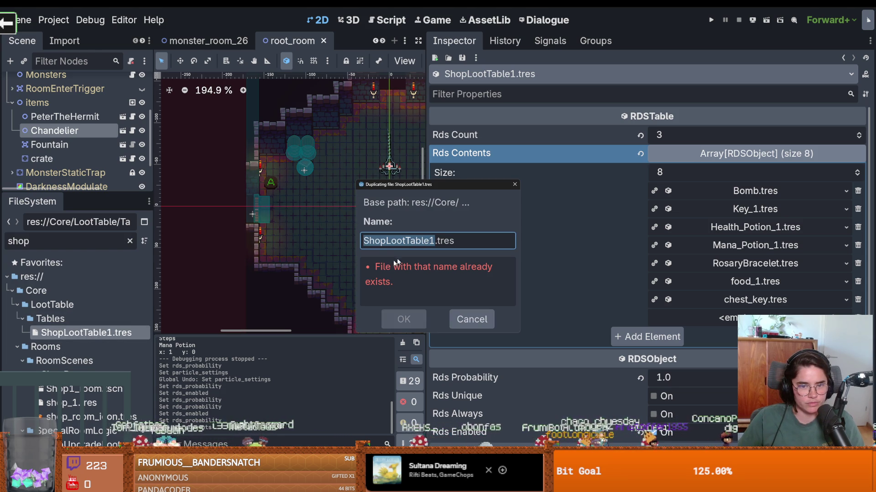
pyautogui.click(407, 241)
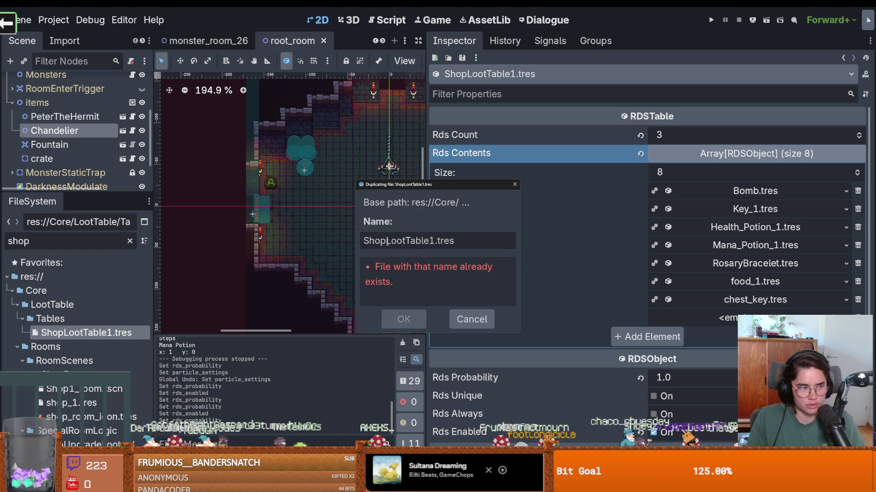
pyautogui.write('Material')
pyautogui.press('Return')
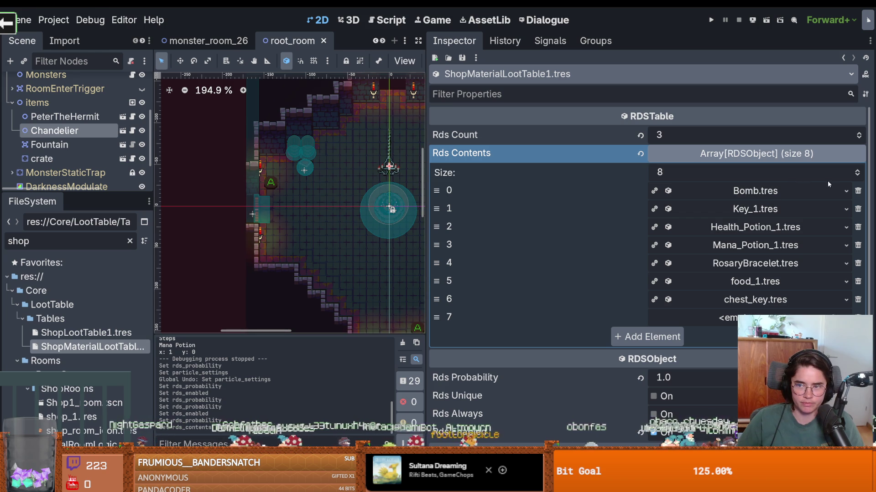
# Quick Load babat_wing, spider_eggs and GoblinEar into entries 0, 1 and 2.
pyautogui.click(846, 191)
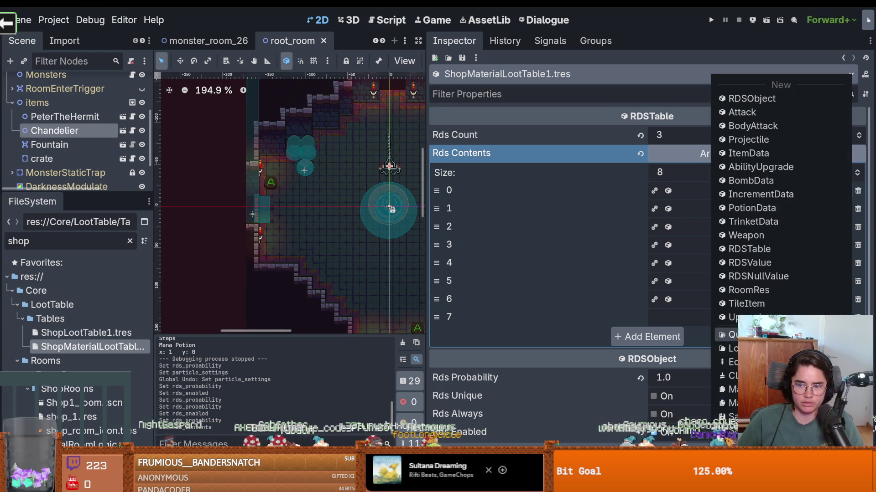
pyautogui.click(748, 334)
pyautogui.write('bab')
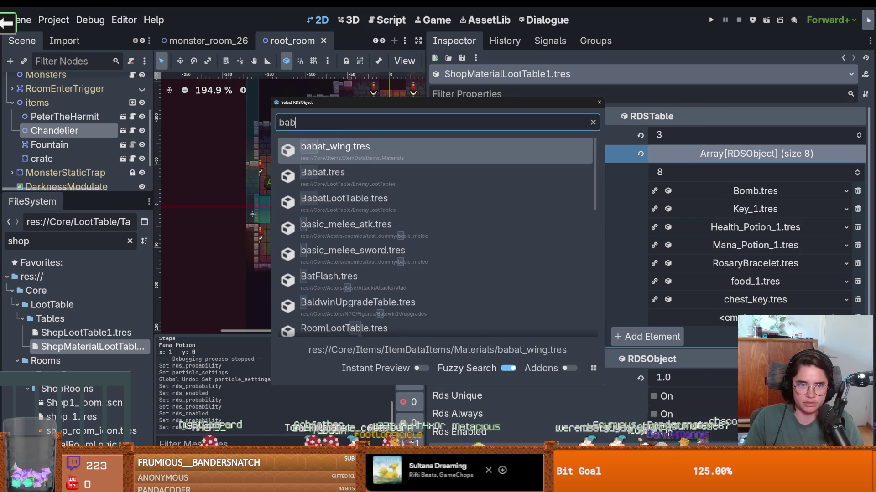
pyautogui.press('Return')
pyautogui.click(846, 209)
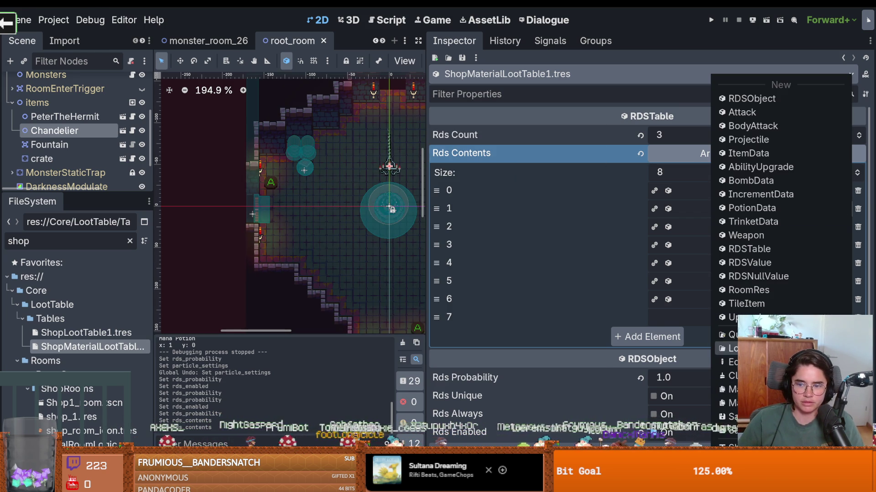
pyautogui.click(730, 362)
pyautogui.write('spid')
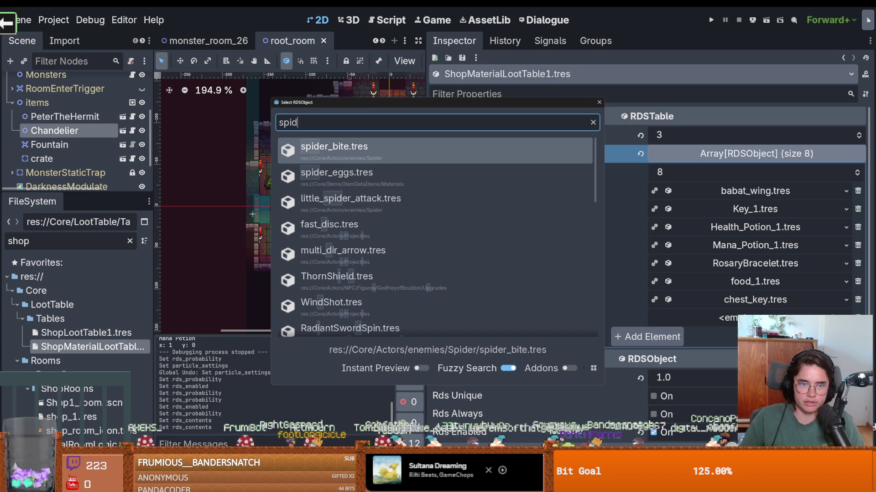
pyautogui.press('Down')
pyautogui.press('Return')
pyautogui.click(846, 226)
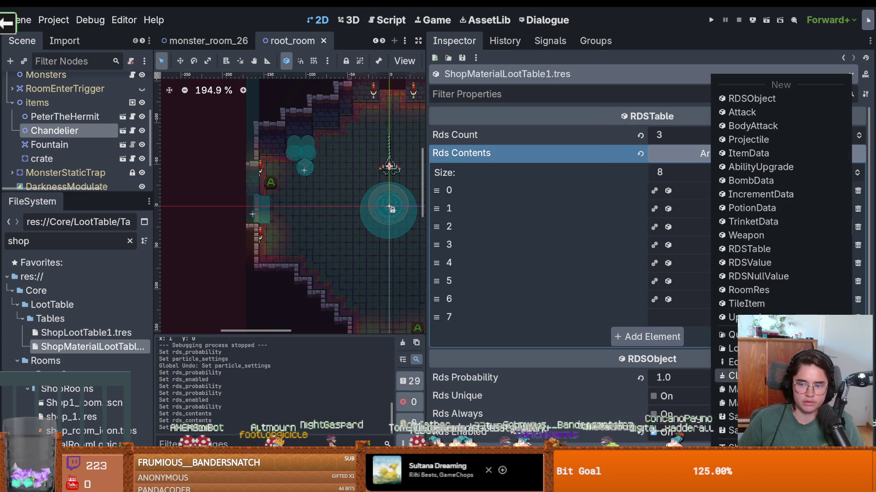
pyautogui.click(739, 335)
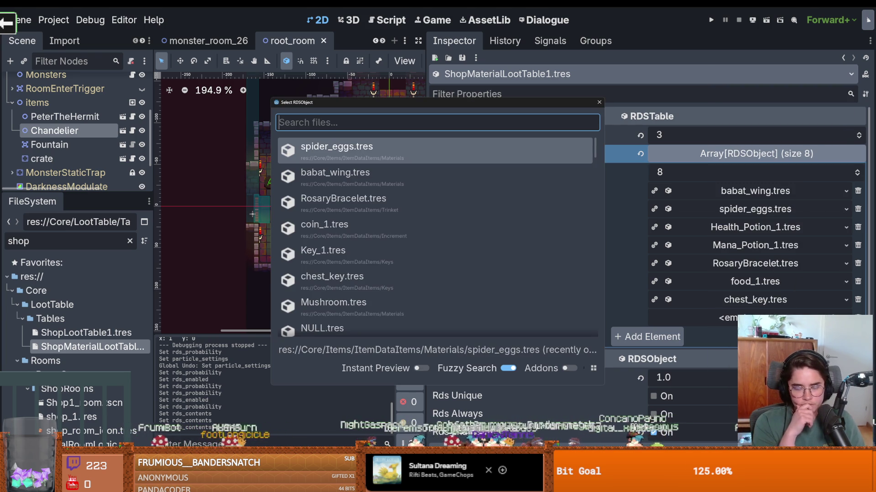
pyautogui.write('gobli')
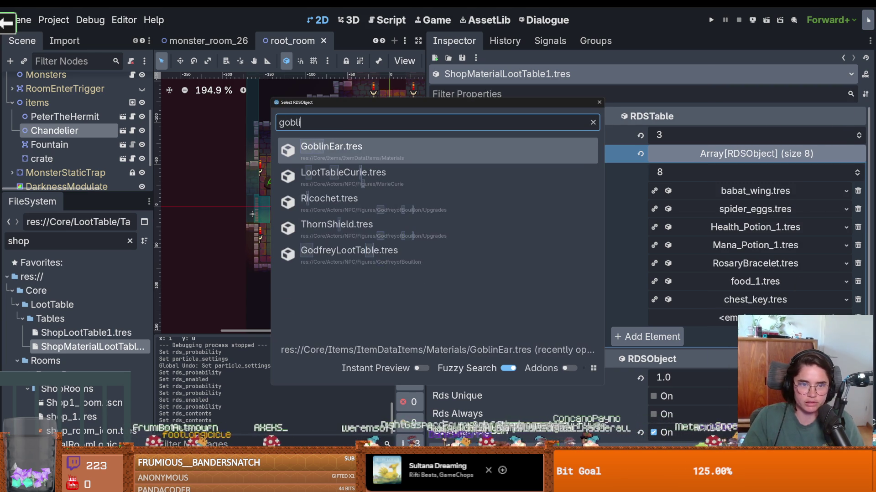
pyautogui.press('Return')
# Remove the leftover shop items and save the three-entry material loot table.
pyautogui.click(858, 245)
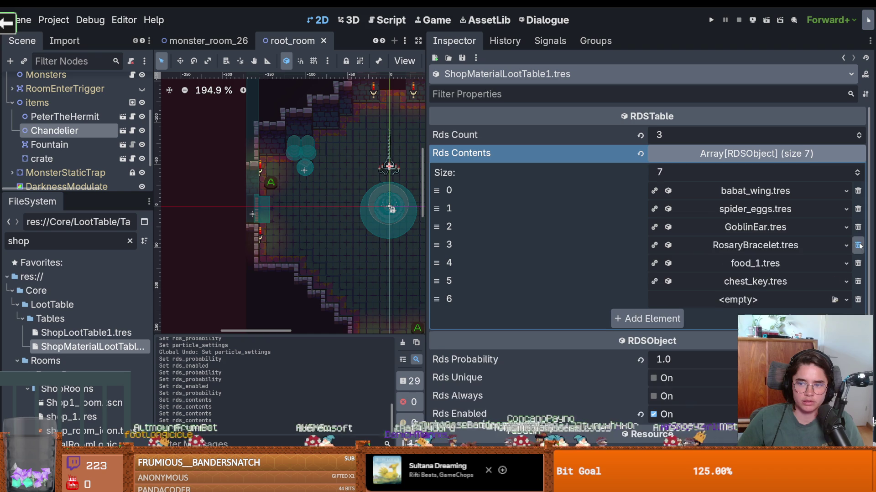
pyautogui.click(858, 246)
pyautogui.click(858, 245)
pyautogui.click(858, 246)
pyautogui.click(859, 245)
pyautogui.hotkey('ctrl', 's')
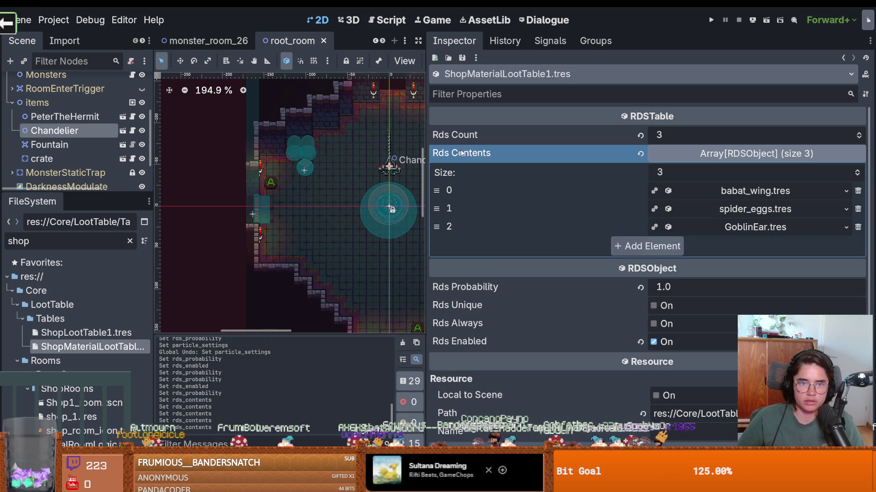
pyautogui.moveTo(427, 86); pyautogui.dragTo(780, 87)
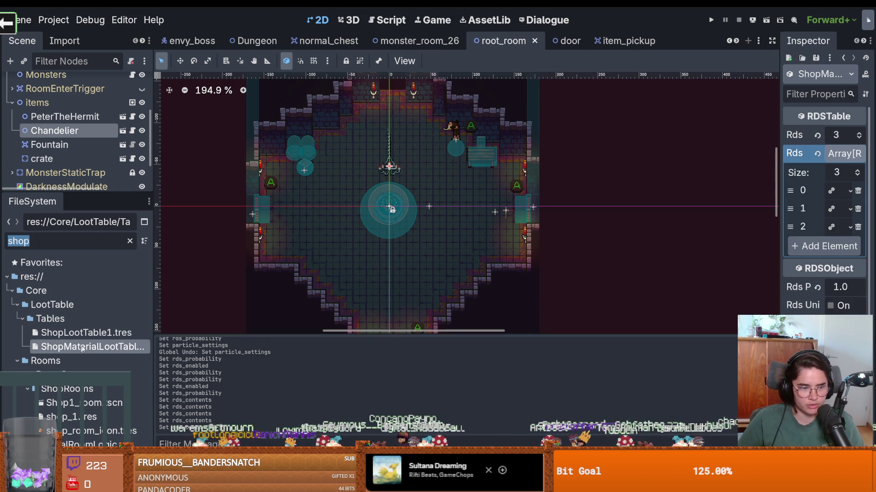
# Open Shop1_room and duplicate PurchasableItem2 twice onto the lower table as PurchasableItem4 and PurchasableItem5.
pyautogui.doubleClick(96, 402)
pyautogui.scroll(-1, 368, 179)
pyautogui.scroll(-2, 367, 180)
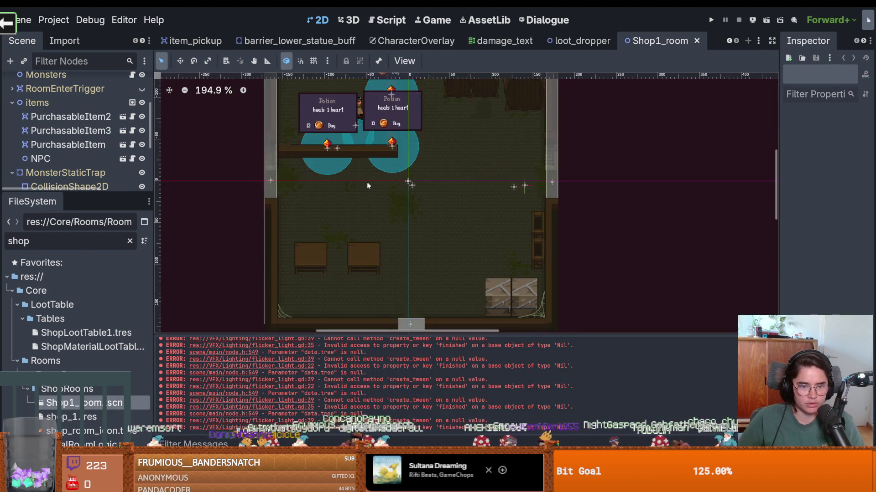
pyautogui.scroll(-1, 329, 163)
pyautogui.click(328, 153)
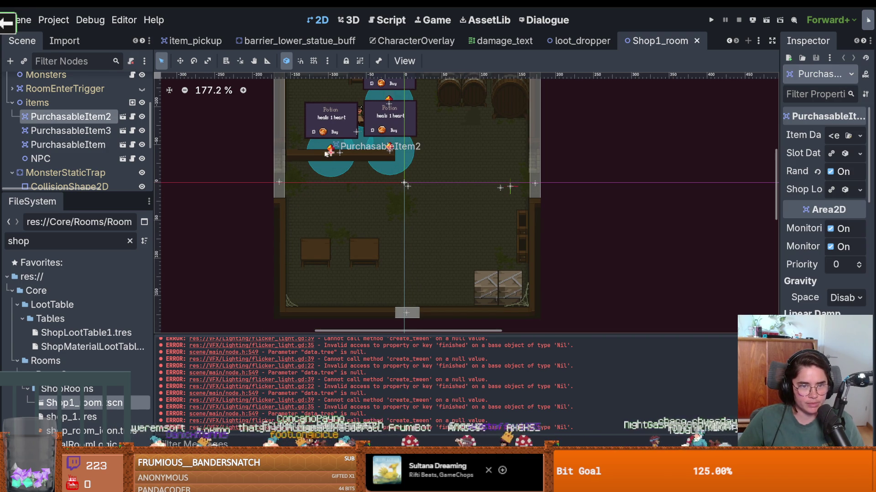
pyautogui.hotkey('ctrl', 'd')
pyautogui.moveTo(339, 173)
pyautogui.mouseDown()
pyautogui.moveTo(318, 253)
pyautogui.moveTo(367, 254)
pyautogui.mouseUp()
pyautogui.hotkey('ctrl', 'd')
# Assign ShopMaterialLootTable as the Shop Loot Table of PurchasableItem4 and PurchasableItem5, then save the scene.
pyautogui.click(316, 247)
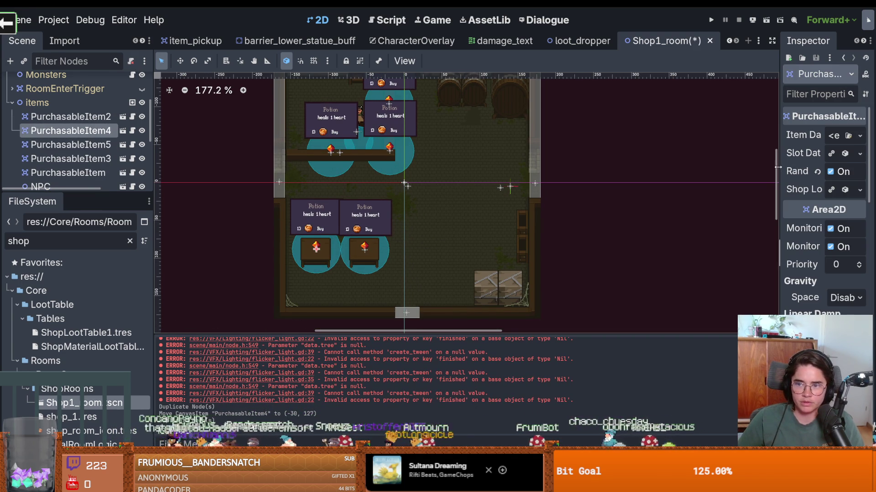
pyautogui.moveTo(779, 166); pyautogui.dragTo(607, 167)
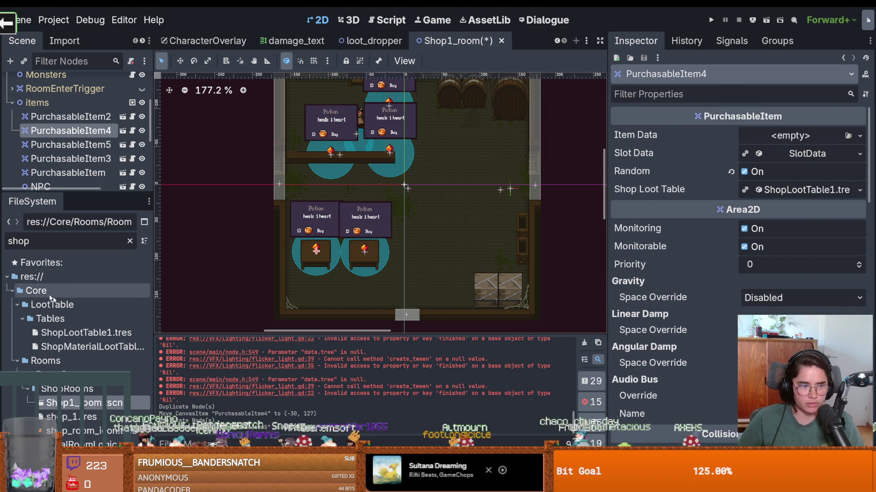
pyautogui.moveTo(91, 347); pyautogui.dragTo(871, 214)
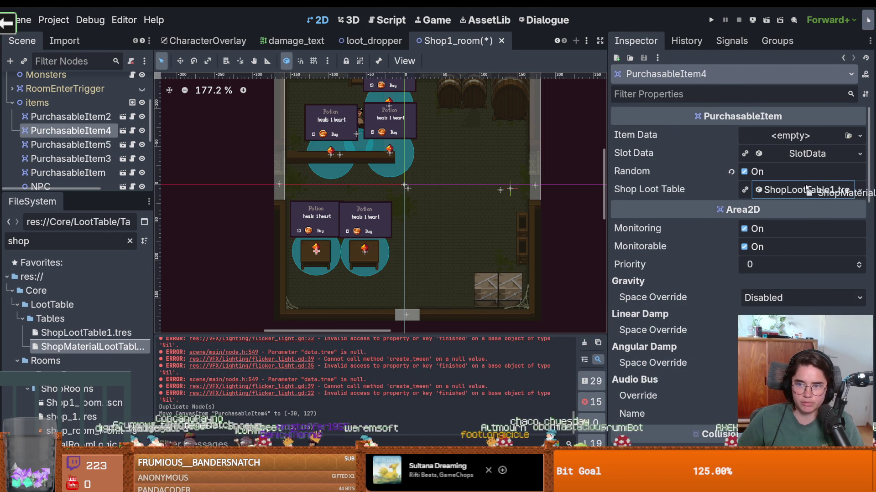
pyautogui.moveTo(806, 188); pyautogui.dragTo(806, 189)
pyautogui.click(371, 250)
pyautogui.moveTo(91, 346)
pyautogui.mouseDown()
pyautogui.moveTo(379, 206)
pyautogui.moveTo(803, 199)
pyautogui.moveTo(803, 189)
pyautogui.mouseUp()
pyautogui.click(710, 19)
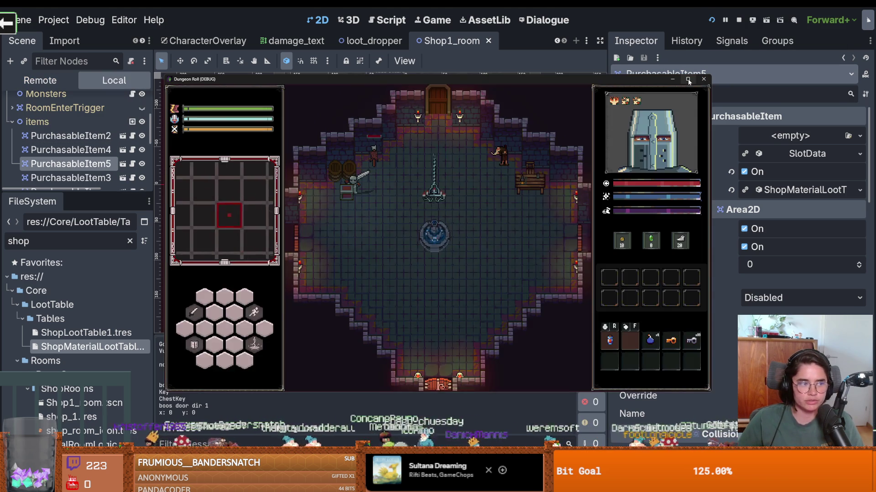
# In the running game, walk the hero to the east door, enable debug, and pick a room.
pyautogui.click(688, 79)
pyautogui.press('d')
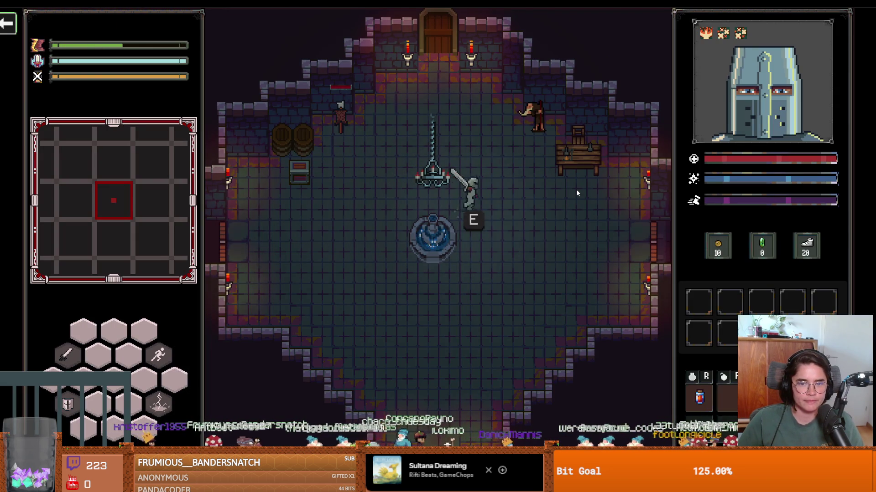
pyautogui.press('d')
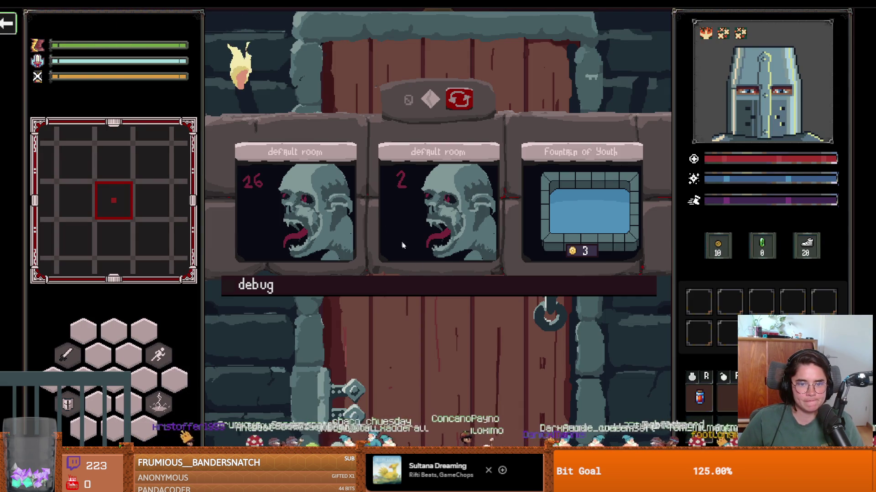
pyautogui.click(438, 289)
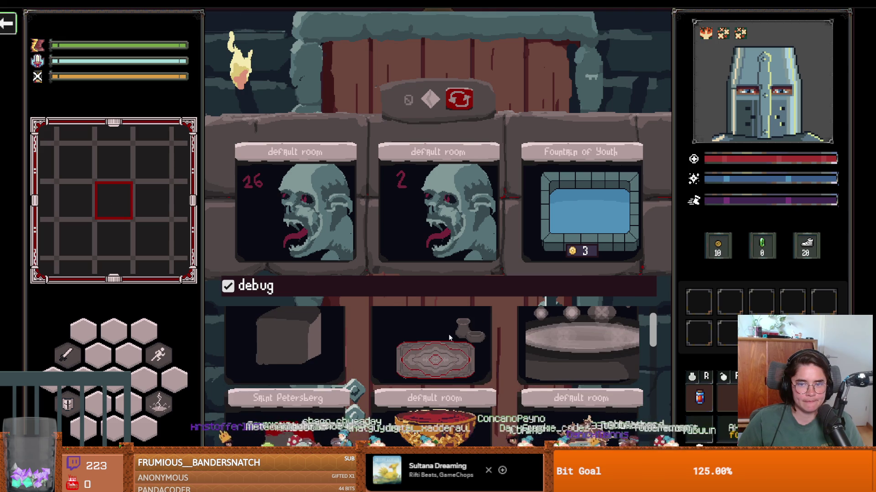
pyautogui.click(450, 338)
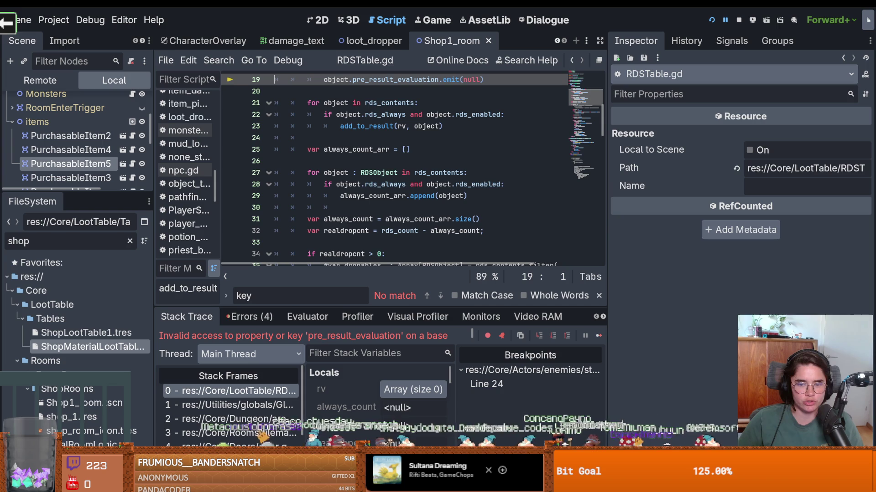
# Inspect stack frame 0 in RDSTable.gd with a wider Locals panel, then show ShopMaterialLootTable1.tres's properties.
pyautogui.click(238, 388)
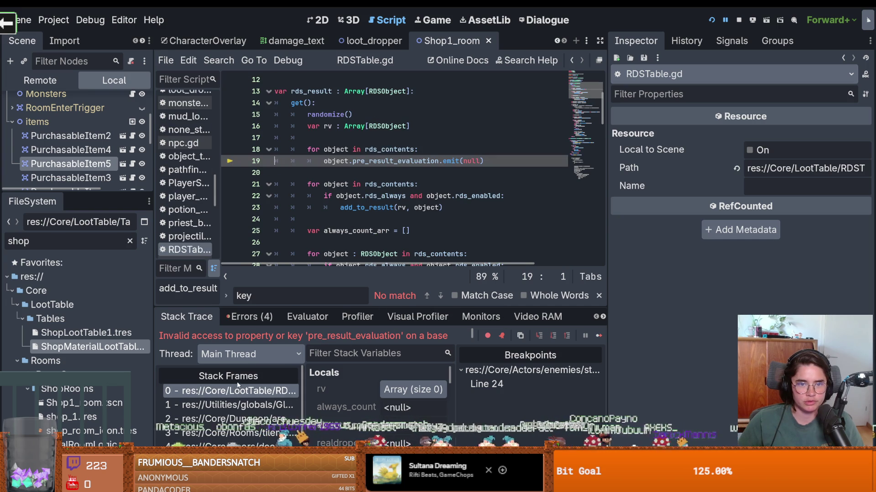
pyautogui.scroll(1, 360, 247)
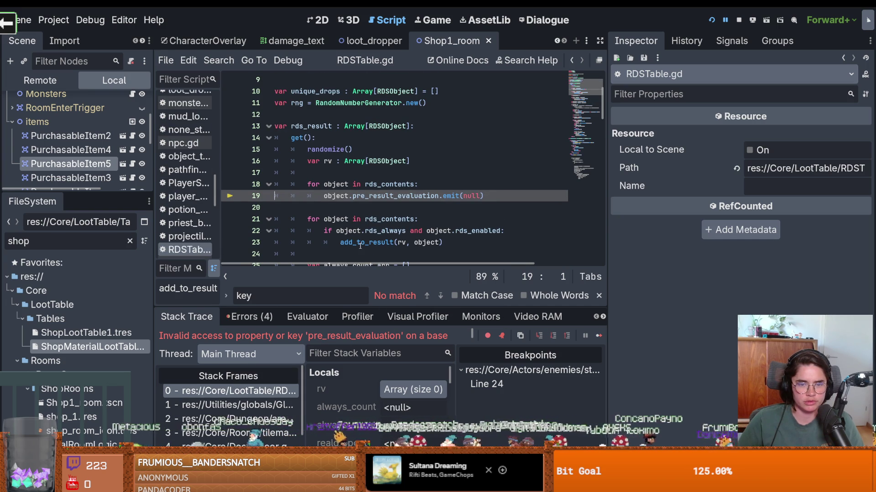
pyautogui.scroll(-1, 359, 247)
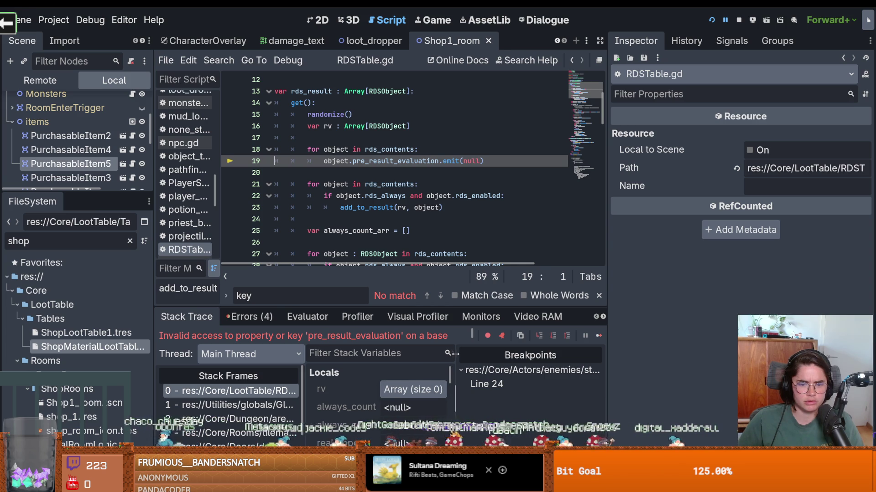
pyautogui.moveTo(455, 354); pyautogui.dragTo(560, 355)
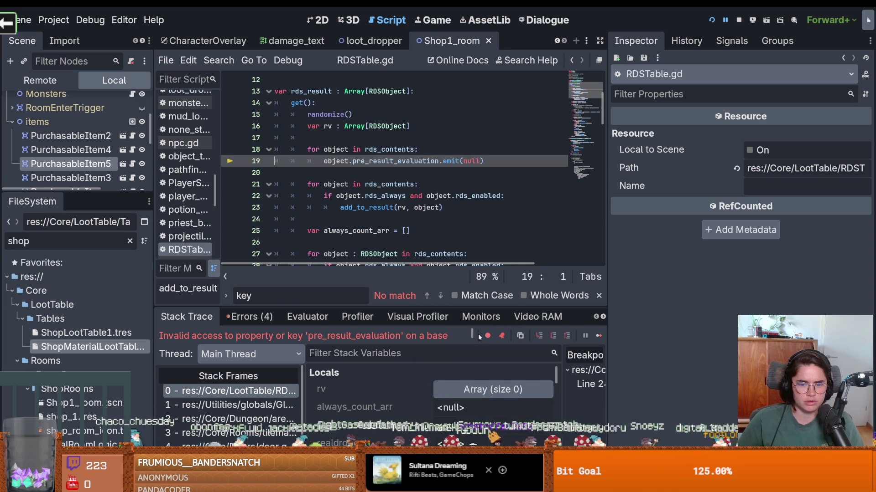
pyautogui.scroll(-1, 465, 334)
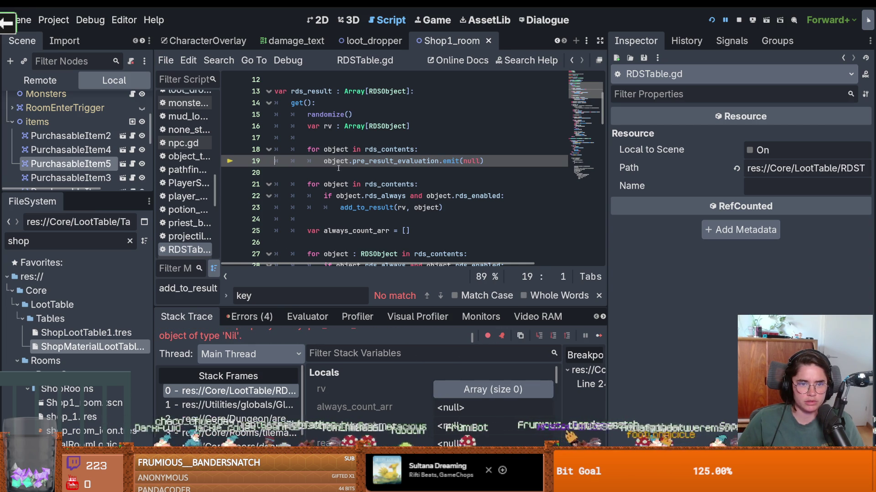
pyautogui.scroll(4, 345, 178)
pyautogui.scroll(-2, 346, 183)
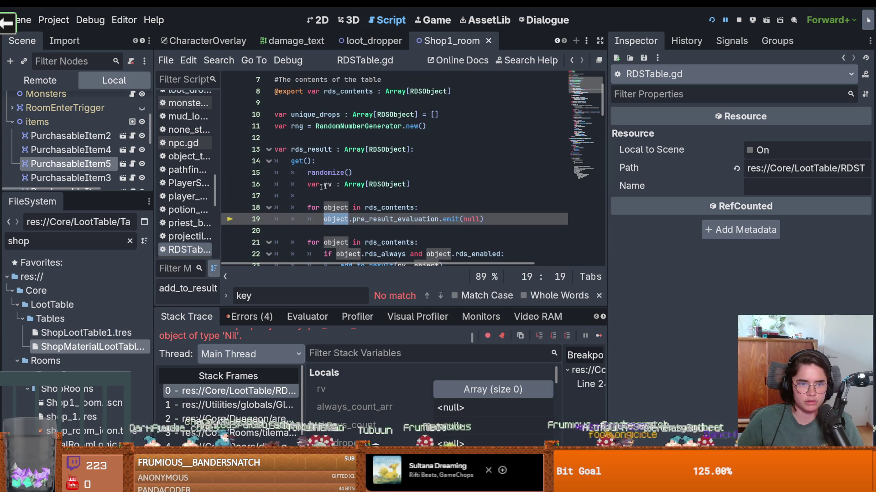
pyautogui.click(99, 348)
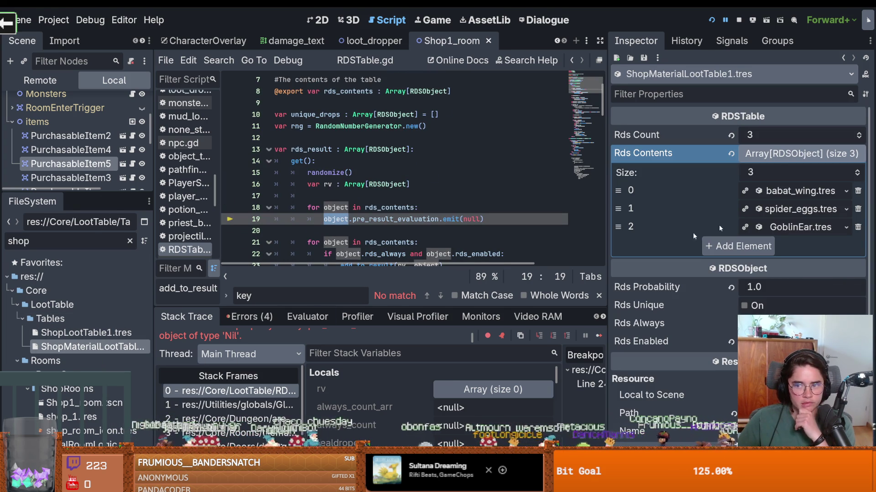
# Lower ShopMaterialLootTable1's Rds Count from 3 to 1.
pyautogui.click(777, 154)
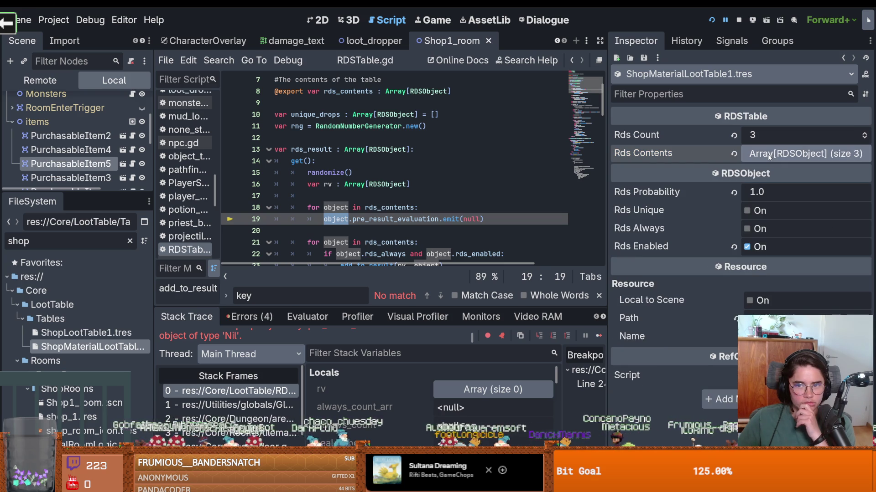
pyautogui.click(865, 139)
pyautogui.click(818, 155)
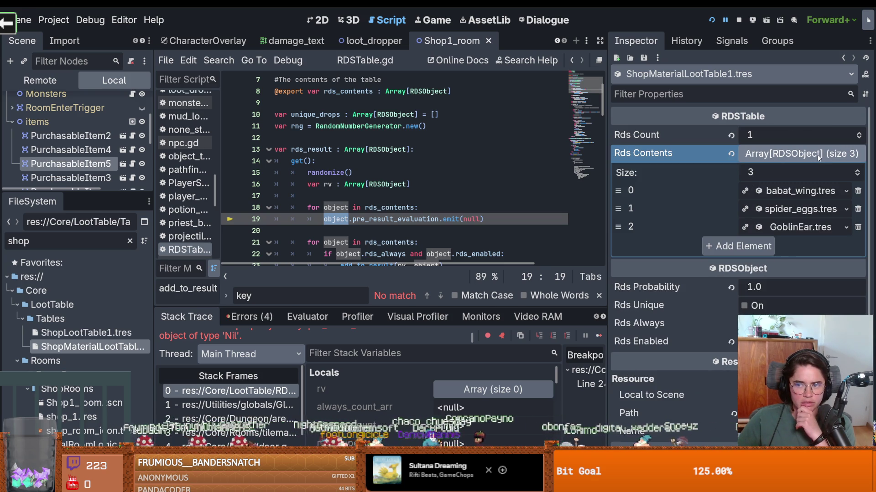
pyautogui.click(818, 155)
pyautogui.click(771, 155)
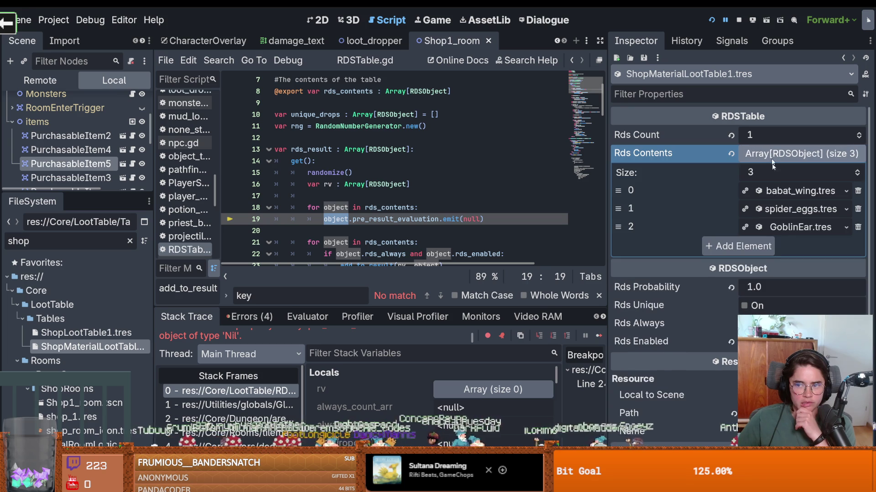
# Review the babat_wing, spider_eggs and GoblinEar entries in Rds Contents, then relaunch the game.
pyautogui.click(784, 193)
pyautogui.scroll(-3, 781, 248)
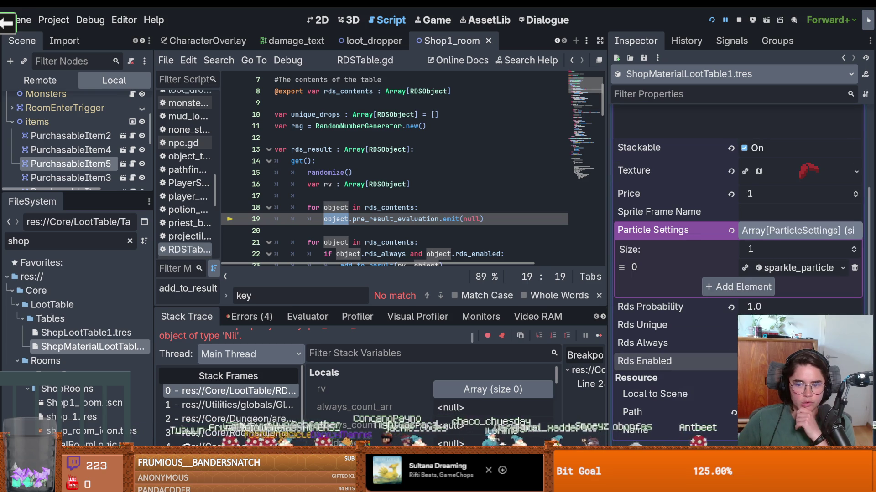
pyautogui.scroll(3, 768, 299)
pyautogui.click(781, 195)
pyautogui.click(781, 195)
pyautogui.scroll(-4, 769, 281)
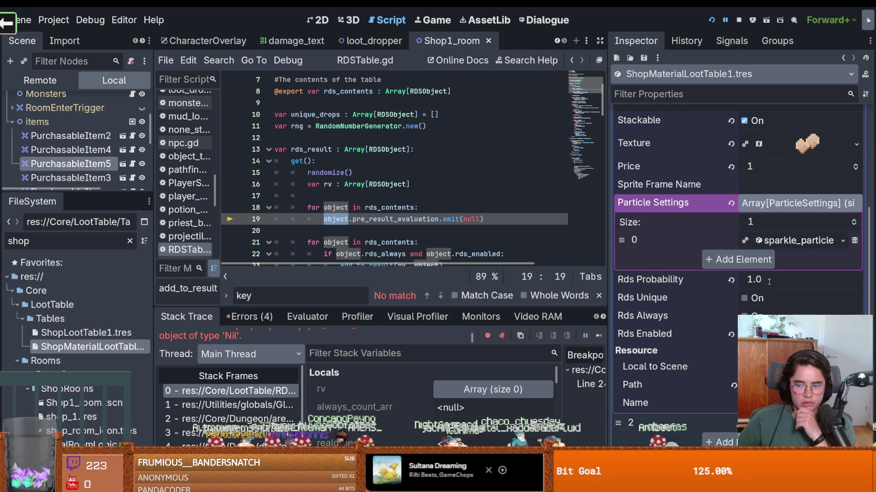
pyautogui.scroll(3, 777, 201)
pyautogui.click(797, 120)
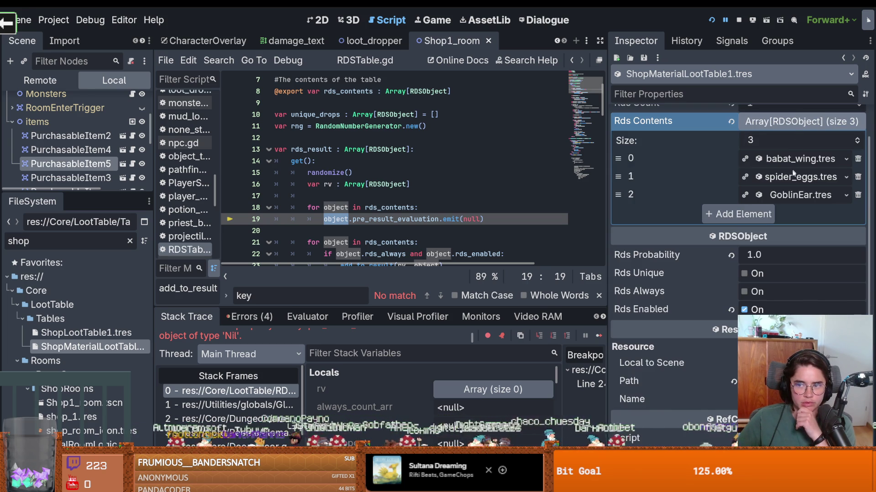
pyautogui.click(798, 141)
pyautogui.scroll(-3, 776, 244)
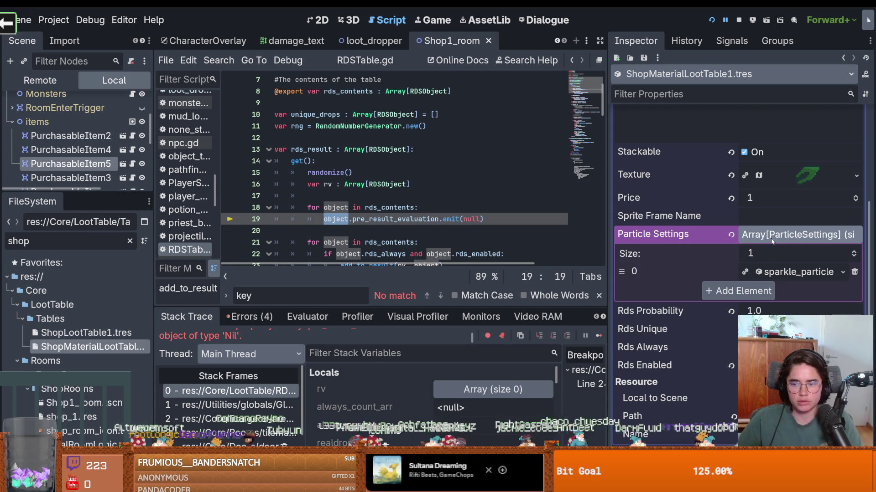
pyautogui.scroll(4, 771, 237)
pyautogui.click(800, 196)
pyautogui.click(711, 20)
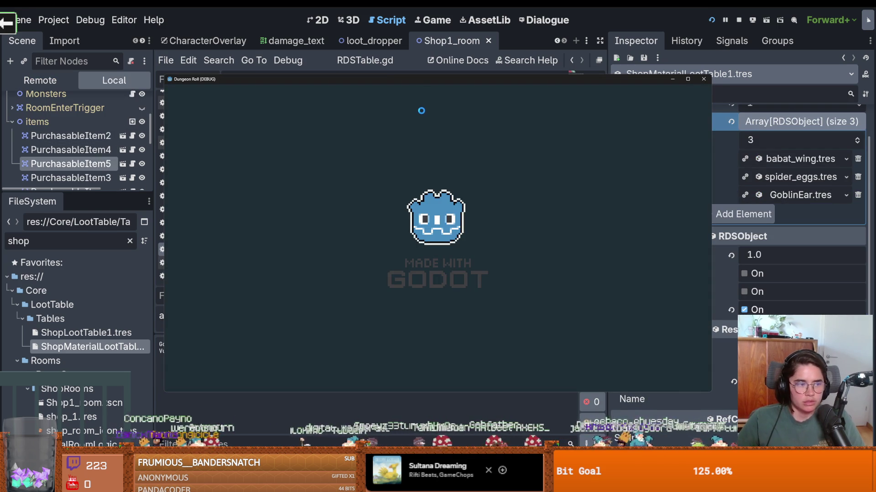
# After the error recurs, reopen ShopMaterialLootTable1 and collapse its Rds Contents list.
pyautogui.press('d')
pyautogui.press('d')
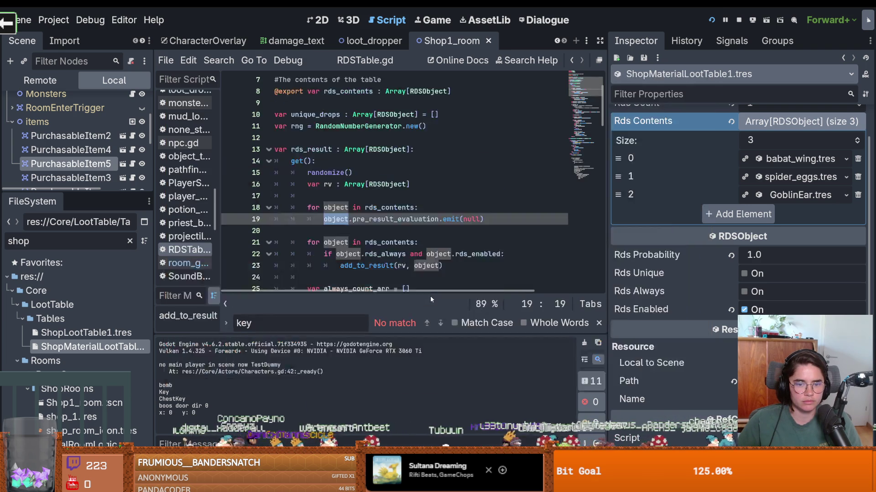
pyautogui.write('d')
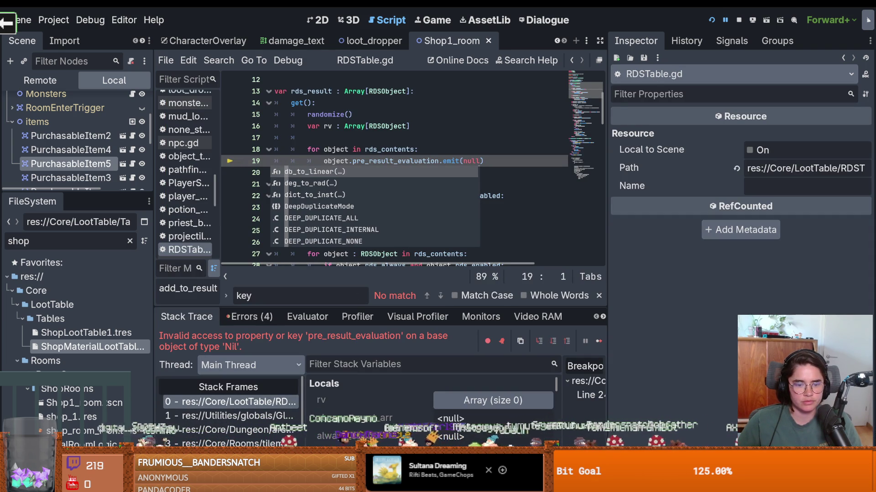
pyautogui.scroll(-5, 362, 422)
pyautogui.scroll(-1, 363, 422)
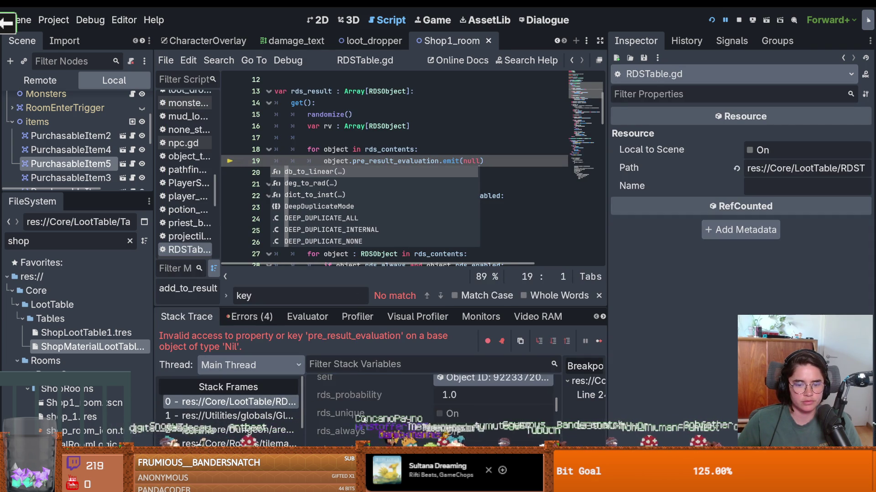
pyautogui.click(75, 347)
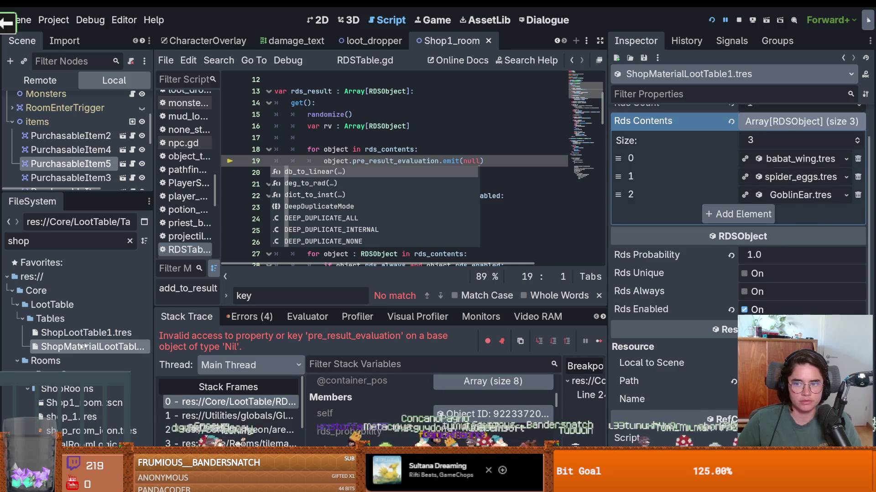
pyautogui.click(770, 153)
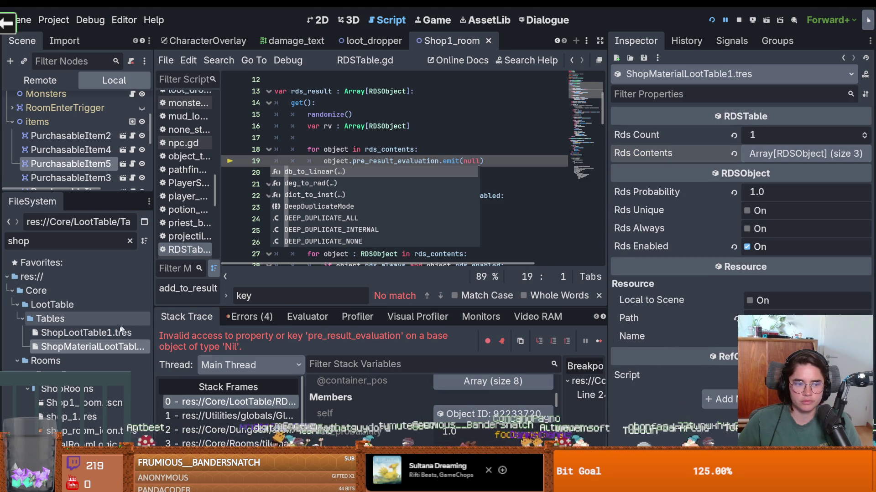
# Lower ShopLootTable1's Rds Count from 3 to 1 and relaunch the game.
pyautogui.click(86, 333)
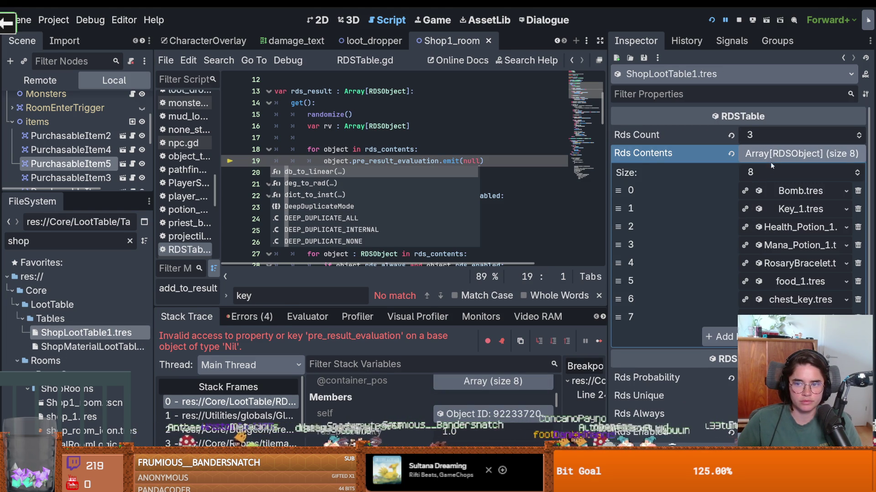
pyautogui.click(784, 153)
pyautogui.click(864, 133)
pyautogui.click(864, 137)
pyautogui.click(864, 136)
pyautogui.click(864, 137)
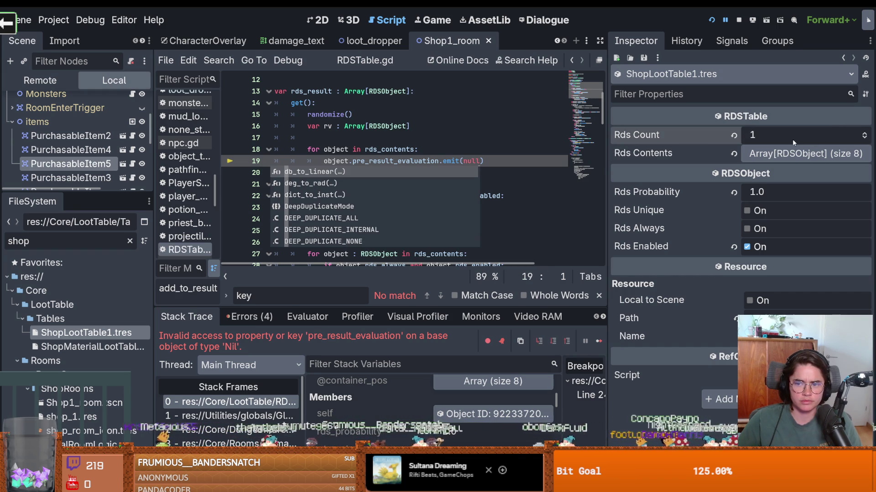
pyautogui.click(711, 20)
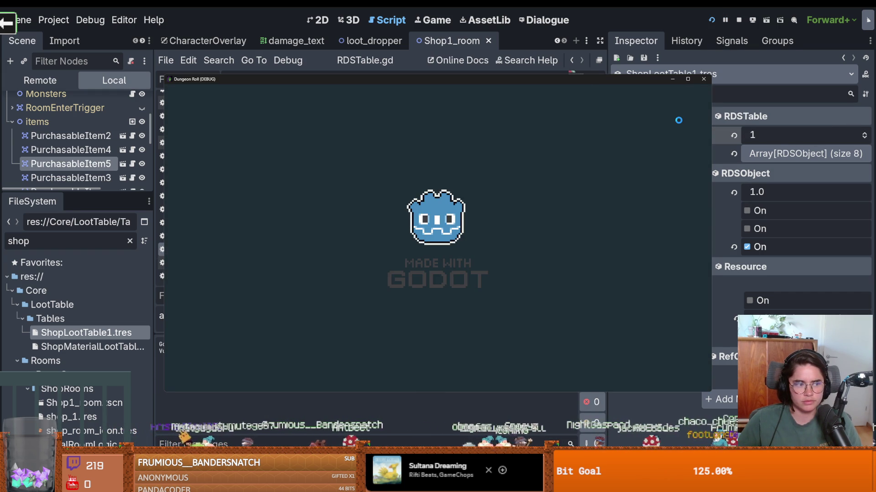
# Walk the hero to the right exit and enter a room from the choice screen.
pyautogui.press('d')
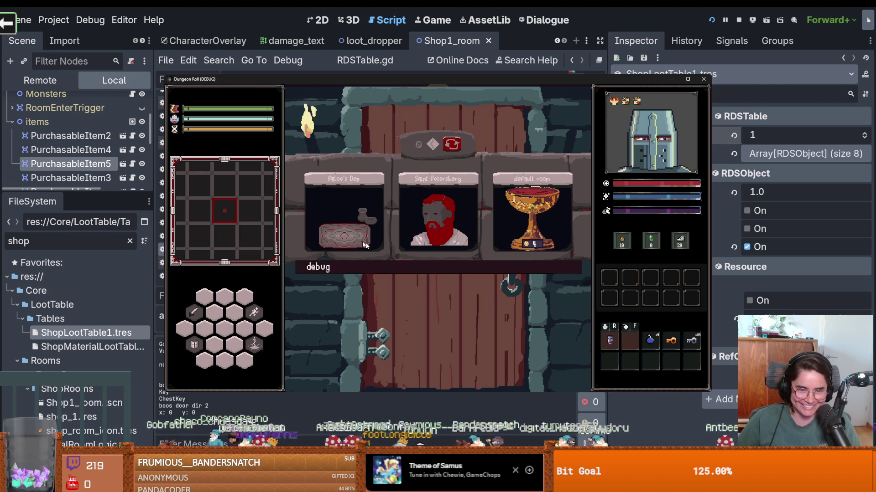
pyautogui.click(503, 241)
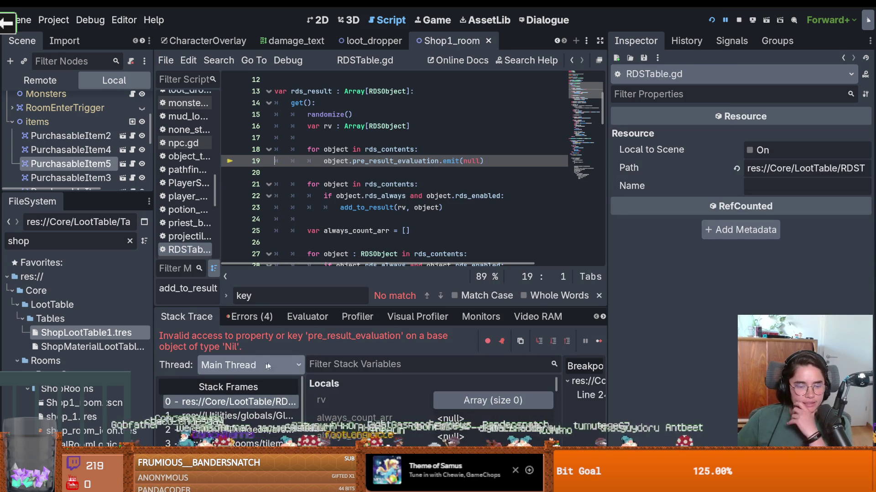
# Enlarge the debugger to read RDSTable's rds_contents members, then shrink it to show more code.
pyautogui.moveTo(302, 399); pyautogui.dragTo(327, 400)
pyautogui.scroll(-5, 410, 400)
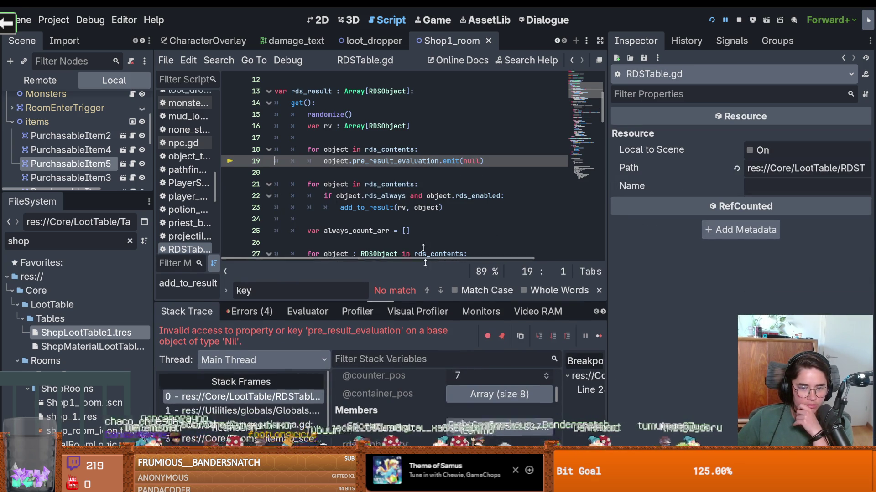
pyautogui.moveTo(430, 306); pyautogui.dragTo(430, 163)
pyautogui.moveTo(606, 342); pyautogui.dragTo(752, 342)
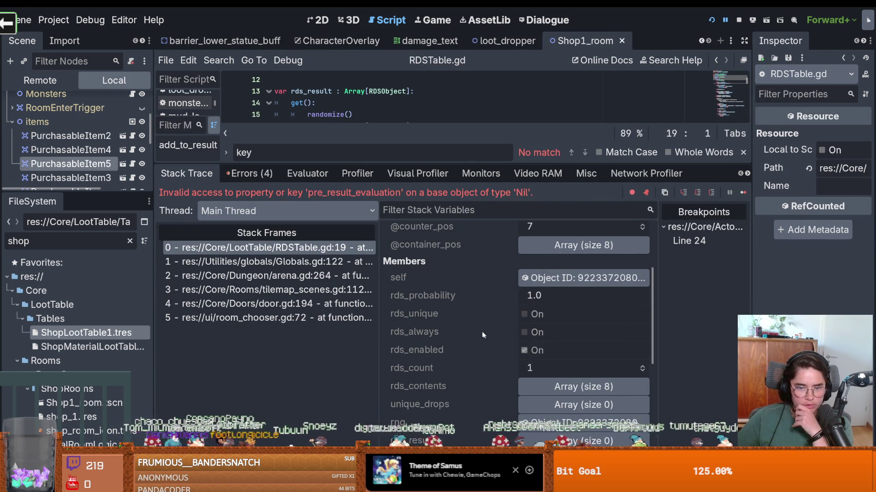
pyautogui.scroll(-3, 482, 331)
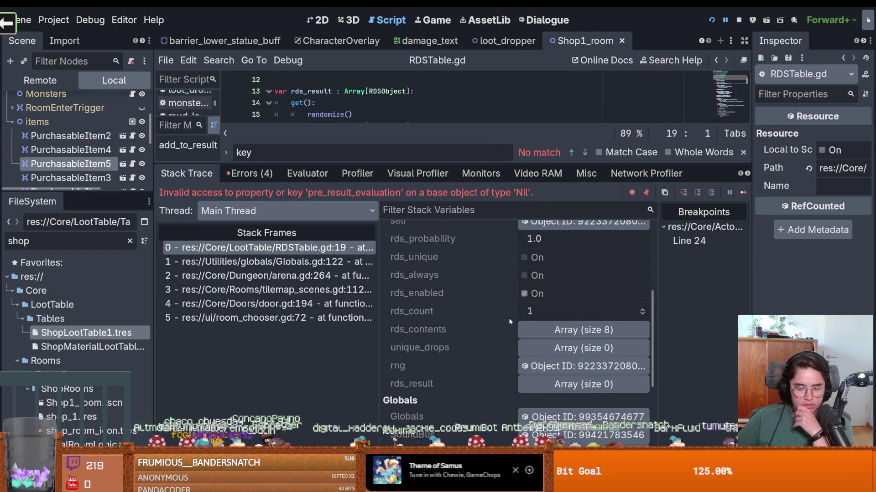
pyautogui.moveTo(410, 163); pyautogui.dragTo(411, 348)
# Select PurchasableItem2 in the 2D shop room and expand its Shop Loot Table's Rds Contents.
pyautogui.click(319, 21)
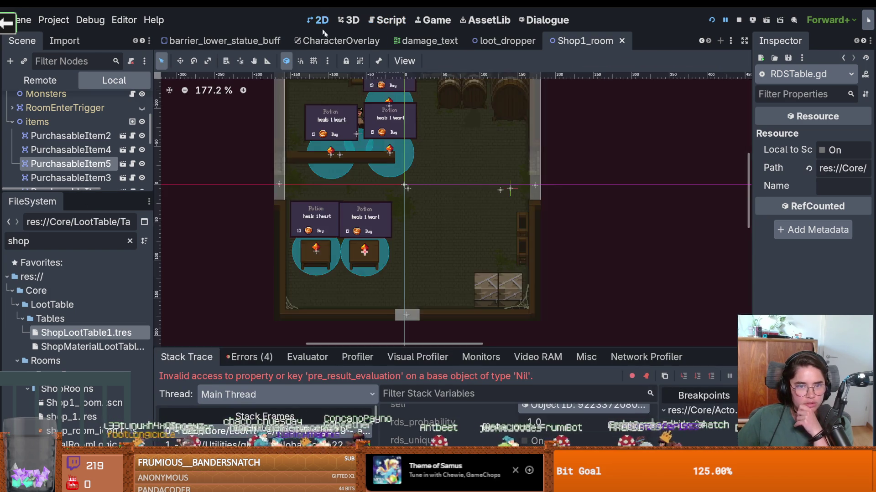
pyautogui.scroll(1, 351, 225)
pyautogui.click(351, 225)
pyautogui.scroll(3, 351, 225)
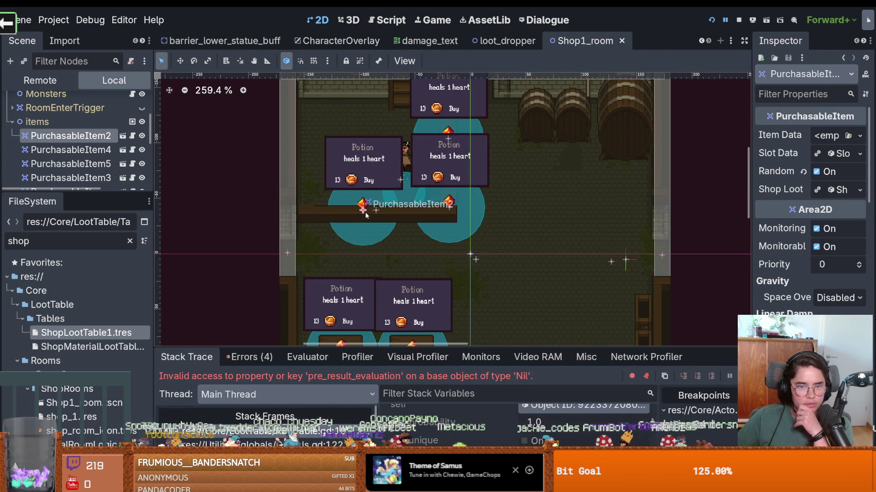
pyautogui.moveTo(93, 192); pyautogui.dragTo(93, 274)
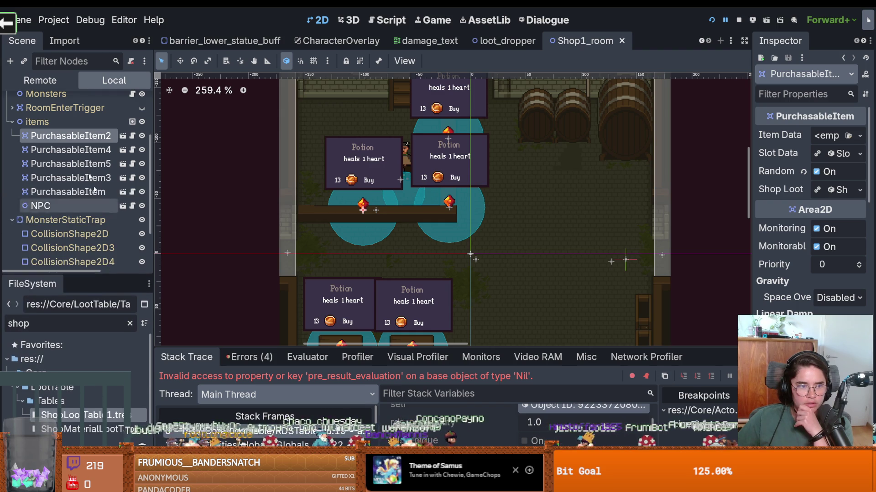
pyautogui.moveTo(752, 191); pyautogui.dragTo(587, 194)
pyautogui.click(770, 194)
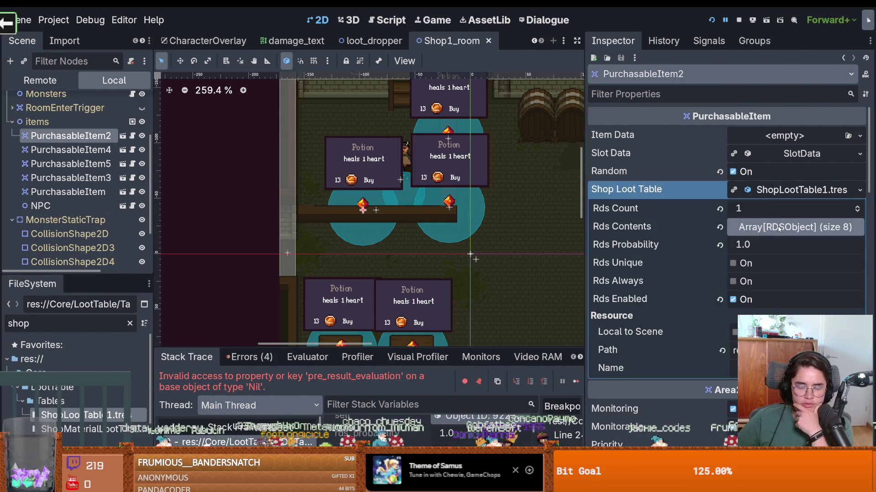
pyautogui.click(778, 227)
# Expand and review the Bomb.tres entry, scrolling through the contents list.
pyautogui.scroll(-1, 780, 226)
pyautogui.click(792, 221)
pyautogui.scroll(-2, 792, 221)
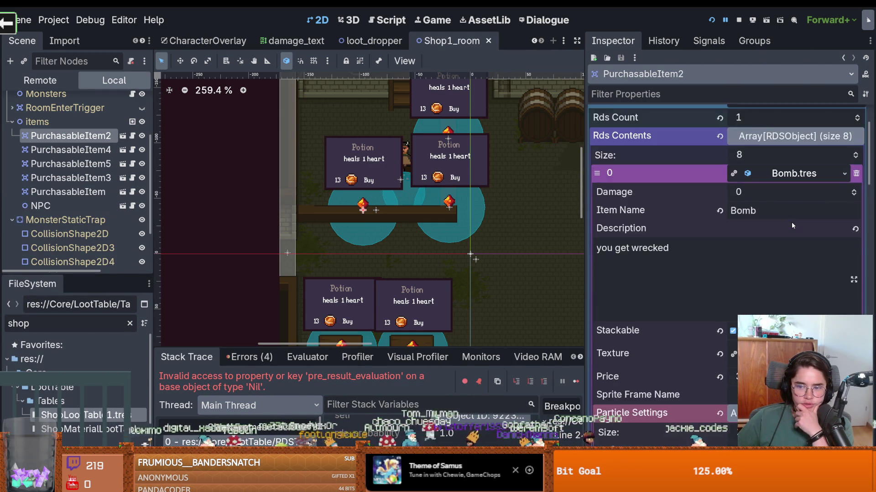
pyautogui.scroll(2, 791, 222)
pyautogui.click(785, 222)
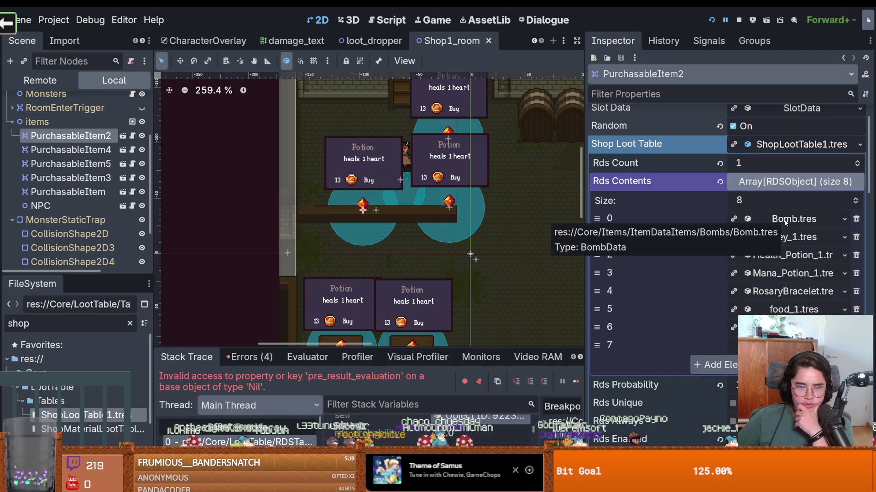
pyautogui.click(784, 222)
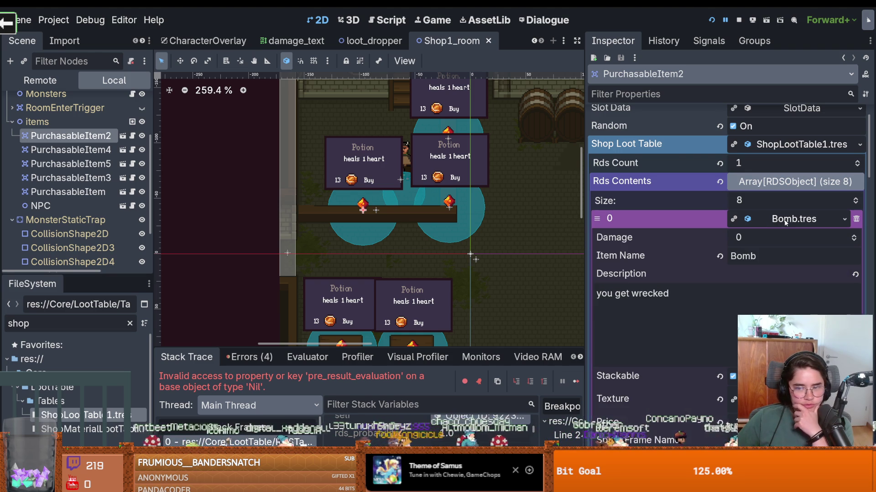
pyautogui.scroll(-4, 767, 229)
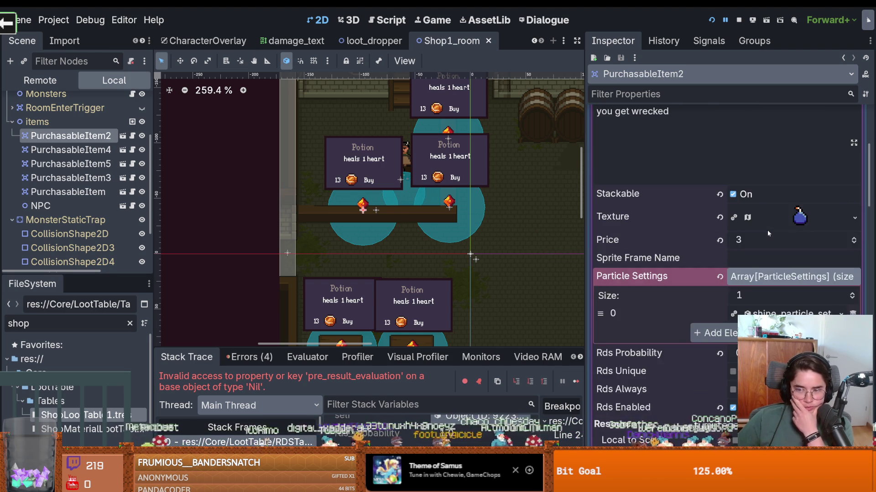
pyautogui.scroll(3, 767, 229)
pyautogui.click(853, 189)
pyautogui.scroll(-2, 767, 217)
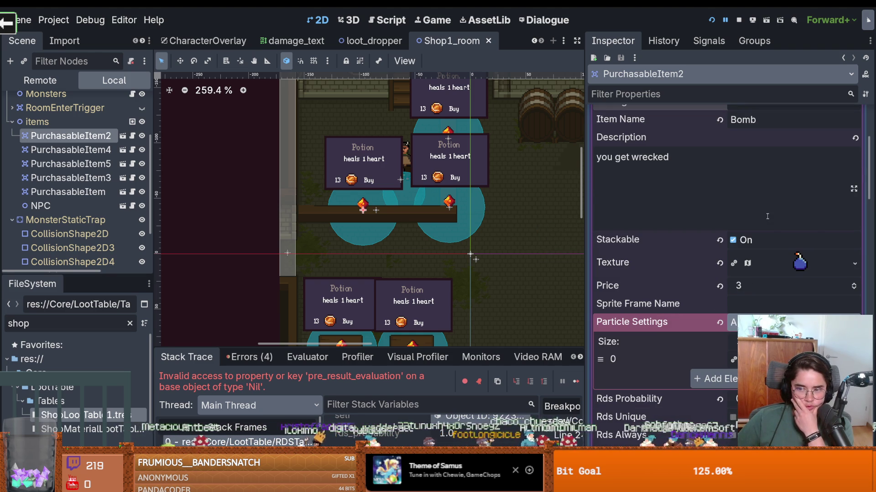
pyautogui.scroll(-1, 766, 216)
pyautogui.scroll(4, 766, 216)
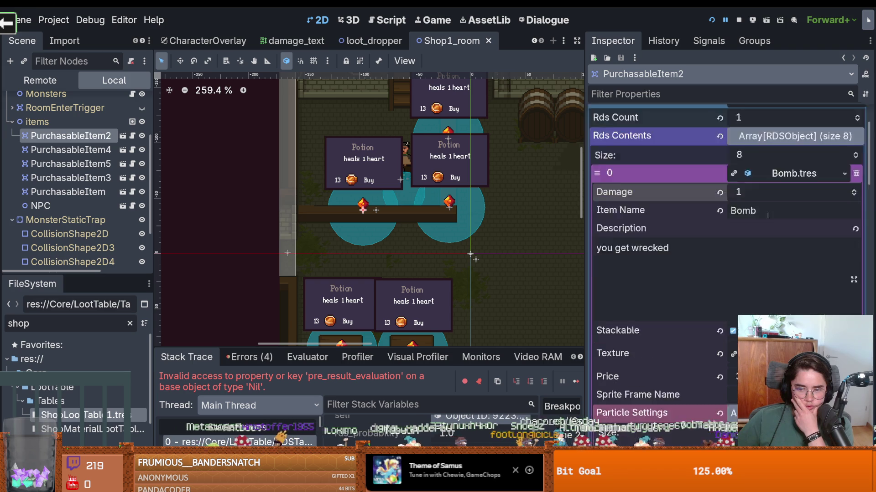
pyautogui.click(784, 219)
# Check the Key_1.tres entry, then return to RDSTable.gd at failing line 19.
pyautogui.click(784, 238)
pyautogui.scroll(-4, 785, 238)
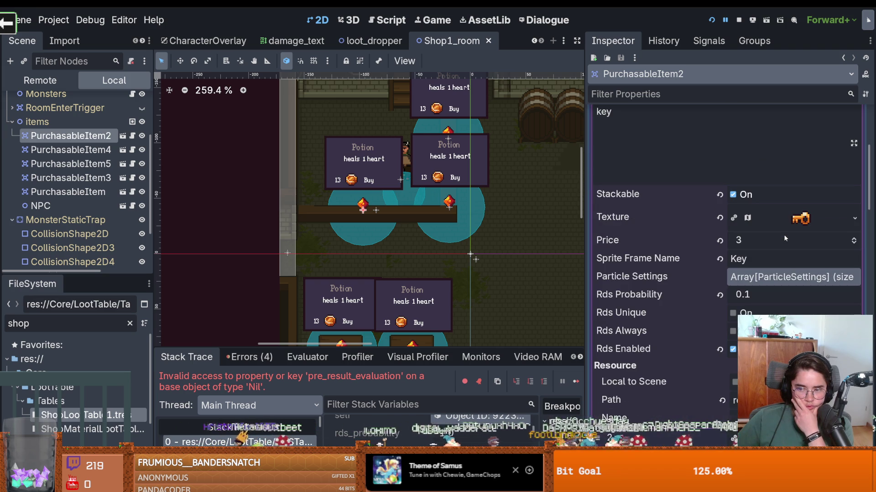
pyautogui.scroll(4, 784, 236)
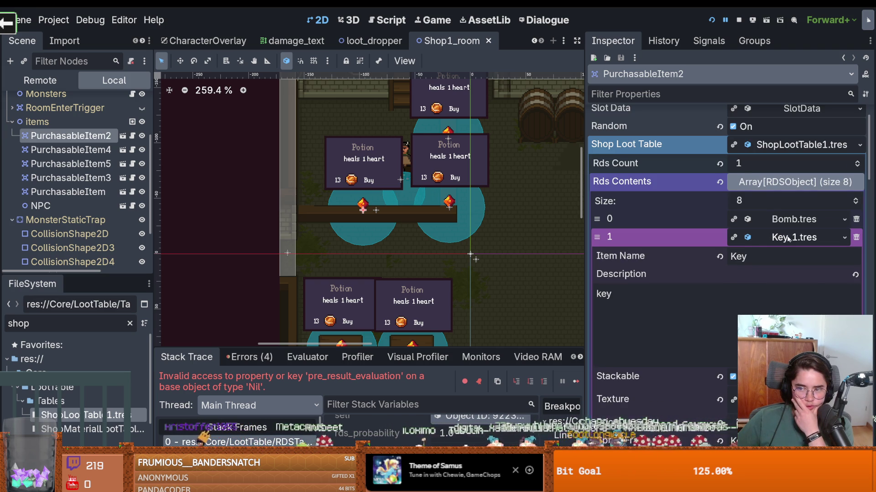
pyautogui.click(784, 236)
pyautogui.scroll(-2, 783, 235)
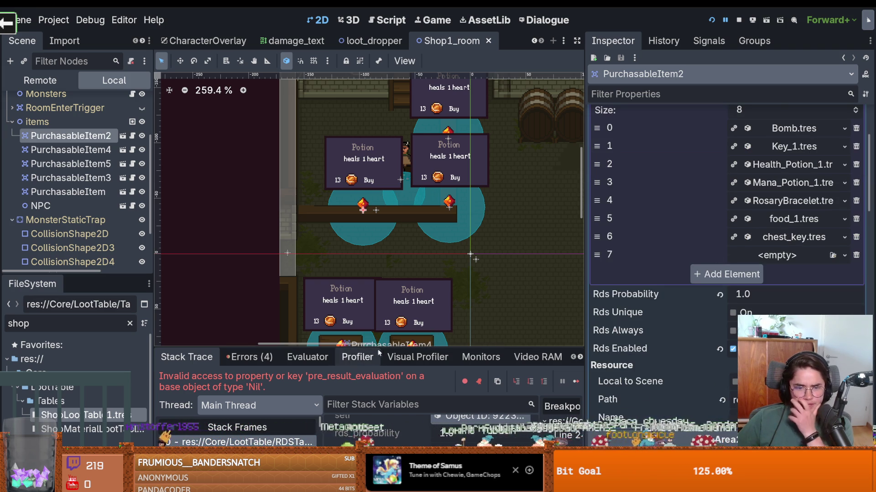
pyautogui.moveTo(422, 349); pyautogui.dragTo(420, 185)
pyautogui.click(242, 277)
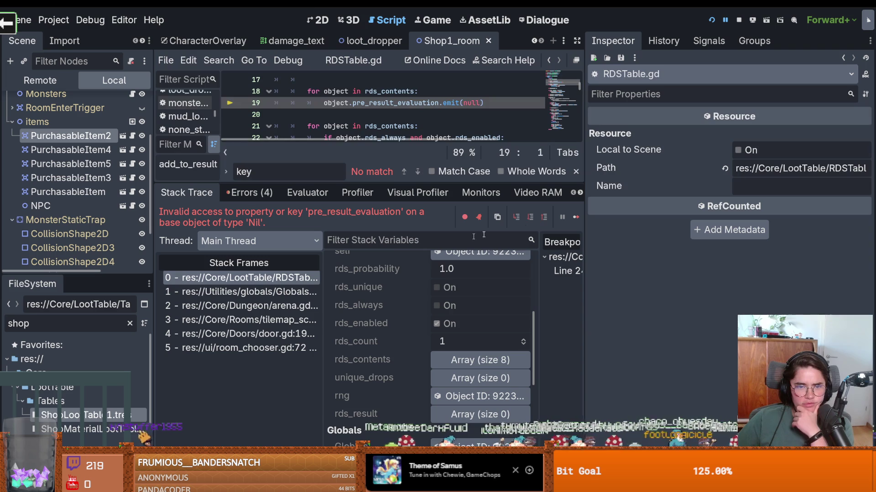
# Comment out the pre_result_evaluation loop on lines 18–19 of RDSTable.gd with Ctrl+K.
pyautogui.moveTo(409, 182); pyautogui.dragTo(409, 314)
pyautogui.moveTo(376, 176); pyautogui.dragTo(307, 164)
pyautogui.hotkey('ctrl', 'k')
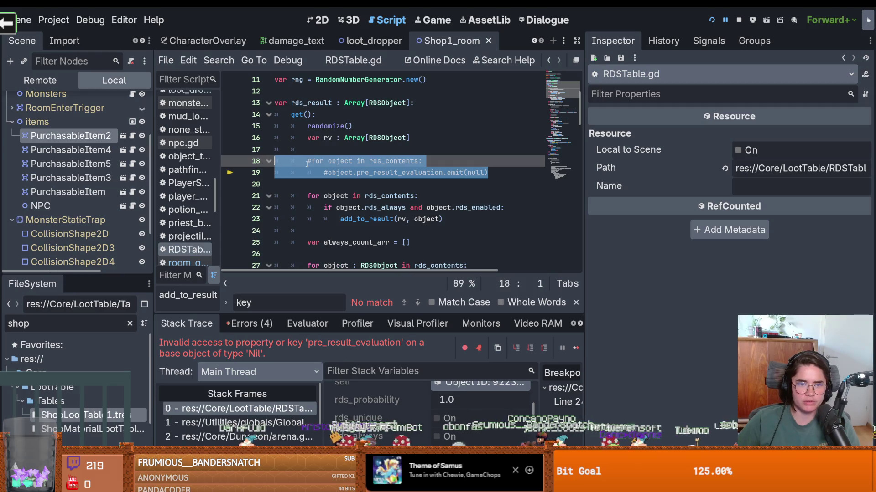
# Resize the debugger and code editor, then launch the cannon chat game full-screen.
pyautogui.moveTo(420, 314); pyautogui.dragTo(419, 140)
pyautogui.scroll(5, 419, 315)
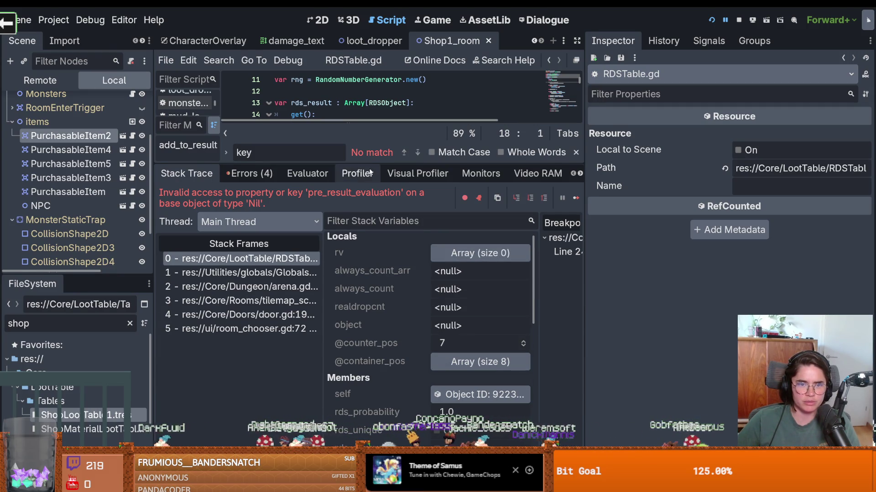
pyautogui.moveTo(340, 165)
pyautogui.mouseDown()
pyautogui.moveTo(369, 301)
pyautogui.moveTo(365, 347)
pyautogui.moveTo(413, 288)
pyautogui.moveTo(433, 222)
pyautogui.mouseUp()
pyautogui.scroll(-2, 386, 212)
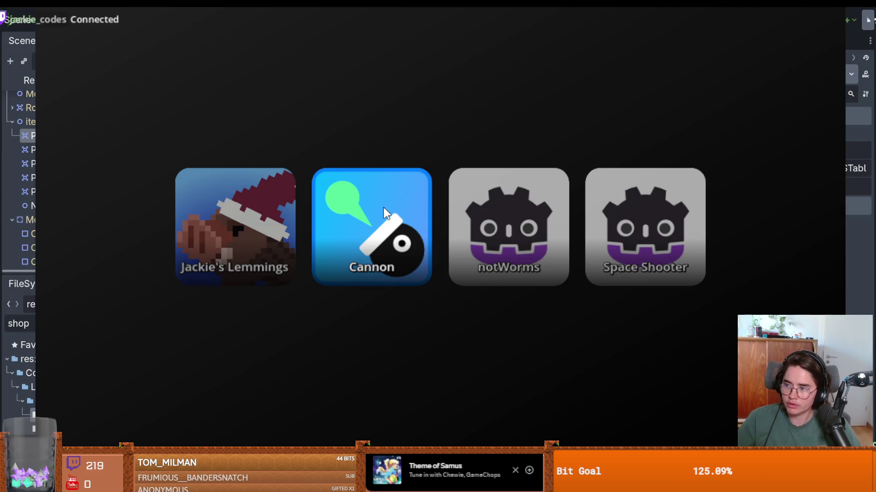
pyautogui.click(383, 207)
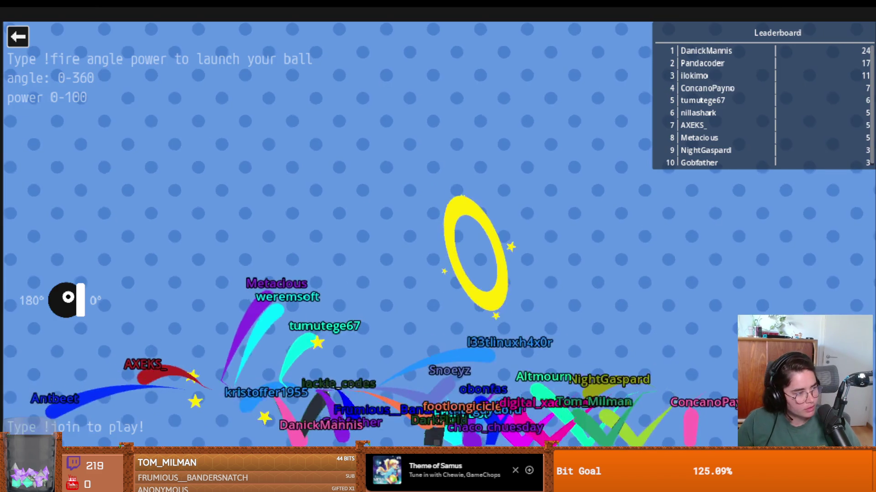
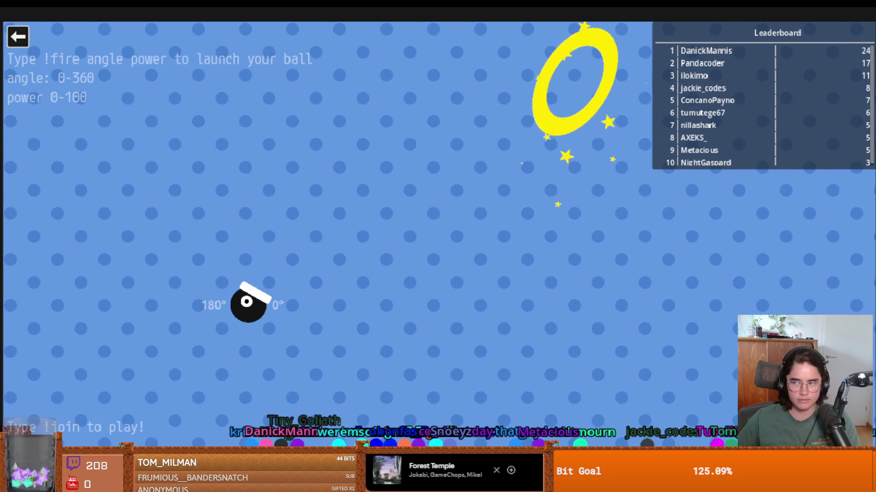
# Exit the Cannon round with Escape to get back to the mini-game selection menu.
pyautogui.press('Escape')
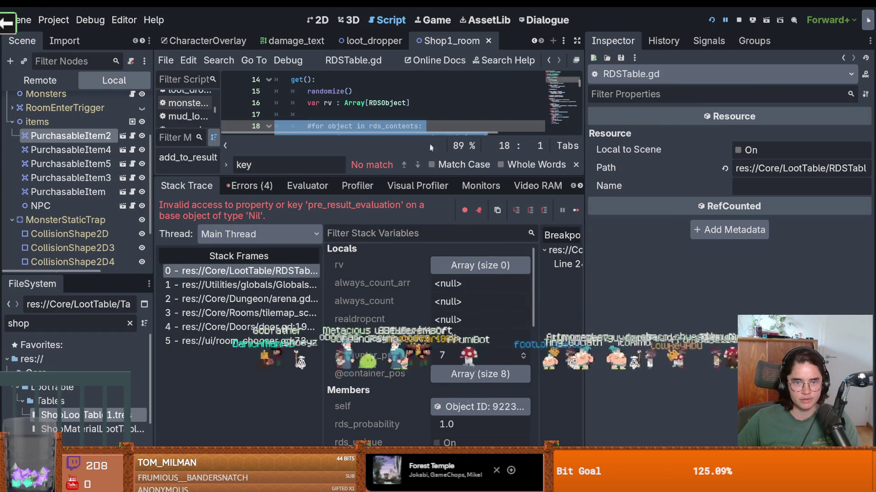
# Open the Globals.gd stack frame and inspect the empty shop_arrs value on line 125.
pyautogui.moveTo(458, 294); pyautogui.dragTo(456, 165)
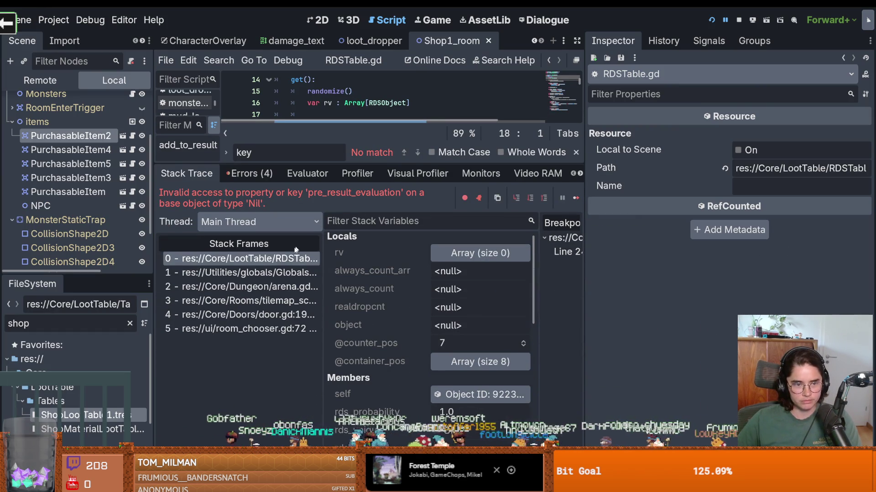
pyautogui.click(242, 272)
pyautogui.moveTo(364, 165)
pyautogui.mouseDown()
pyautogui.moveTo(387, 321)
pyautogui.moveTo(397, 270)
pyautogui.moveTo(406, 299)
pyautogui.mouseUp()
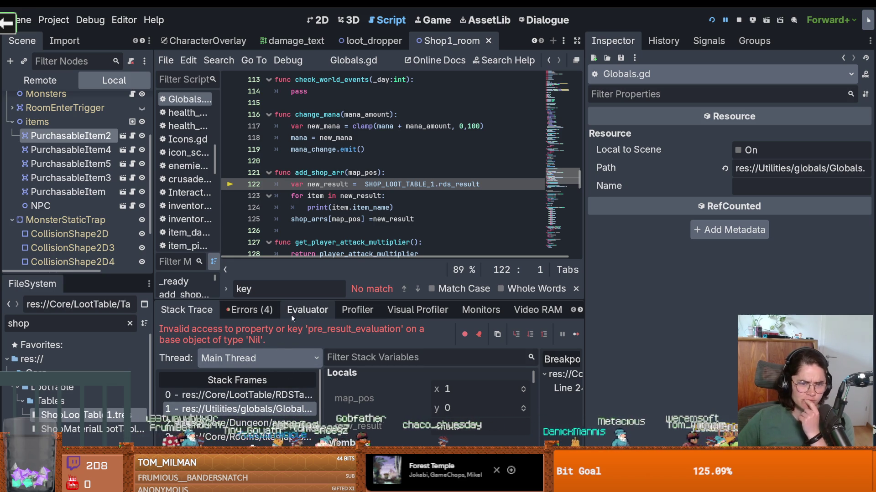
pyautogui.doubleClick(302, 219)
pyautogui.moveTo(303, 220)
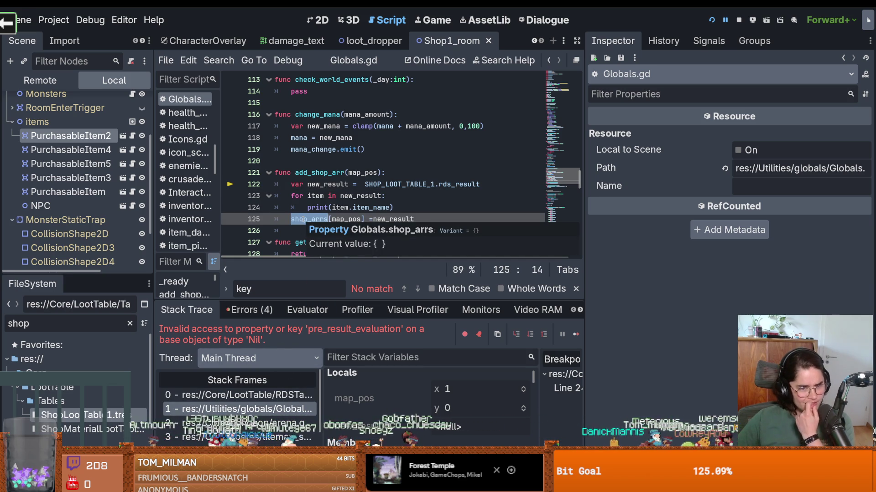
# Jump from add_shop_arr back to its caller on line 264 of arena.gd.
pyautogui.scroll(10, 389, 260)
pyautogui.moveTo(219, 182); pyautogui.dragTo(254, 182)
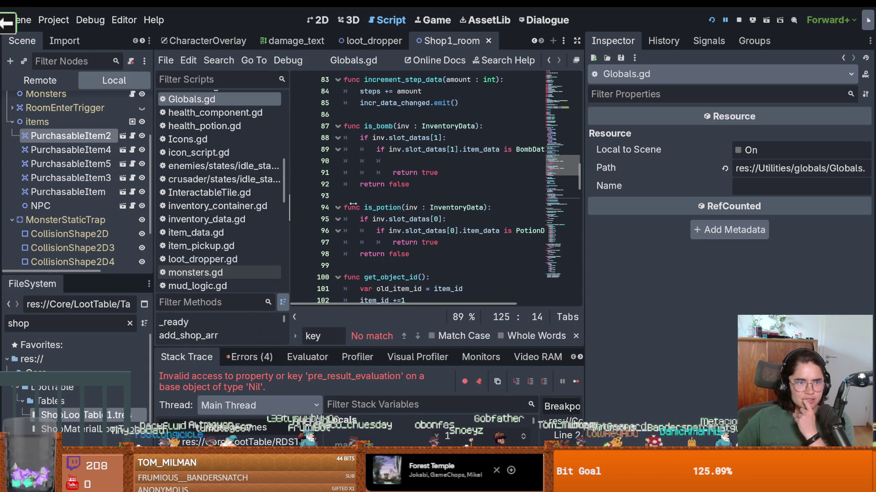
pyautogui.scroll(-9, 412, 259)
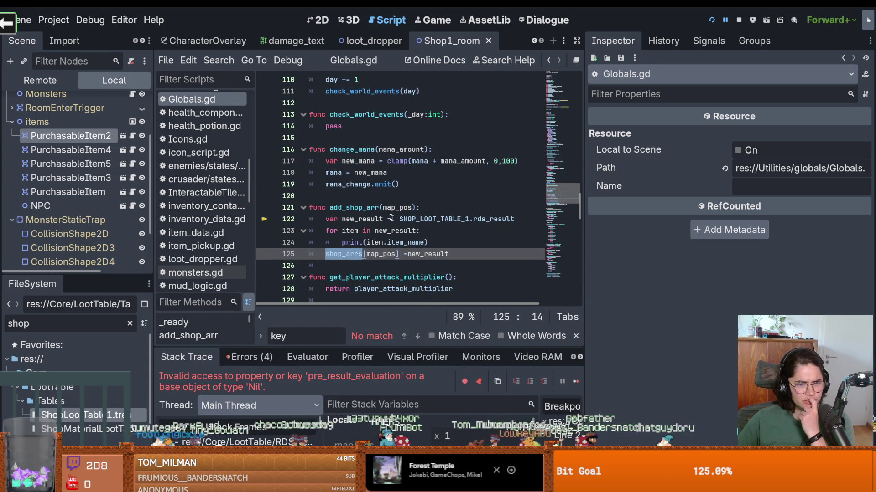
pyautogui.click(363, 208)
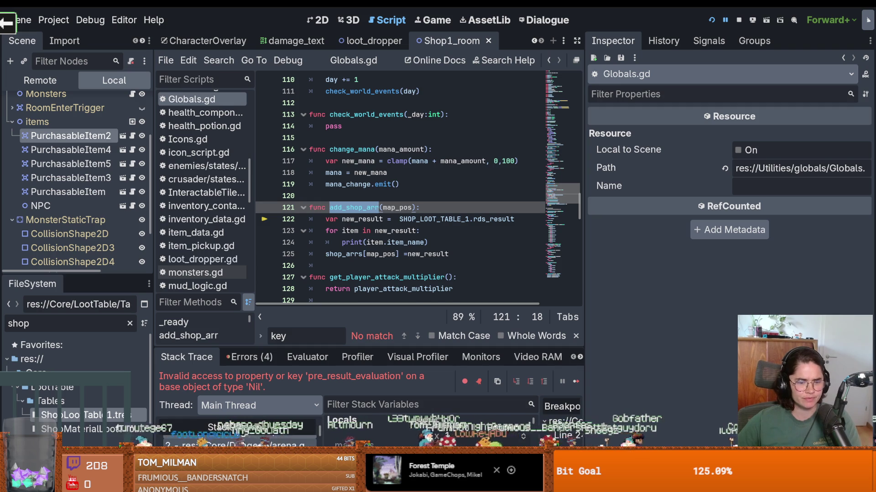
pyautogui.hotkey('alt', 'Left')
pyautogui.scroll(4, 367, 242)
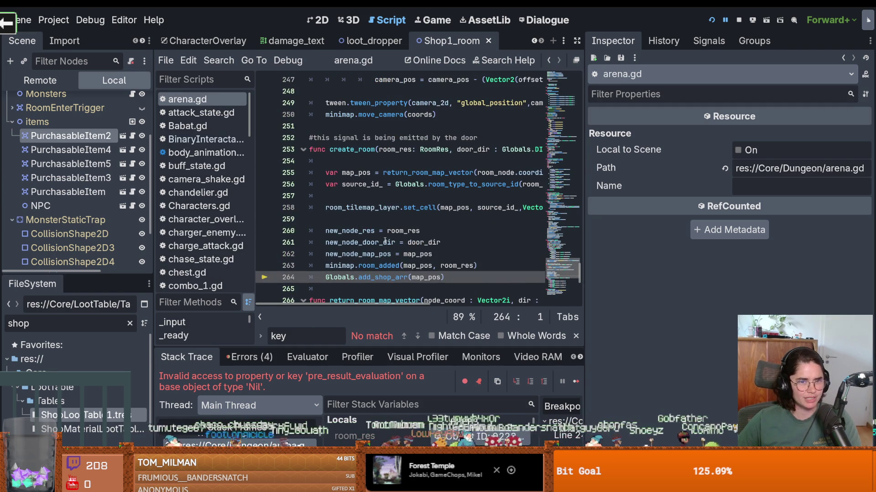
# Inspect the Globals.add_shop_arr call on arena.gd line 264 and its documentation card.
pyautogui.scroll(-1, 384, 241)
pyautogui.doubleClick(339, 242)
pyautogui.doubleClick(375, 242)
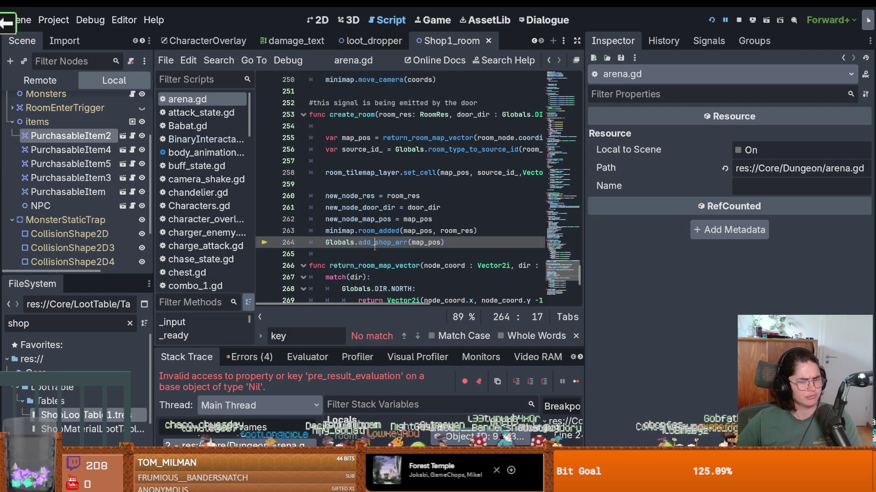
pyautogui.doubleClick(426, 242)
pyautogui.click(404, 243)
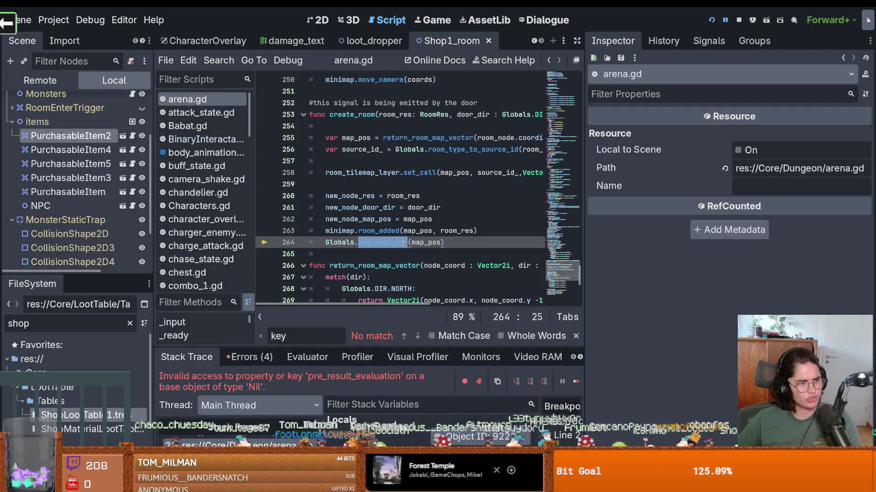
pyautogui.moveTo(403, 243)
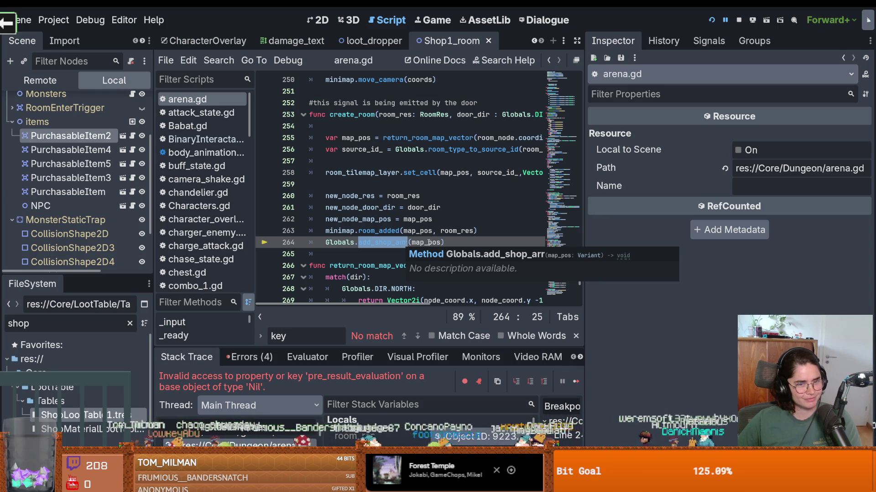
pyautogui.click(383, 242)
# Step through the tilemap_scenes.gd and arena.gd frames, then open add_shop_arr's definition in Globals.gd.
pyautogui.moveTo(431, 347)
pyautogui.mouseDown()
pyautogui.moveTo(374, 238)
pyautogui.moveTo(328, 312)
pyautogui.mouseUp()
pyautogui.scroll(-2, 237, 411)
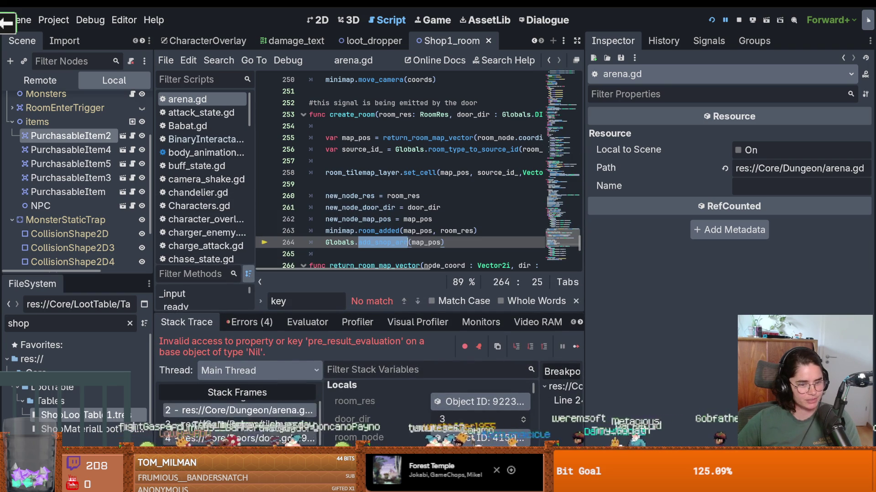
pyautogui.click(237, 418)
pyautogui.scroll(15, 389, 228)
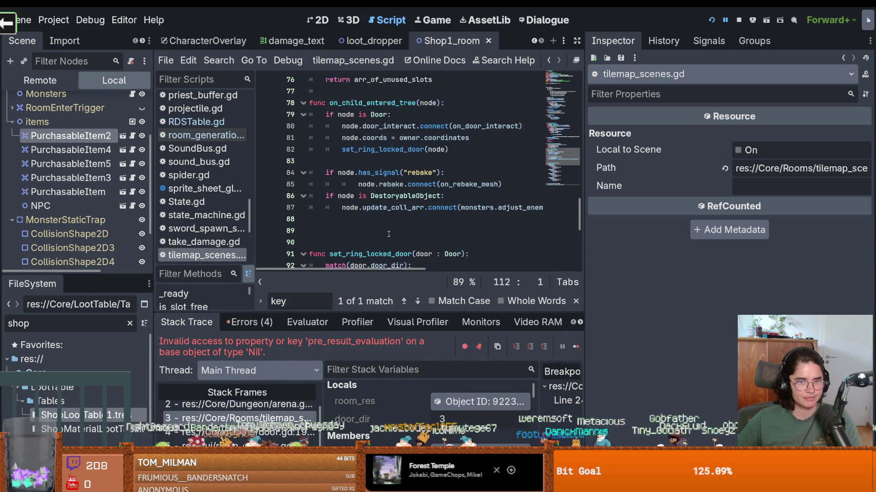
pyautogui.scroll(-15, 354, 264)
pyautogui.click(274, 405)
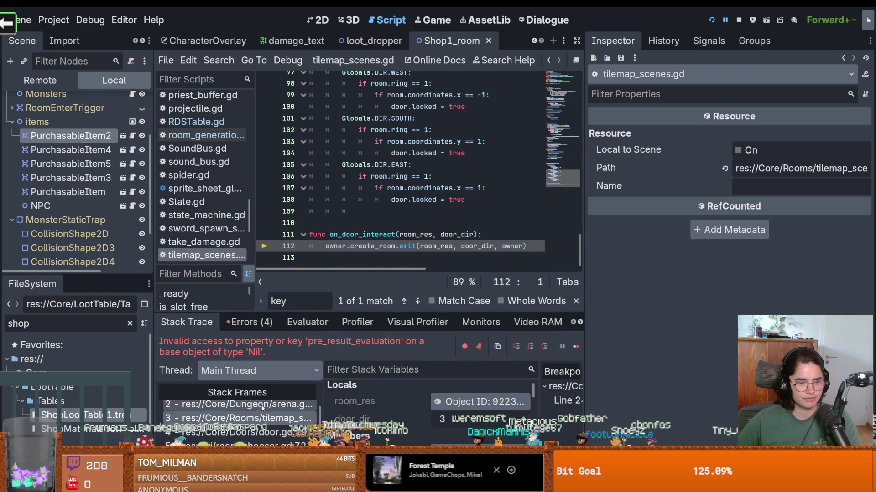
pyautogui.scroll(2, 363, 212)
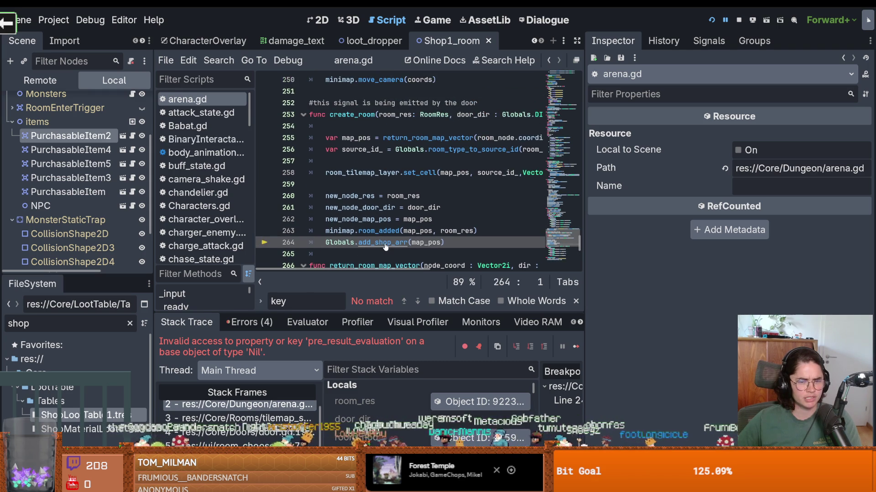
pyautogui.keyDown('ctrl'); pyautogui.click(385, 247); pyautogui.keyUp('ctrl')
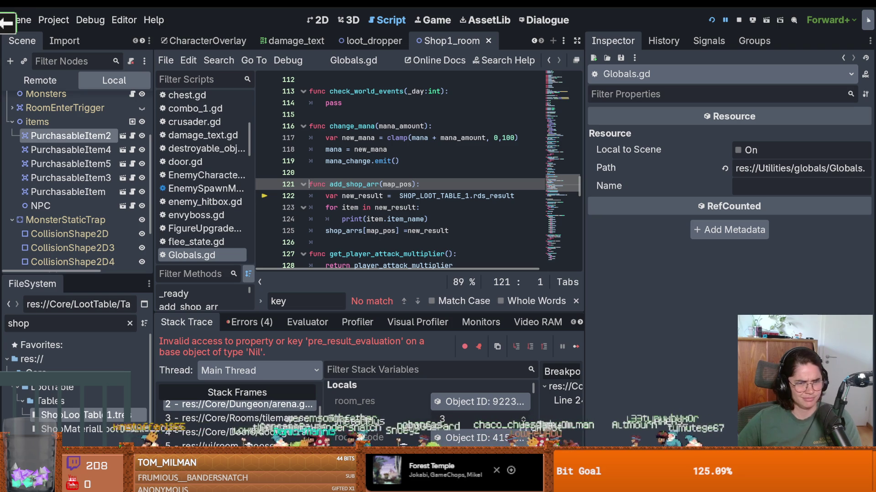
pyautogui.doubleClick(344, 231)
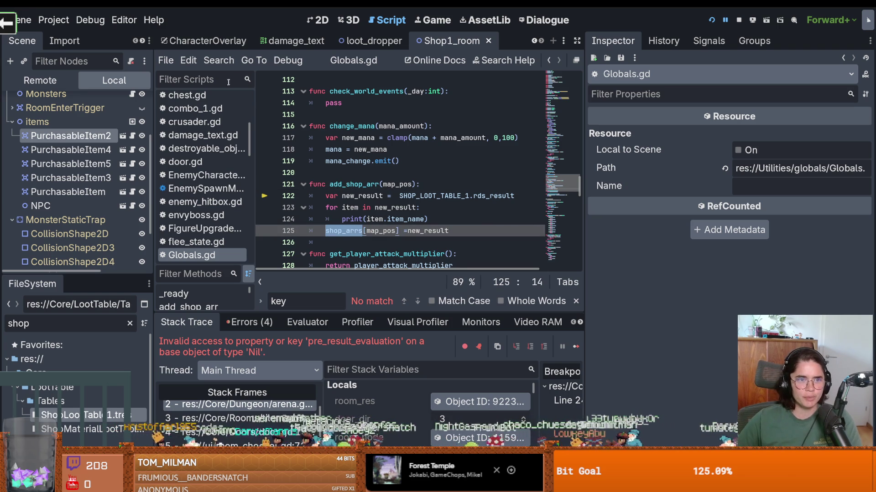
# Search the whole project for shop_arrs with Find in Files.
pyautogui.click(218, 60)
pyautogui.click(242, 138)
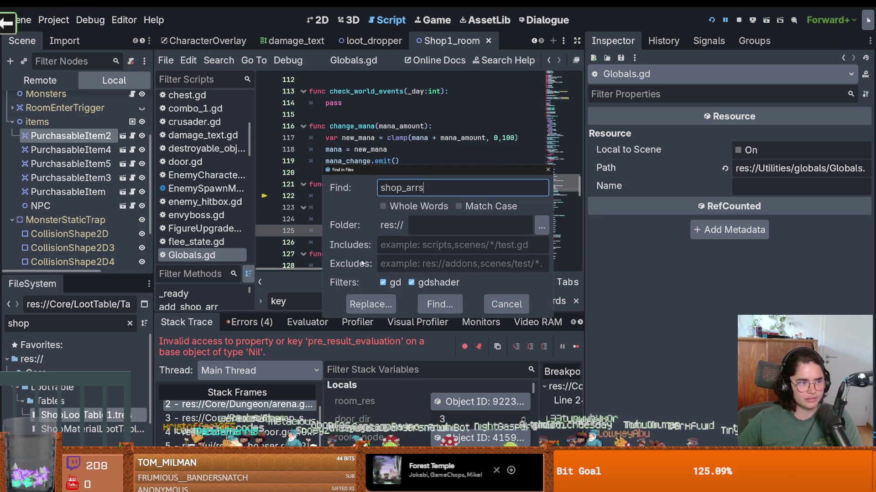
pyautogui.click(439, 304)
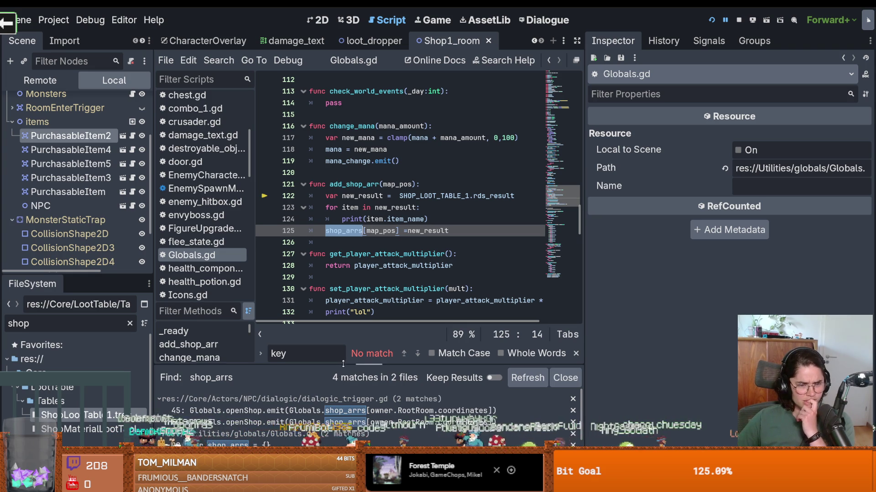
pyautogui.moveTo(343, 364); pyautogui.dragTo(341, 235)
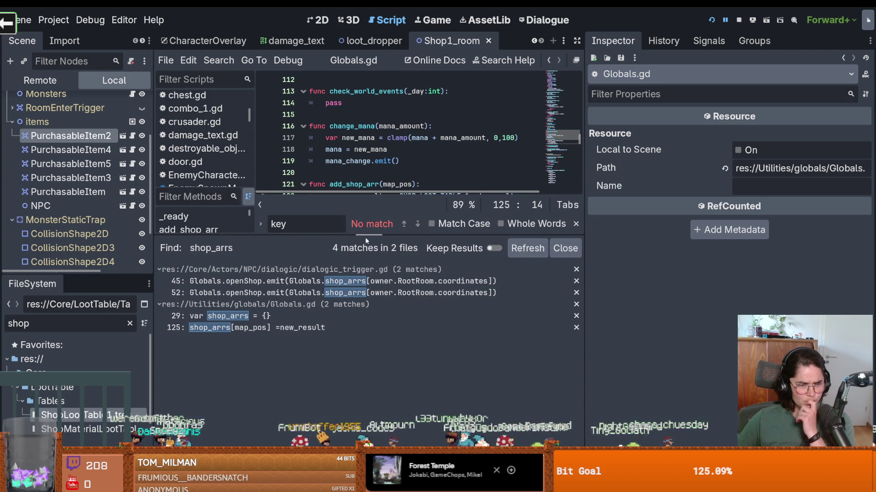
# Review the dialogic_trigger.gd line 52 match, then open Globals.gd at the line 125 match.
pyautogui.click(309, 297)
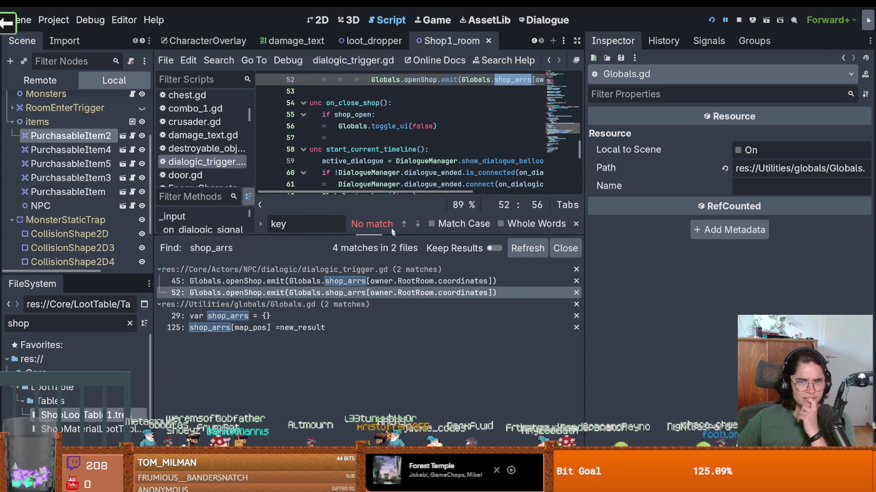
pyautogui.moveTo(392, 235); pyautogui.dragTo(392, 364)
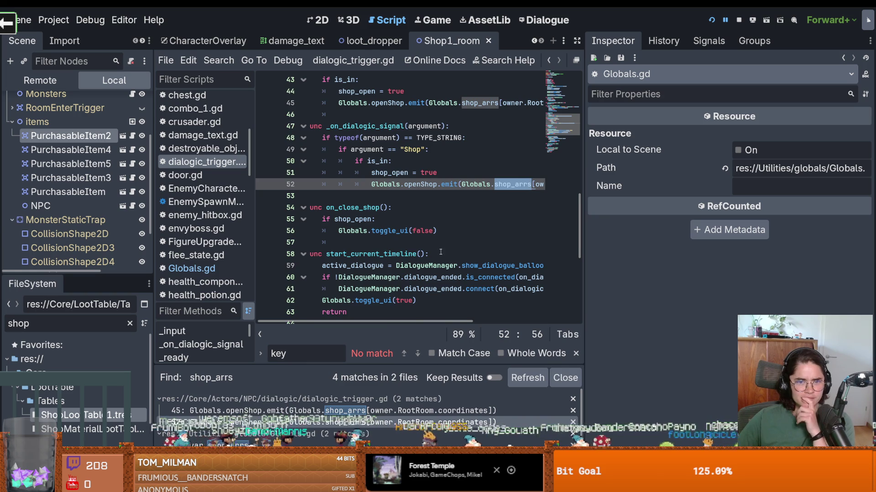
pyautogui.scroll(1, 442, 253)
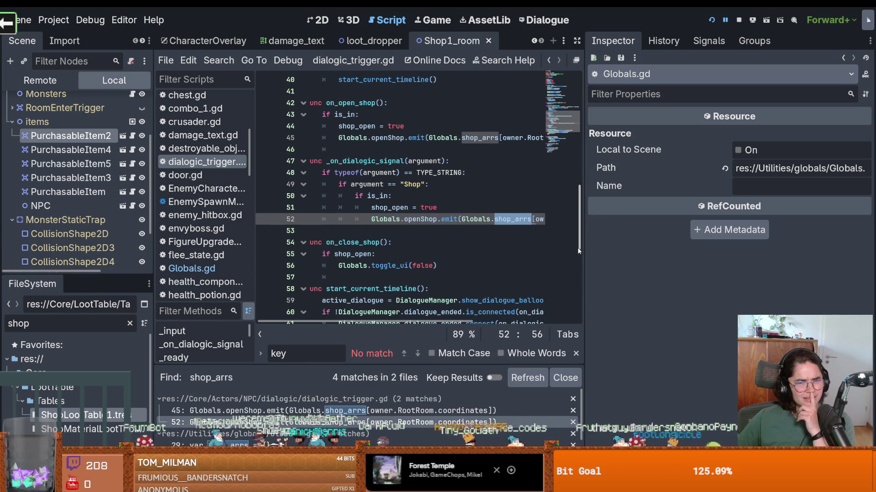
pyautogui.moveTo(579, 249); pyautogui.dragTo(779, 250)
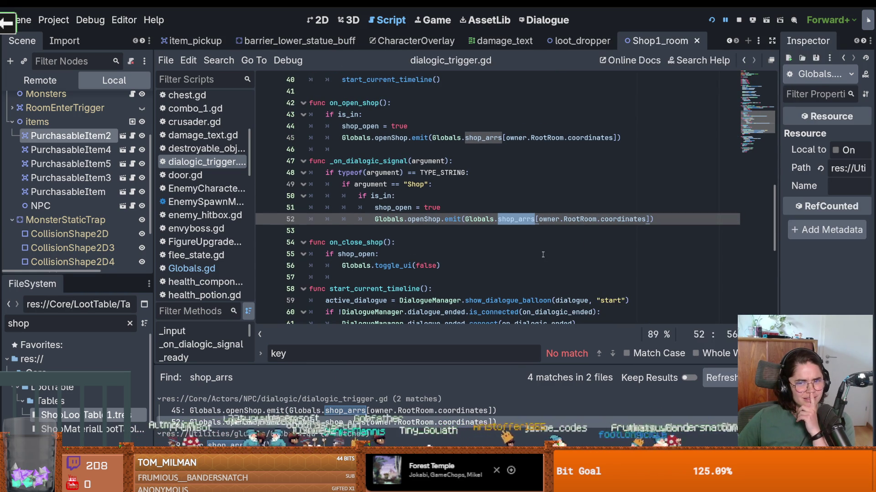
pyautogui.scroll(2, 542, 254)
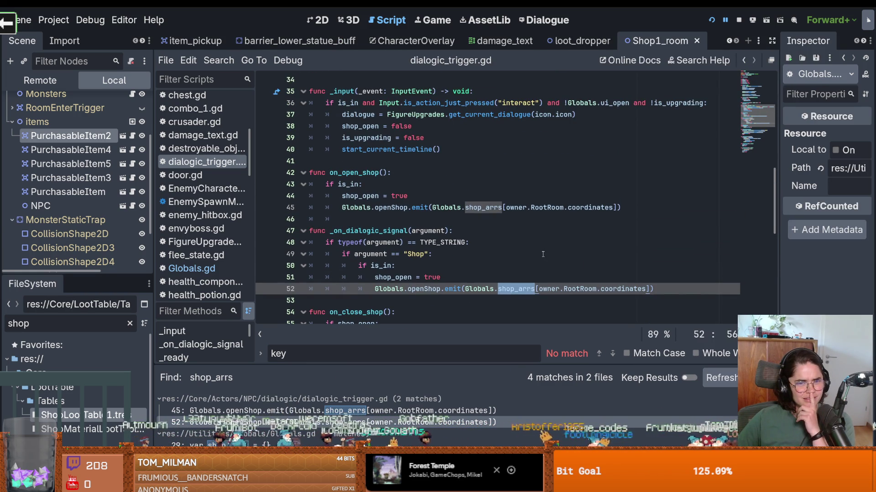
pyautogui.scroll(2, 543, 254)
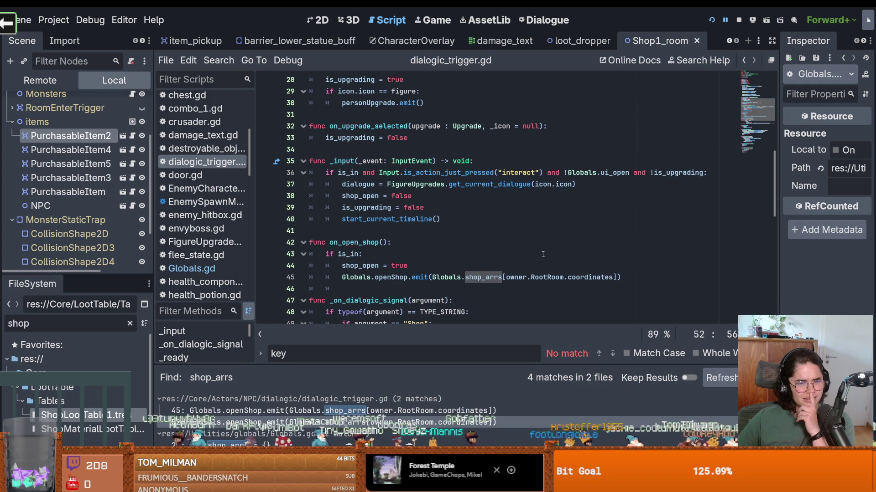
pyautogui.scroll(-2, 395, 246)
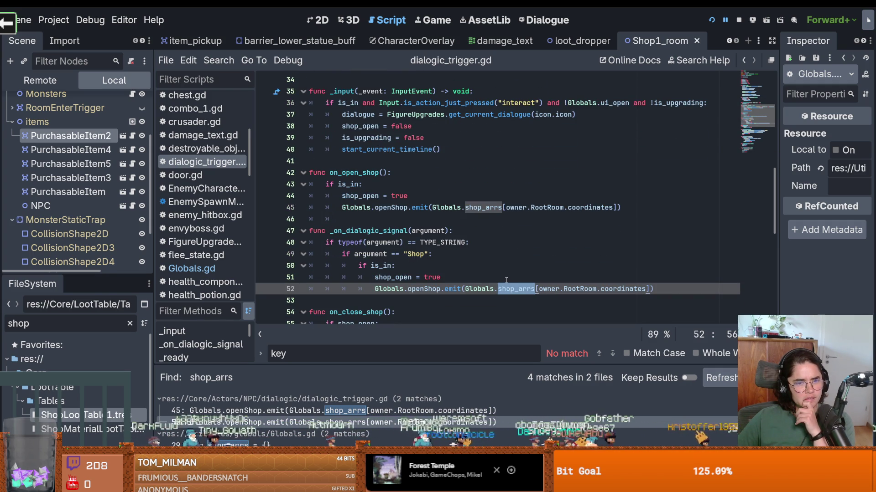
pyautogui.scroll(1, 506, 280)
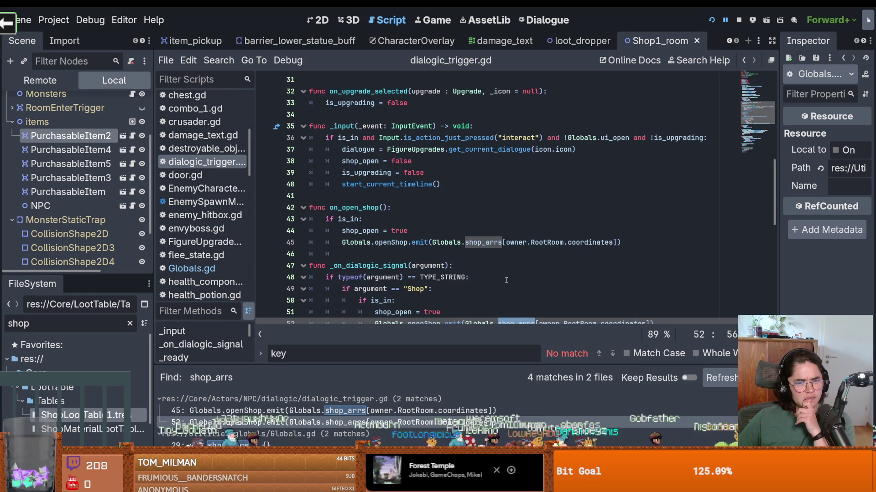
pyautogui.scroll(-1, 506, 280)
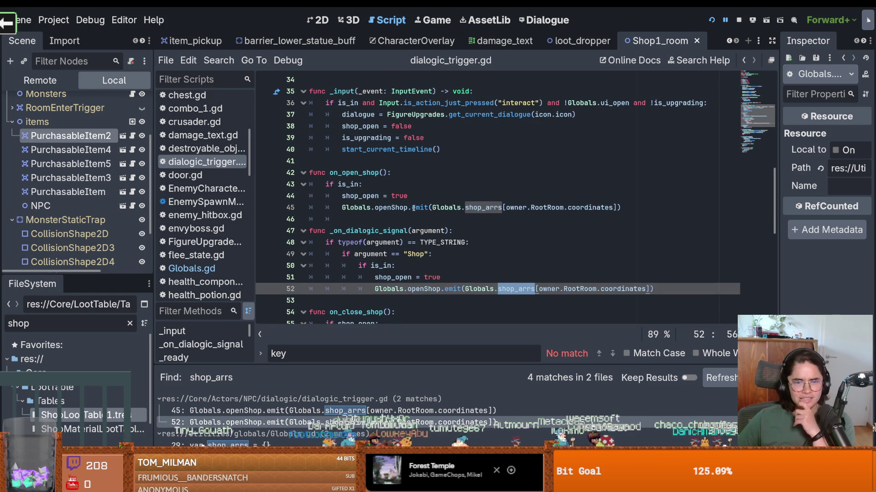
pyautogui.moveTo(413, 208)
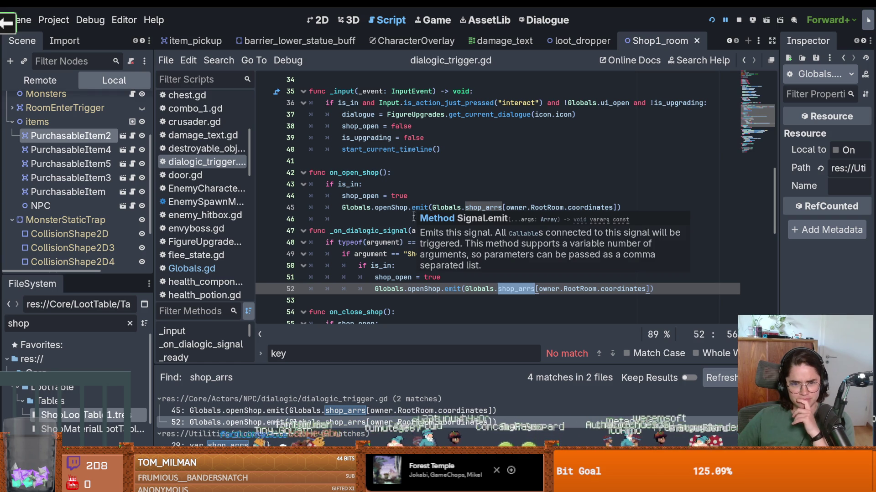
pyautogui.moveTo(265, 368); pyautogui.dragTo(265, 312)
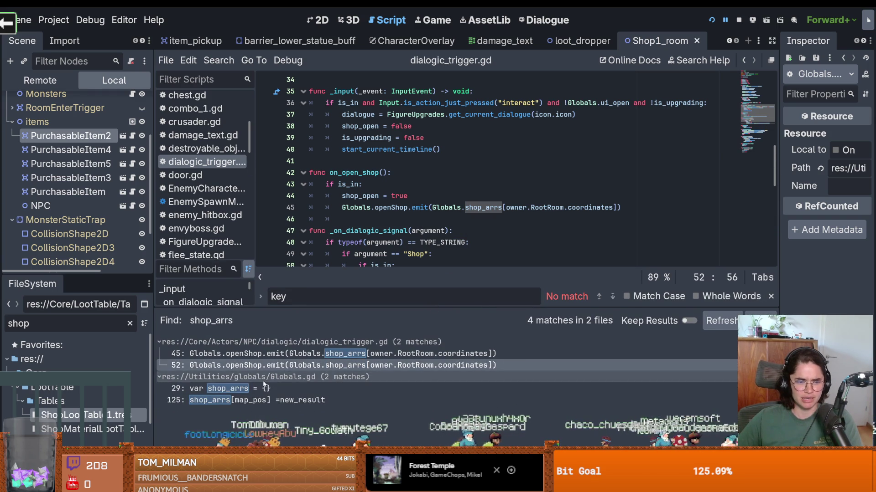
pyautogui.click(275, 400)
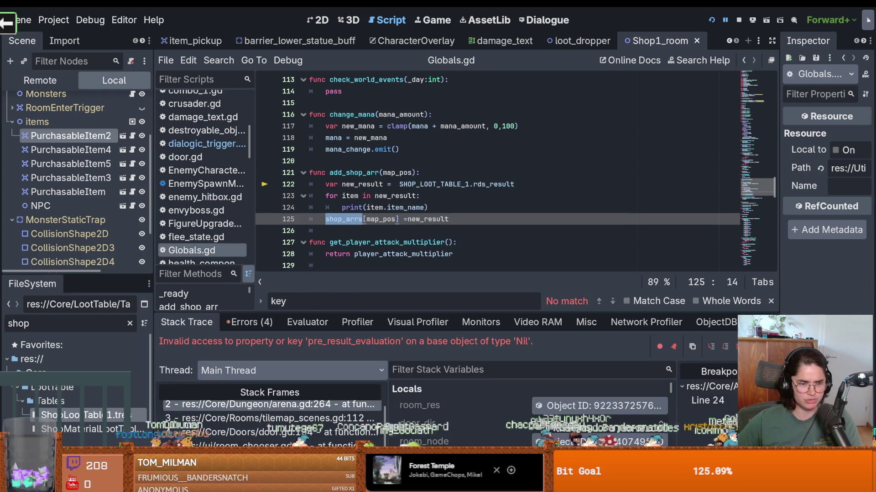
# Check the Globals.gd and RDSTable.gd frames of the error trace.
pyautogui.click(265, 405)
pyautogui.scroll(1, 265, 407)
pyautogui.click(264, 403)
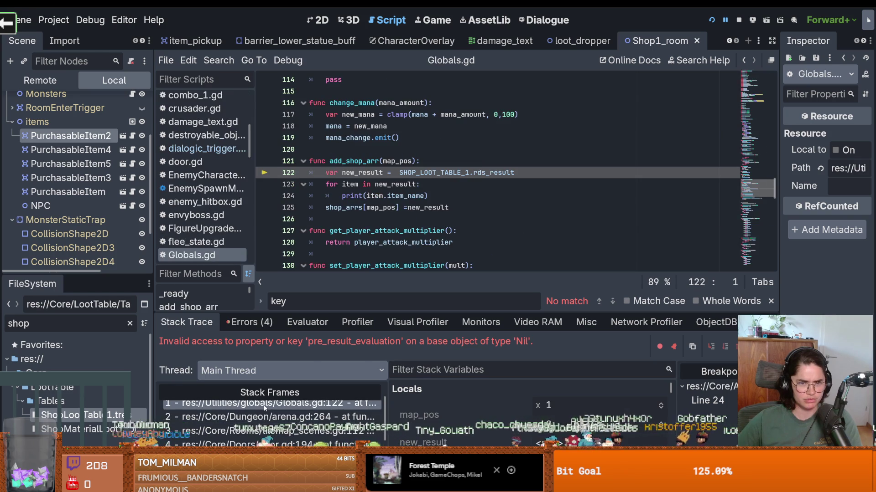
pyautogui.scroll(1, 269, 408)
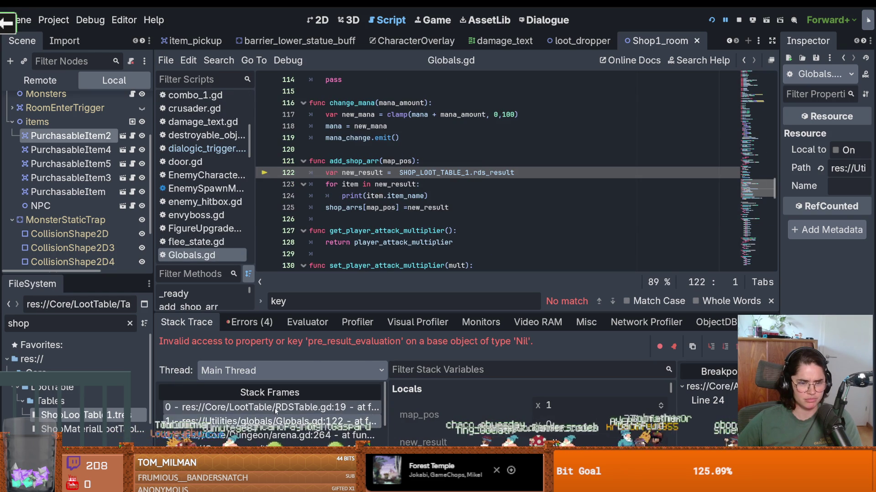
pyautogui.click(276, 408)
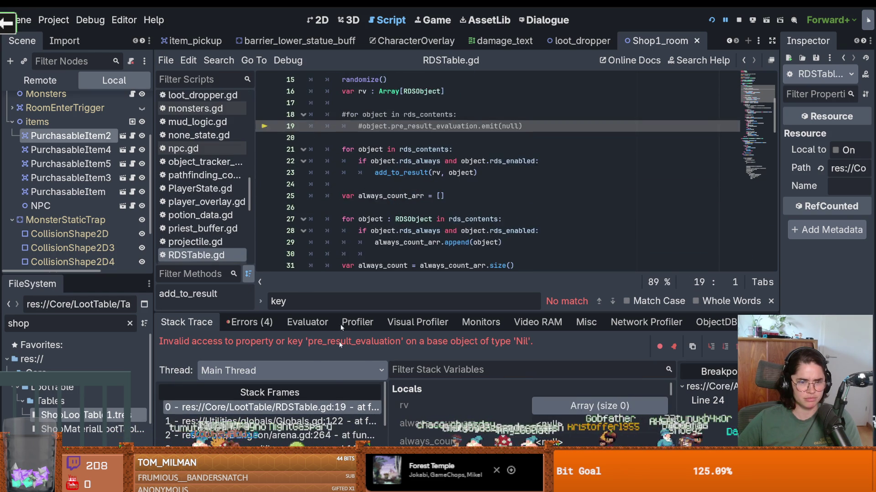
pyautogui.press('Down')
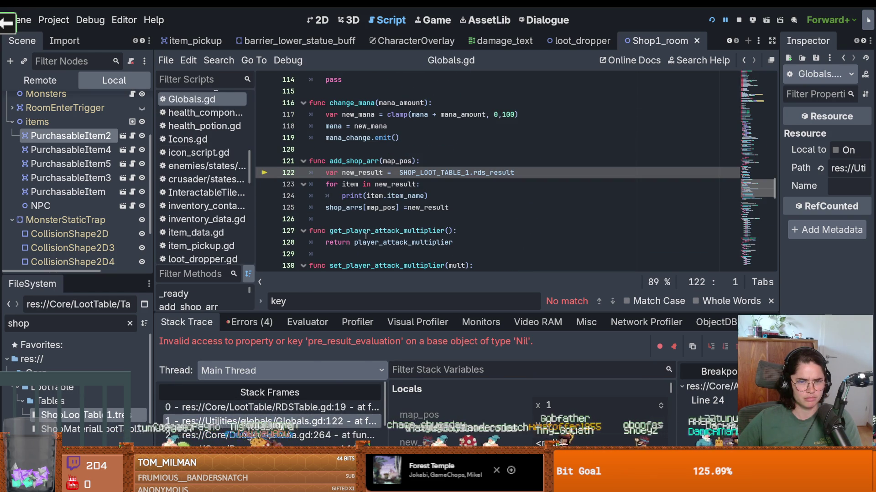
# Examine add_shop_arr, highlighting new_result and selecting the shop_arrs variable.
pyautogui.click(362, 161)
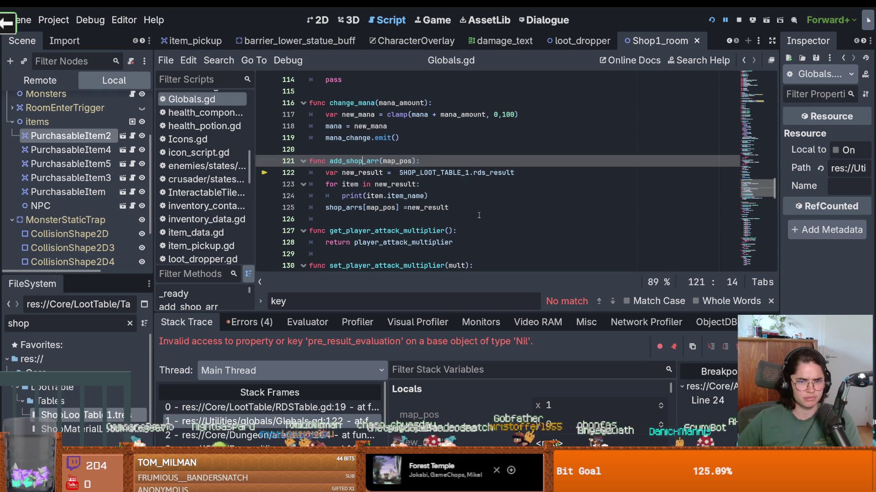
pyautogui.moveTo(477, 214); pyautogui.dragTo(306, 161)
pyautogui.scroll(2, 423, 208)
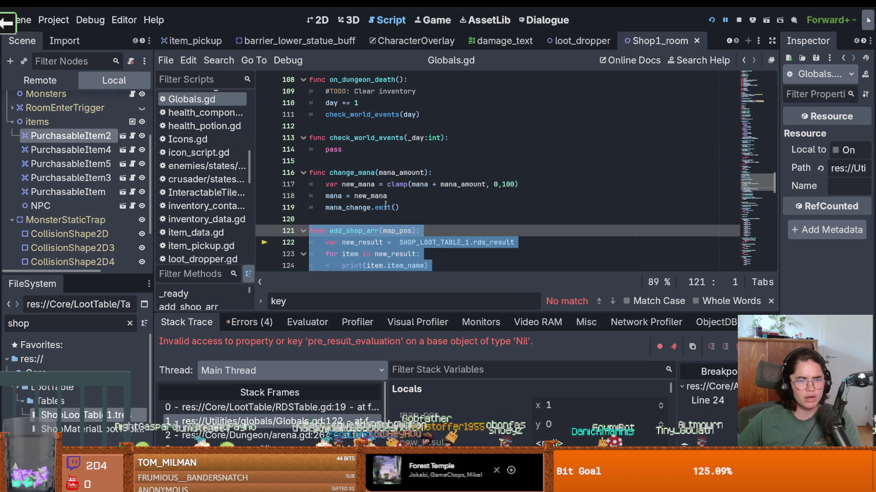
pyautogui.scroll(-2, 385, 212)
pyautogui.click(385, 196)
pyautogui.doubleClick(355, 161)
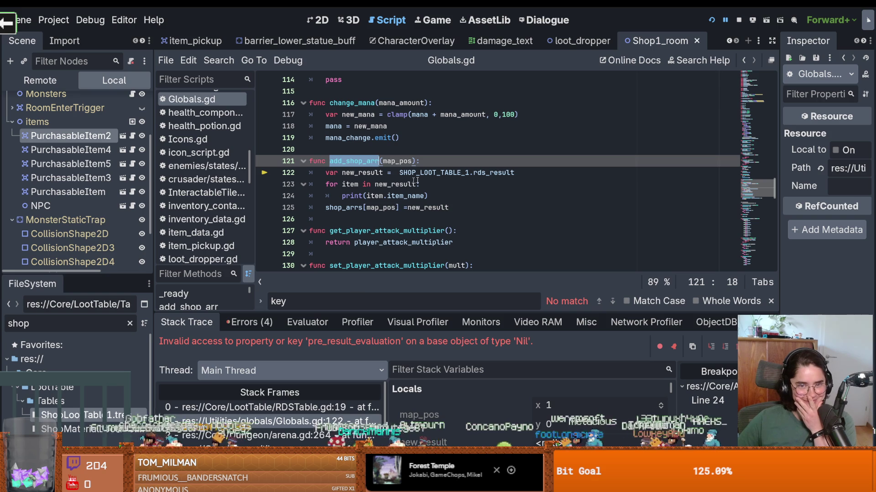
pyautogui.doubleClick(361, 173)
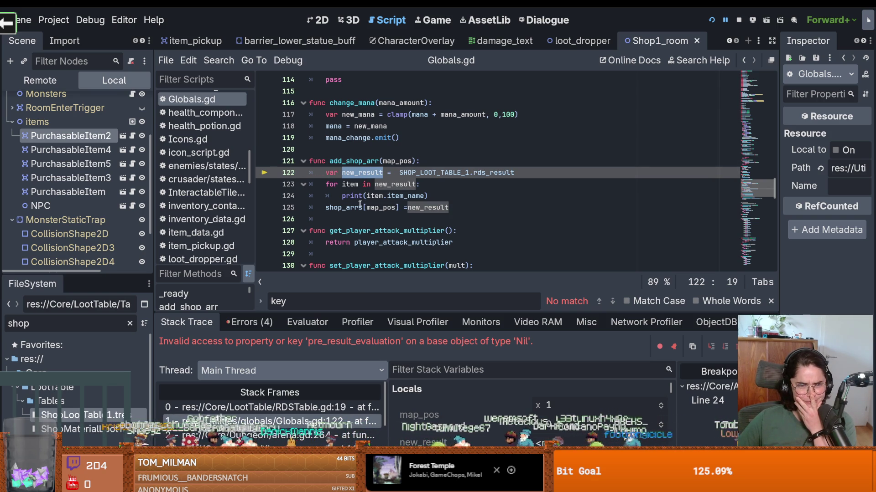
pyautogui.doubleClick(343, 208)
# Find shop_arrs across the project and open the openShop emit on dialogic_trigger.gd line 52.
pyautogui.click(219, 60)
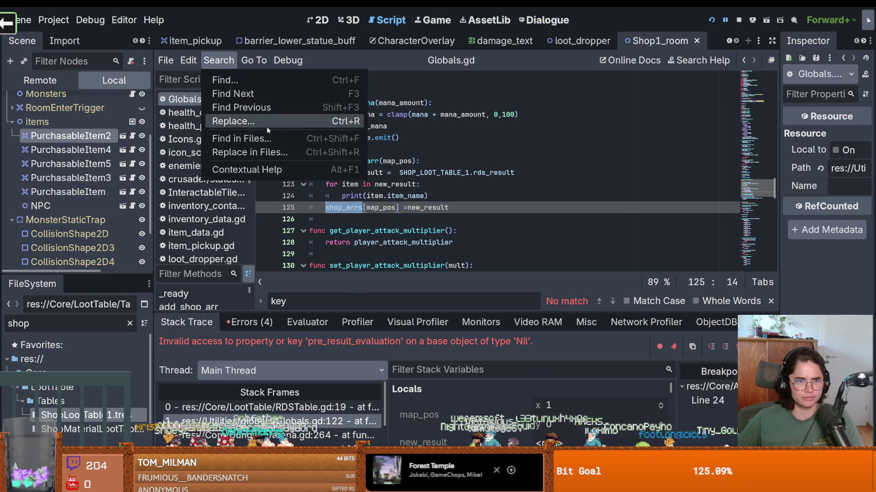
pyautogui.click(256, 139)
pyautogui.press('Return')
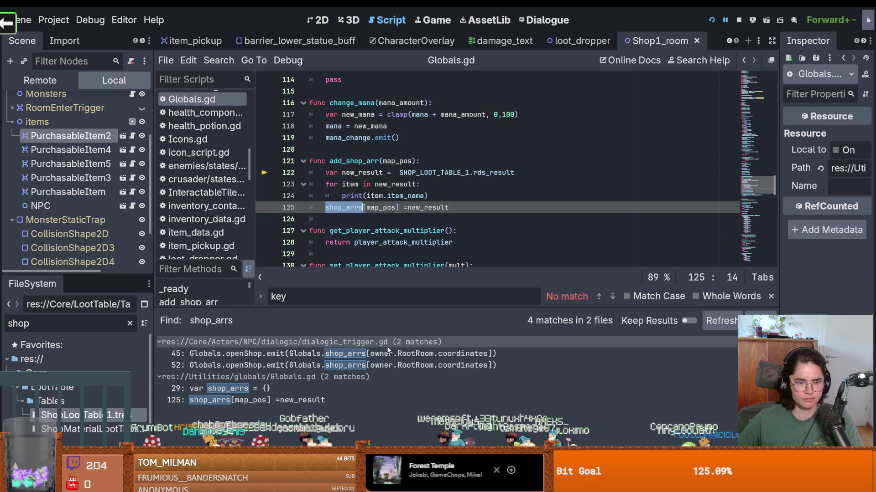
pyautogui.click(270, 400)
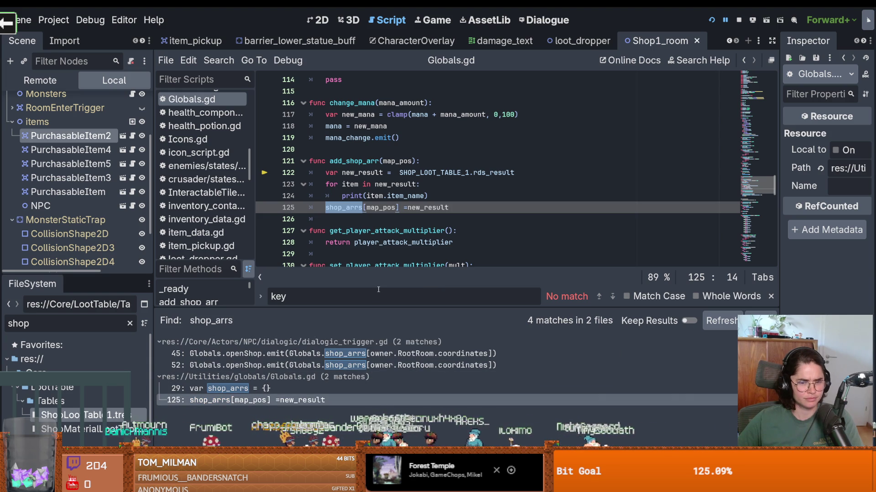
pyautogui.click(392, 365)
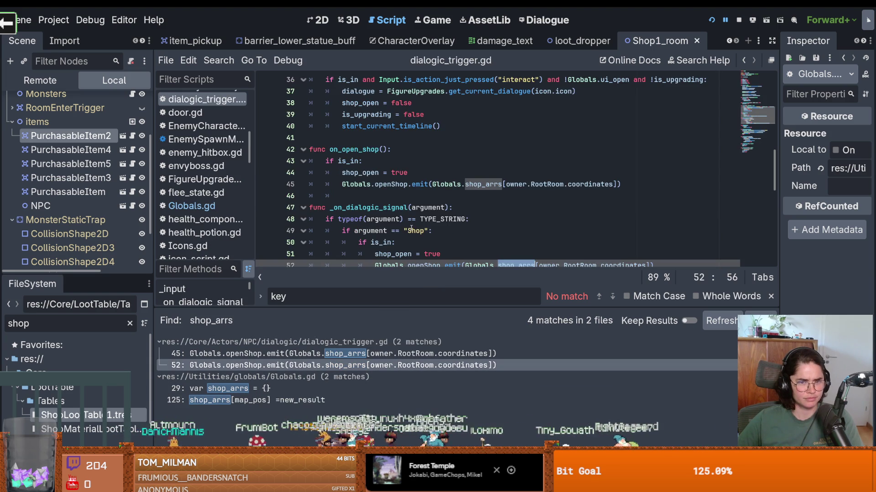
# Find every use of the openShop signal in the project.
pyautogui.doubleClick(390, 184)
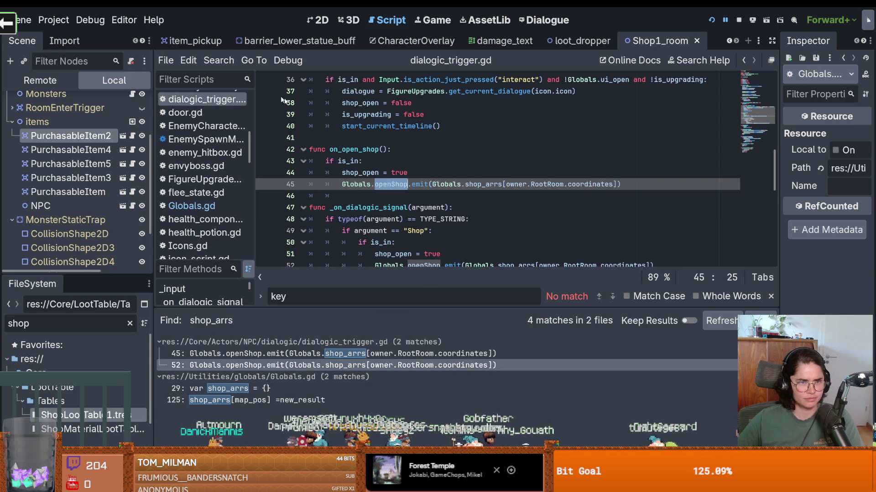
pyautogui.click(218, 61)
pyautogui.click(442, 298)
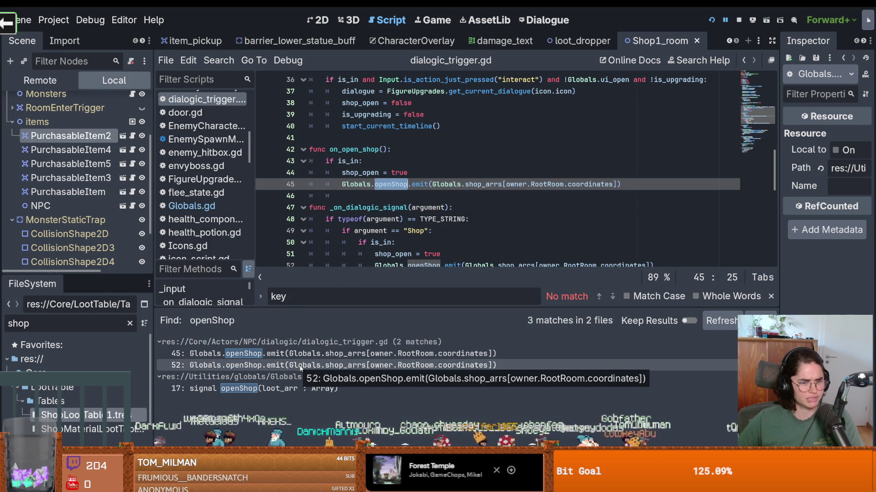
# Delete the on_open_shop function and its signal connection line in _ready.
pyautogui.click(400, 220)
pyautogui.moveTo(657, 181)
pyautogui.mouseDown()
pyautogui.moveTo(310, 137)
pyautogui.moveTo(213, 148)
pyautogui.mouseUp()
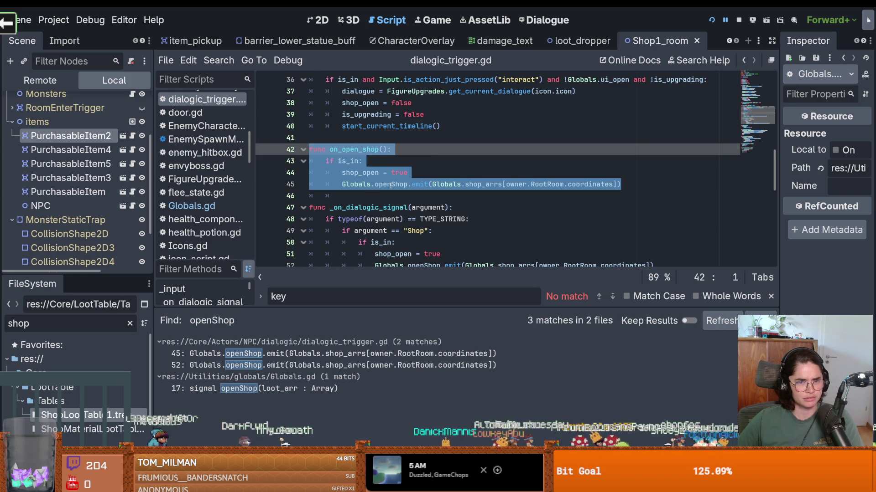
pyautogui.moveTo(390, 186)
pyautogui.press('BackSpace')
pyautogui.scroll(-1, 387, 214)
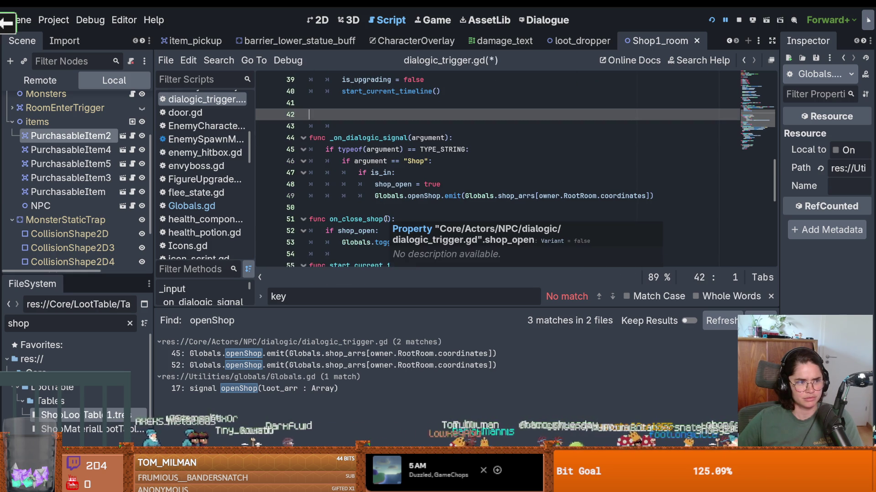
pyautogui.scroll(6, 387, 219)
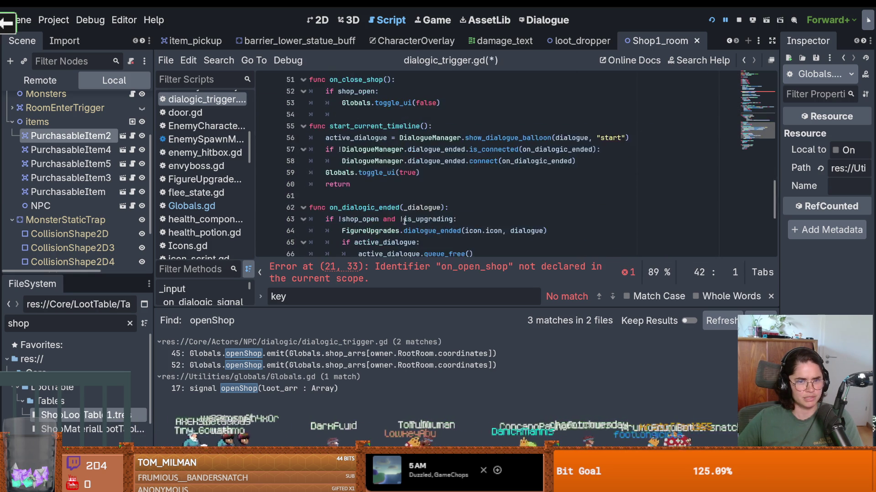
pyautogui.scroll(4, 410, 225)
pyautogui.moveTo(493, 220); pyautogui.dragTo(325, 219)
pyautogui.press('BackSpace')
# Delete the on_close_shop function and its close_shop connection, then open the openShop declaration.
pyautogui.click(319, 365)
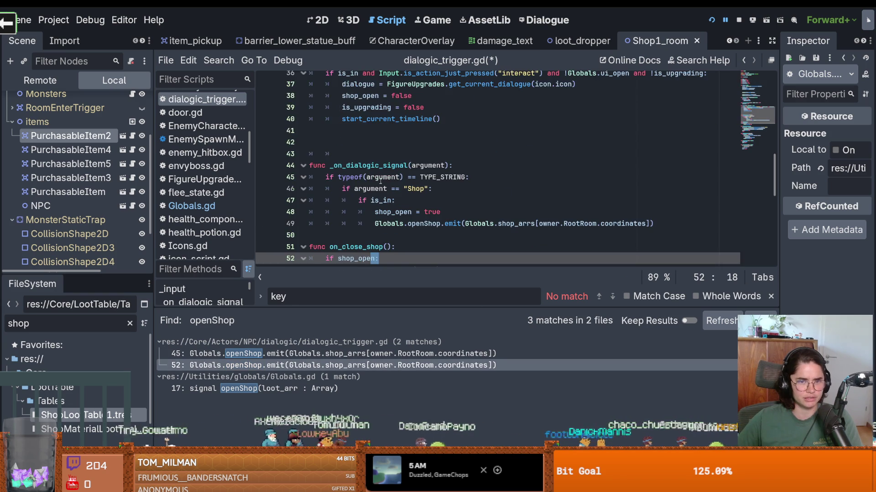
pyautogui.click(392, 166)
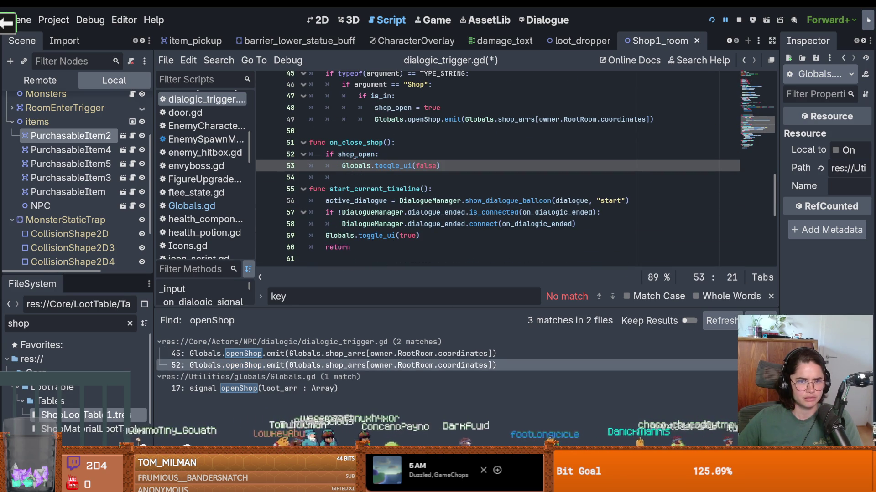
pyautogui.moveTo(464, 166)
pyautogui.mouseDown()
pyautogui.moveTo(340, 166)
pyautogui.moveTo(303, 142)
pyautogui.mouseUp()
pyautogui.press('BackSpace')
pyautogui.scroll(-2, 366, 216)
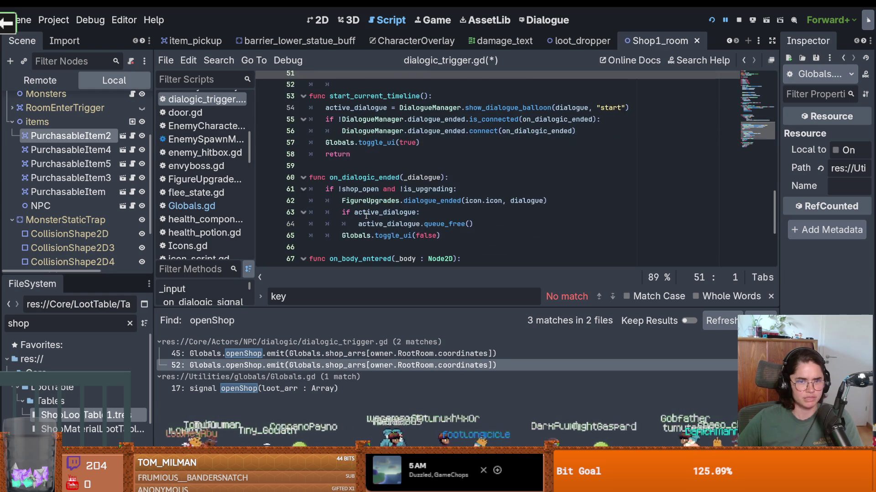
pyautogui.scroll(-2, 365, 216)
pyautogui.scroll(4, 385, 199)
pyautogui.scroll(10, 385, 200)
pyautogui.moveTo(494, 184); pyautogui.dragTo(277, 182)
pyautogui.press('BackSpace')
pyautogui.press('BackSpace')
pyautogui.scroll(1, 320, 205)
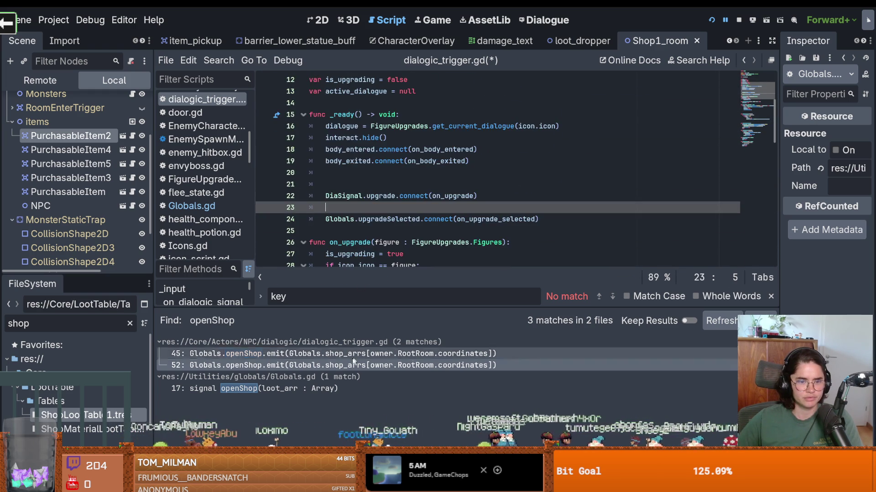
pyautogui.click(356, 389)
# Delete the openShop signal declaration from Globals.gd and save.
pyautogui.scroll(2, 382, 193)
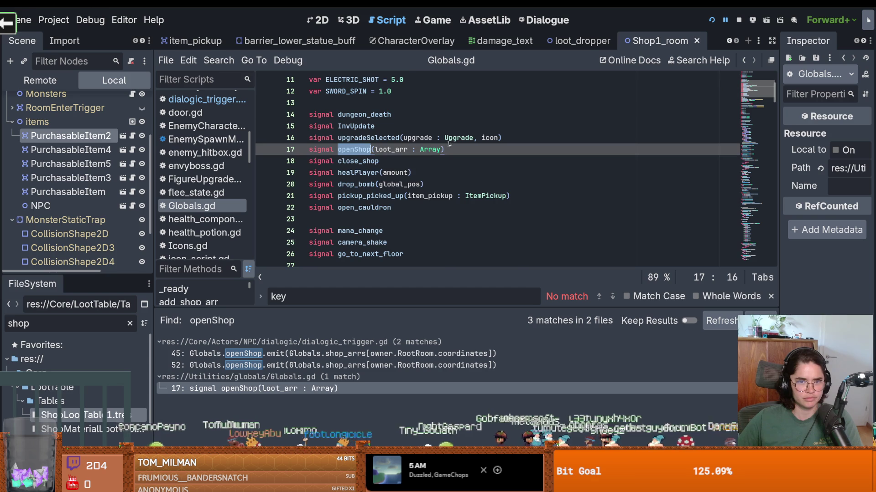
pyautogui.moveTo(443, 149); pyautogui.dragTo(308, 150)
pyautogui.press('BackSpace')
pyautogui.press('BackSpace')
pyautogui.hotkey('ctrl', 's')
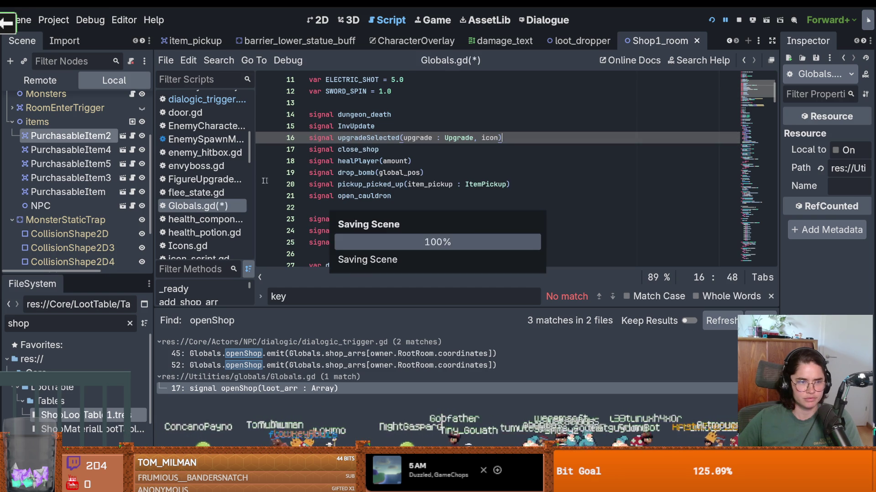
# Remove the whole add_shop_arr function from Globals.gd.
pyautogui.scroll(-20, 336, 253)
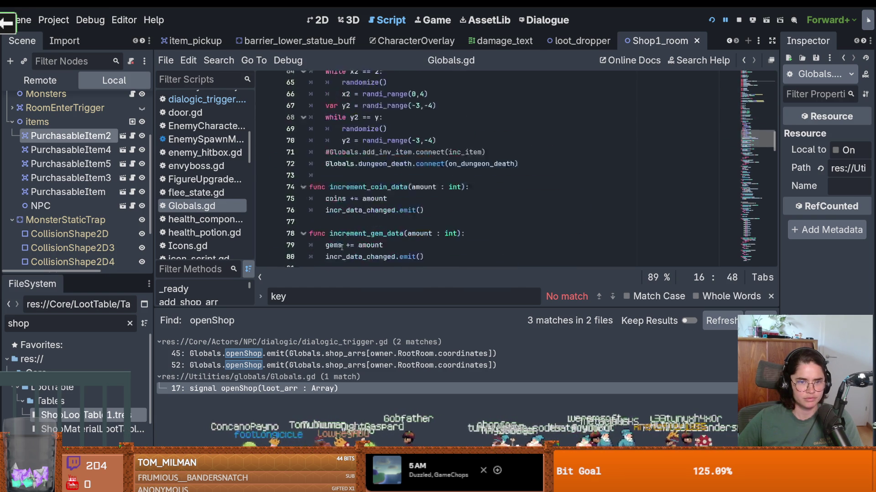
pyautogui.scroll(-5, 342, 247)
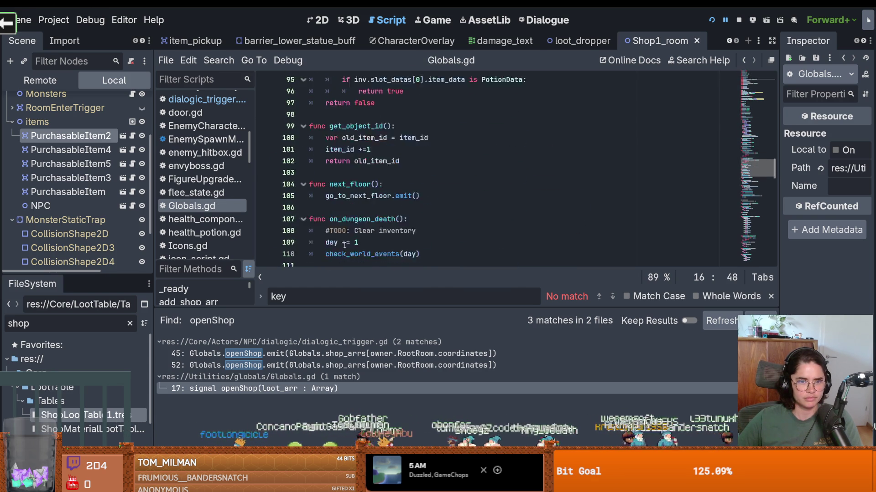
pyautogui.scroll(-6, 344, 246)
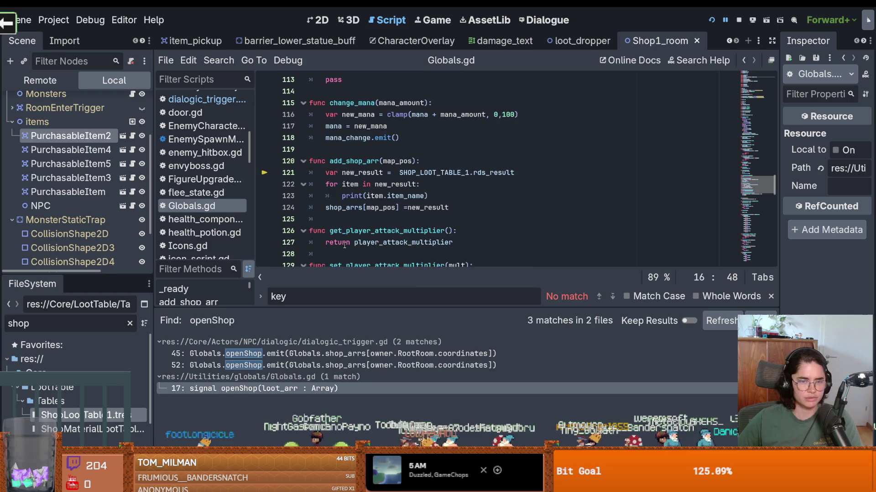
pyautogui.moveTo(451, 173)
pyautogui.mouseDown()
pyautogui.moveTo(301, 150)
pyautogui.moveTo(275, 125)
pyautogui.mouseUp()
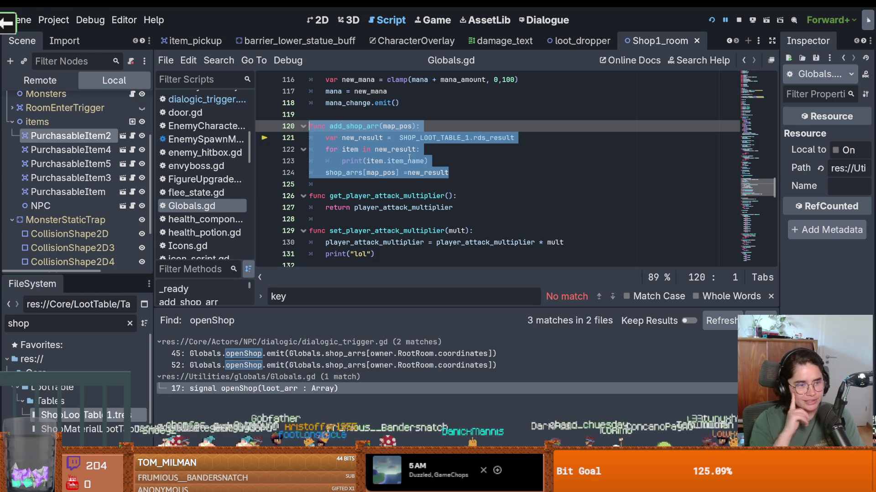
pyautogui.press('BackSpace')
pyautogui.hotkey('ctrl', 's')
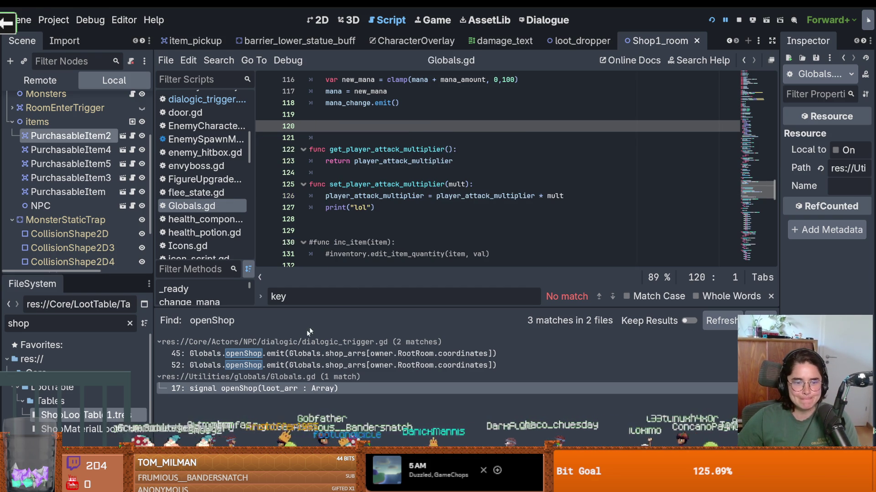
pyautogui.hotkey('ctrl', 'z')
pyautogui.doubleClick(343, 126)
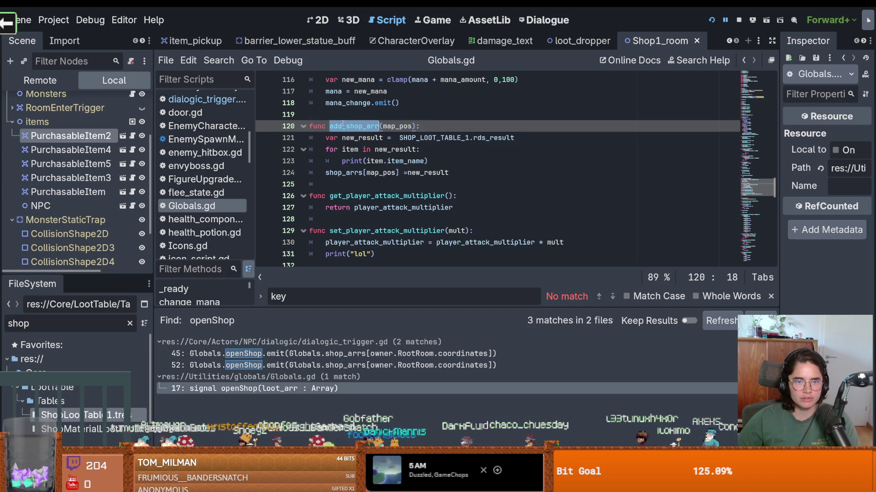
pyautogui.moveTo(309, 126); pyautogui.dragTo(455, 180)
pyautogui.press('BackSpace')
# Find add_shop_arr in the project, delete its call on arena.gd line 264, and save.
pyautogui.click(219, 60)
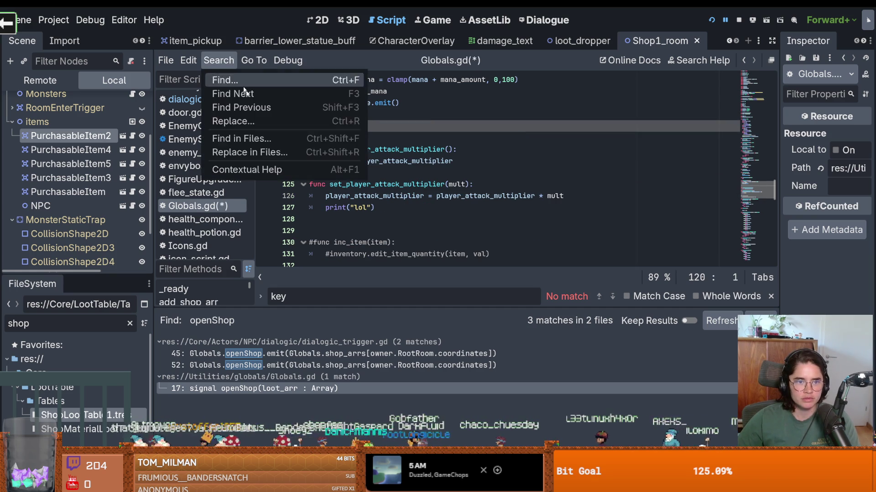
pyautogui.click(272, 137)
pyautogui.write('add_shop_arr')
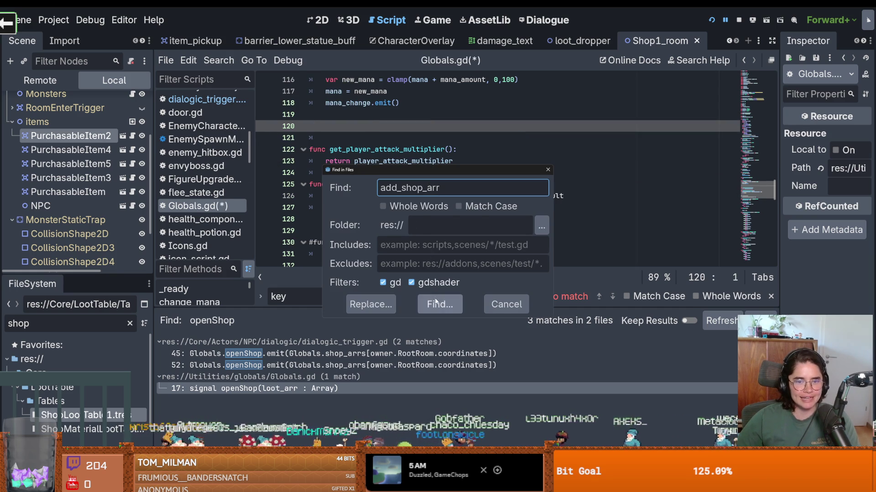
pyautogui.click(433, 304)
pyautogui.click(292, 353)
pyautogui.tripleClick(453, 177)
pyautogui.press('BackSpace')
pyautogui.hotkey('ctrl', 's')
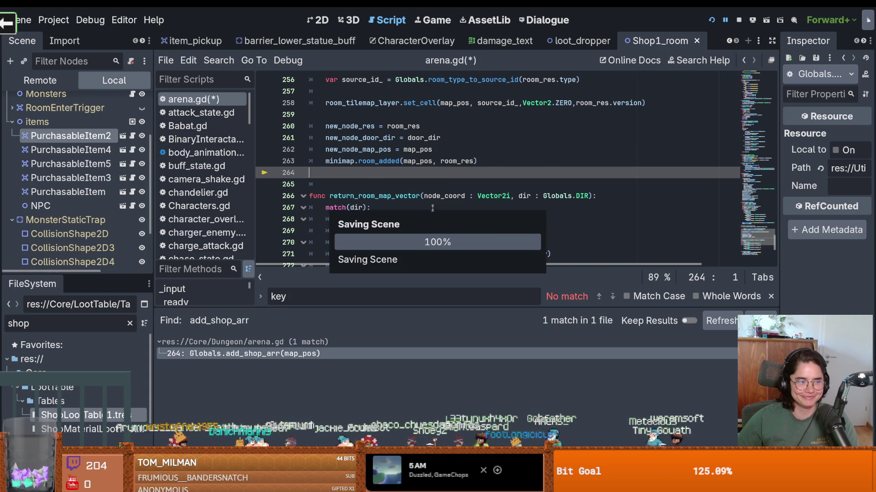
# Run the game to test the shop removal.
pyautogui.scroll(4, 432, 205)
pyautogui.scroll(-2, 431, 204)
pyautogui.scroll(1, 438, 210)
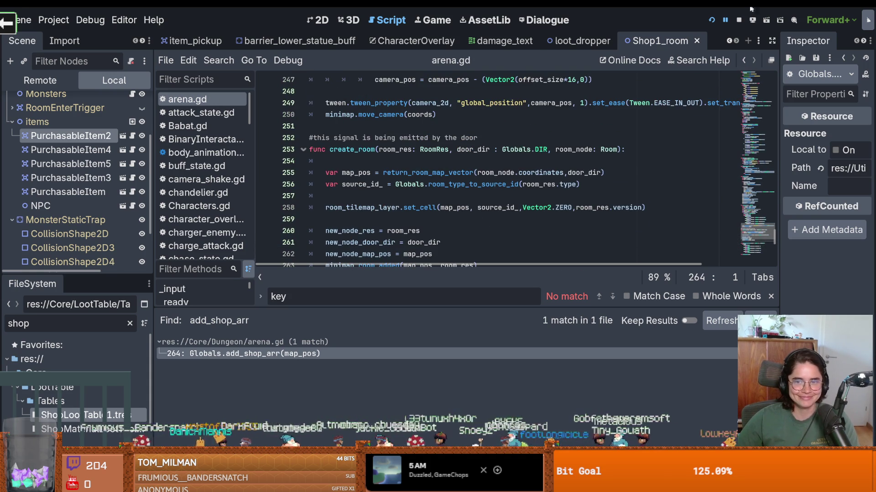
pyautogui.click(713, 20)
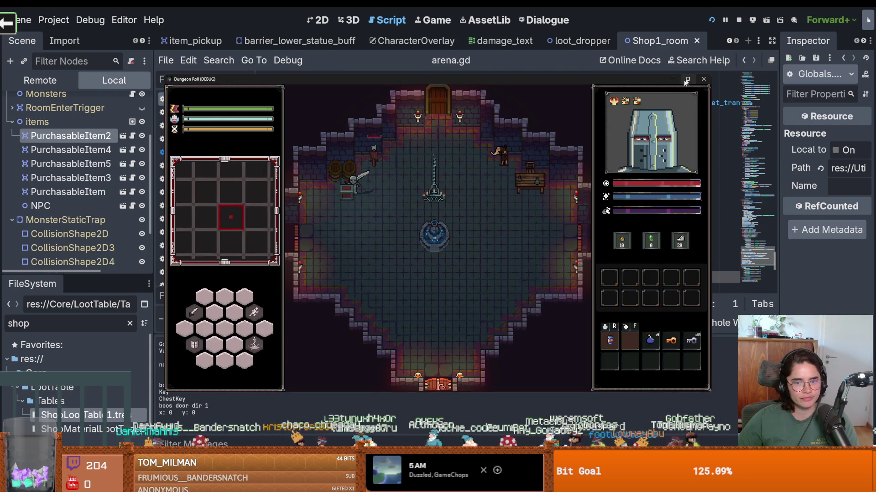
# Walk the knight to the lower door and pick a room card to trigger the error.
pyautogui.press('d')
pyautogui.press('s')
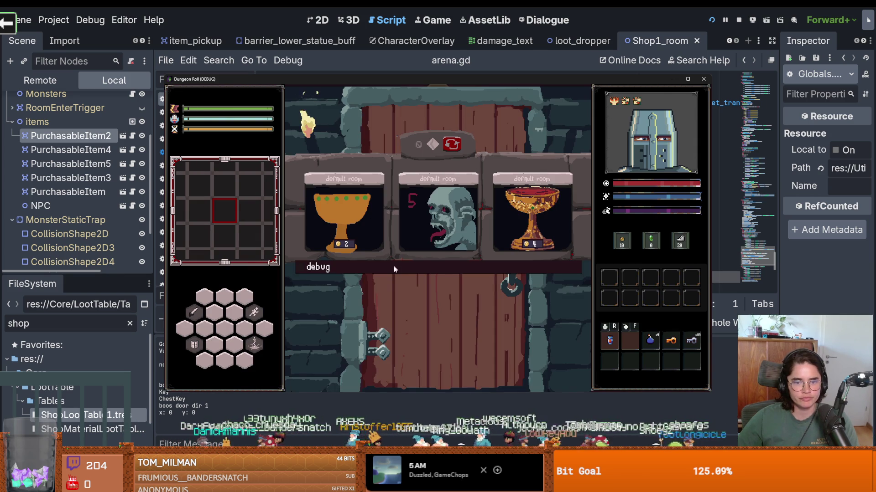
pyautogui.click(435, 318)
# Uncomment the pre_result_evaluation emit and the for loop lines in RDSTable.gd.
pyautogui.click(405, 149)
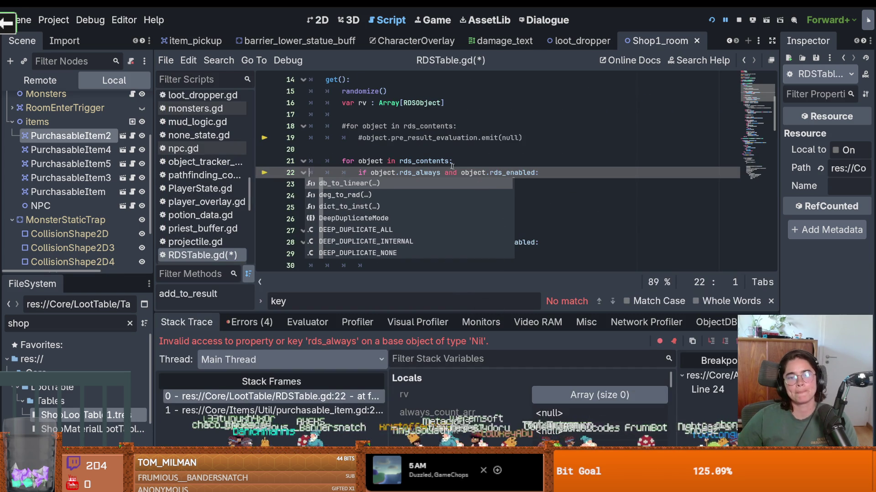
pyautogui.click(363, 138)
pyautogui.hotkey('ctrl', 'k')
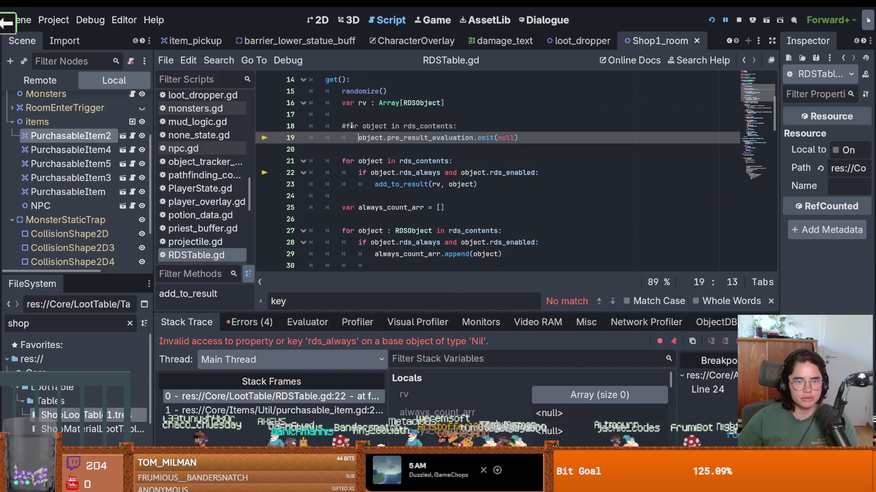
pyautogui.press('Up')
pyautogui.hotkey('ctrl', 'k')
# Save, then inspect shop_loot_table on line 26 of the purchasable_item.gd frame.
pyautogui.click(345, 411)
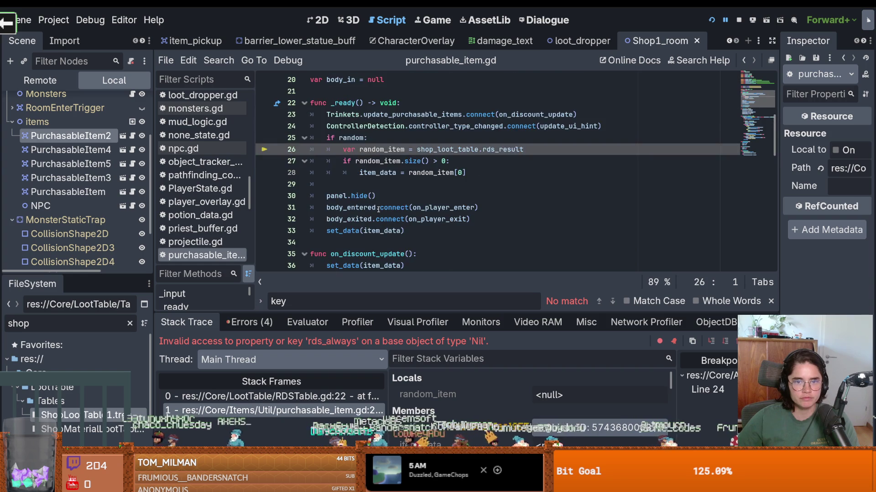
pyautogui.hotkey('ctrl', 's')
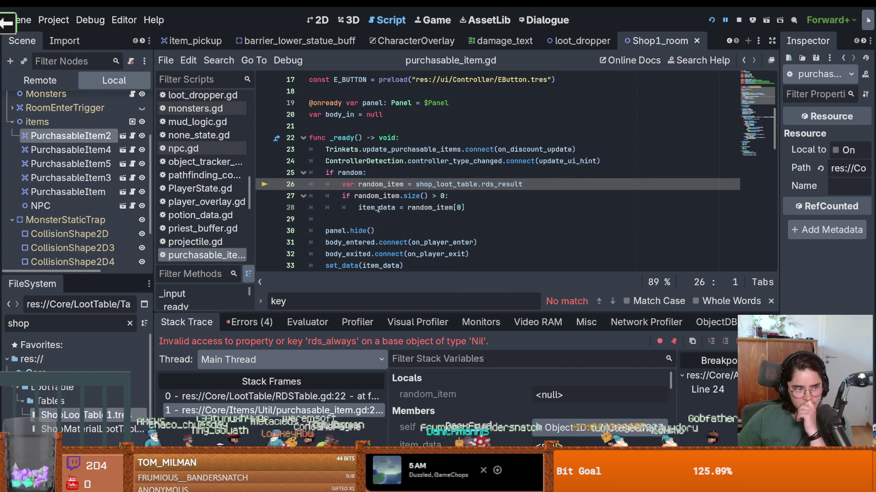
pyautogui.moveTo(379, 209)
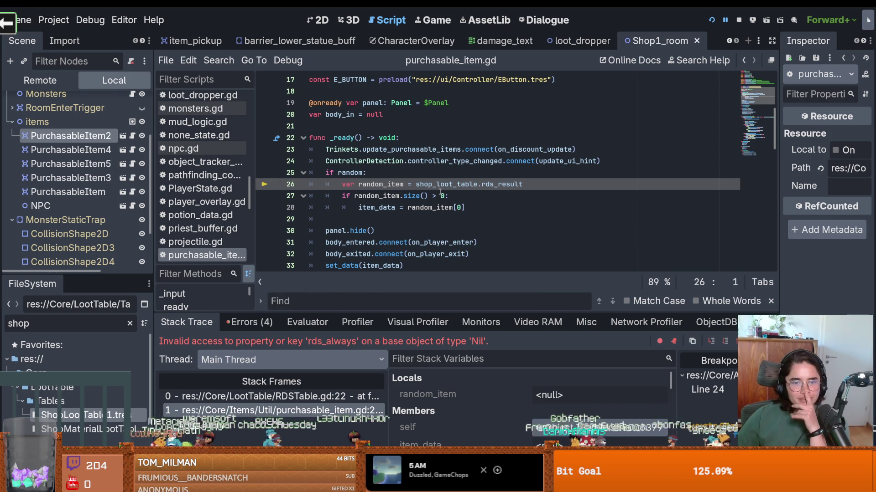
pyautogui.doubleClick(450, 185)
pyautogui.moveTo(450, 183)
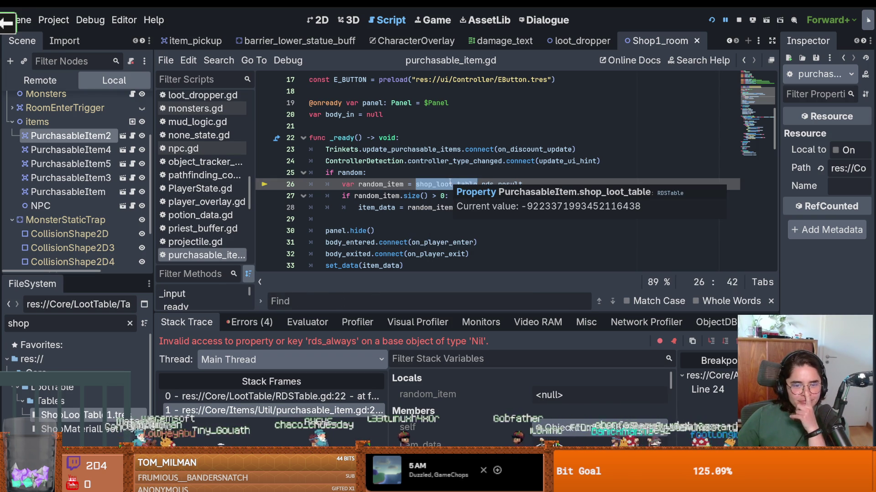
pyautogui.click(378, 196)
pyautogui.moveTo(152, 246); pyautogui.dragTo(299, 250)
# Open ShopLootTable1.tres and step into the loot table's get function at line 26.
pyautogui.click(156, 415)
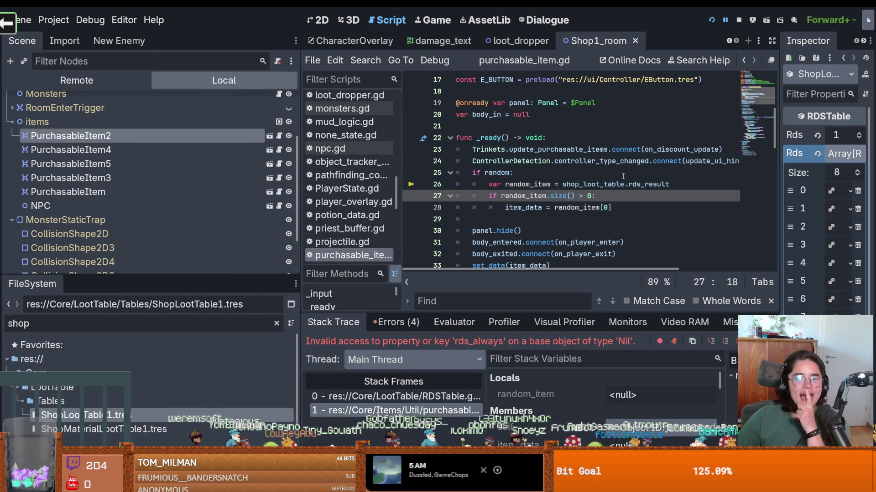
pyautogui.click(647, 184)
pyautogui.scroll(3, 587, 191)
pyautogui.scroll(-2, 586, 191)
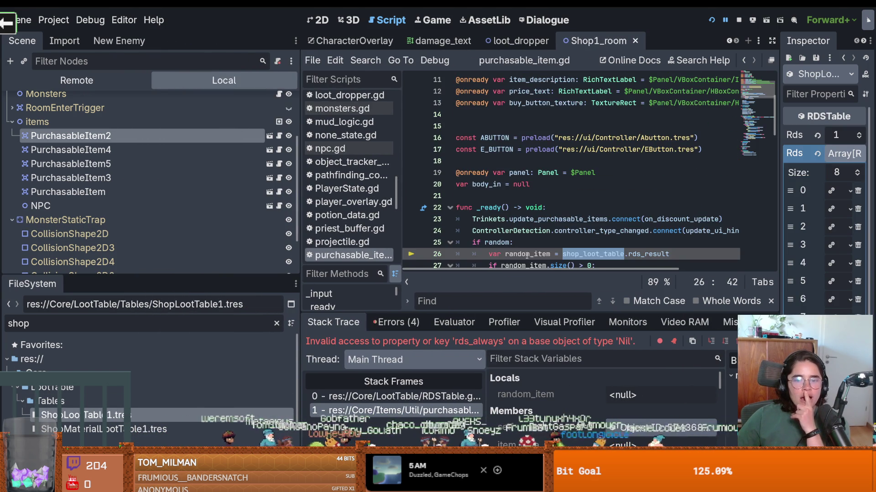
pyautogui.moveTo(504, 311); pyautogui.dragTo(504, 188)
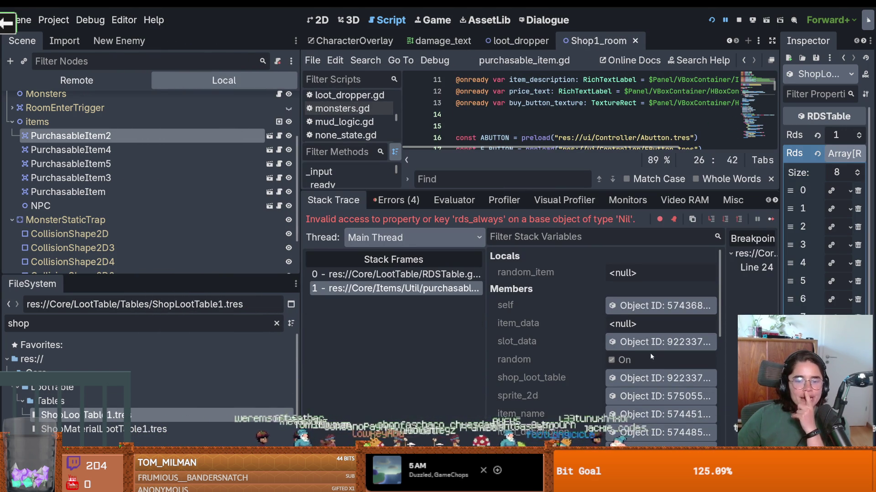
pyautogui.scroll(-3, 638, 356)
pyautogui.scroll(-3, 611, 374)
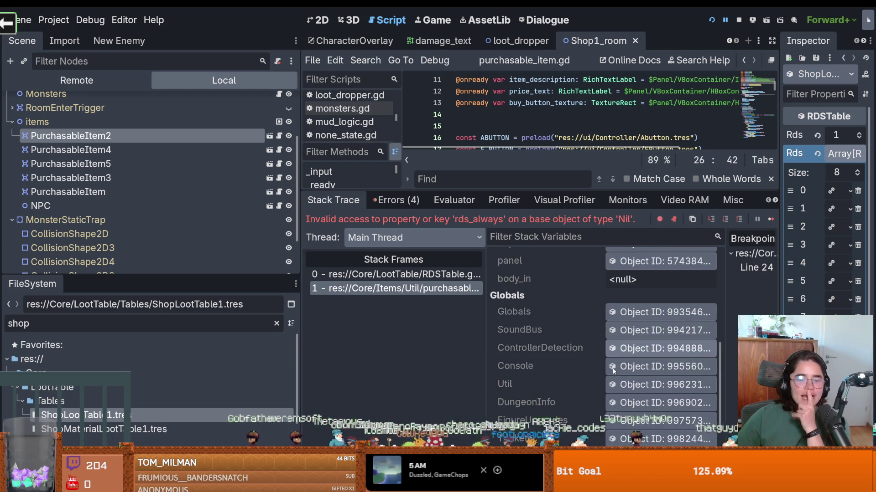
pyautogui.scroll(2, 612, 368)
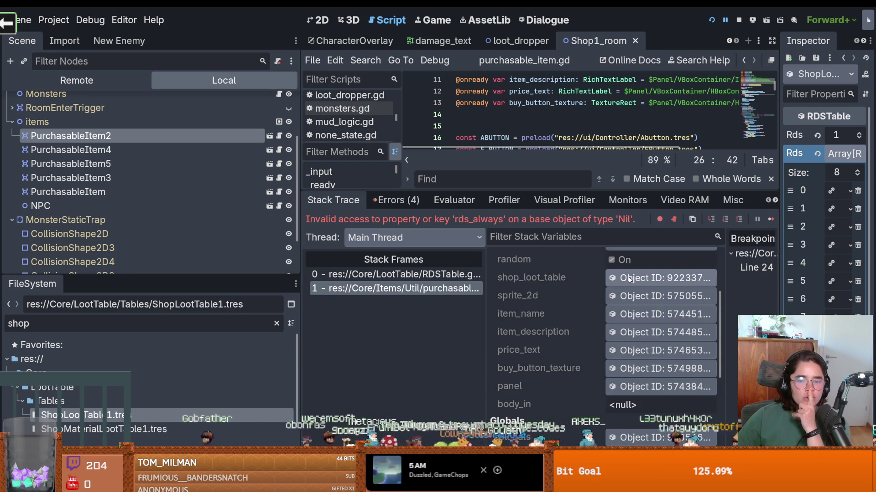
pyautogui.press('F11')
# Expand the eight-entry rds_contents array and inspect the first entry, the Bomb item.
pyautogui.moveTo(782, 193); pyautogui.dragTo(726, 193)
pyautogui.moveTo(305, 325); pyautogui.dragTo(112, 326)
pyautogui.scroll(-3, 428, 305)
pyautogui.scroll(3, 428, 305)
pyautogui.scroll(-6, 456, 310)
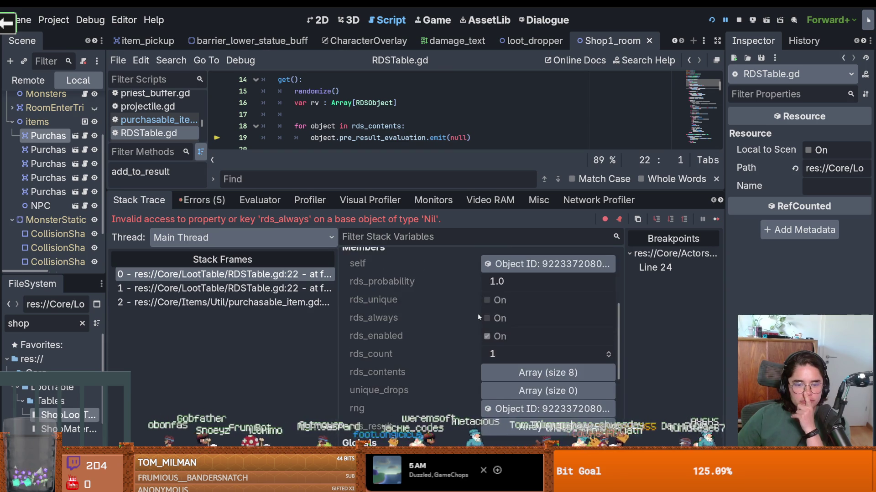
pyautogui.scroll(-3, 510, 328)
pyautogui.scroll(3, 510, 326)
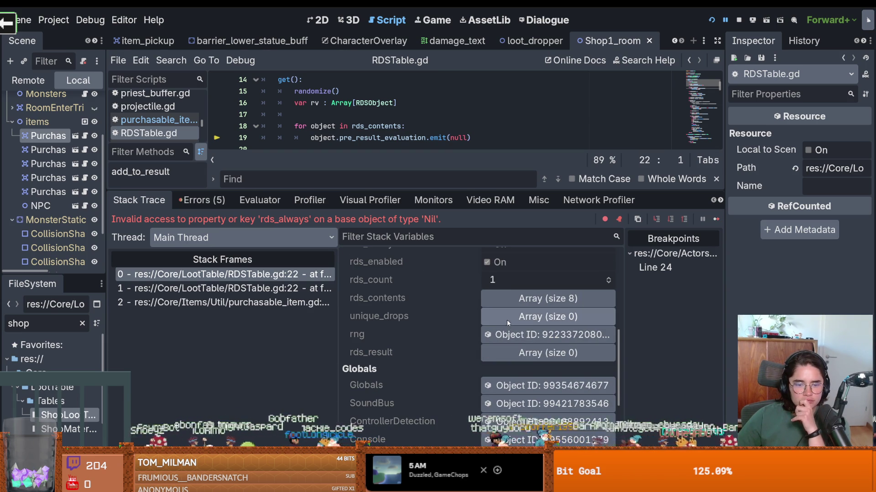
pyautogui.scroll(3, 508, 324)
pyautogui.scroll(3, 508, 325)
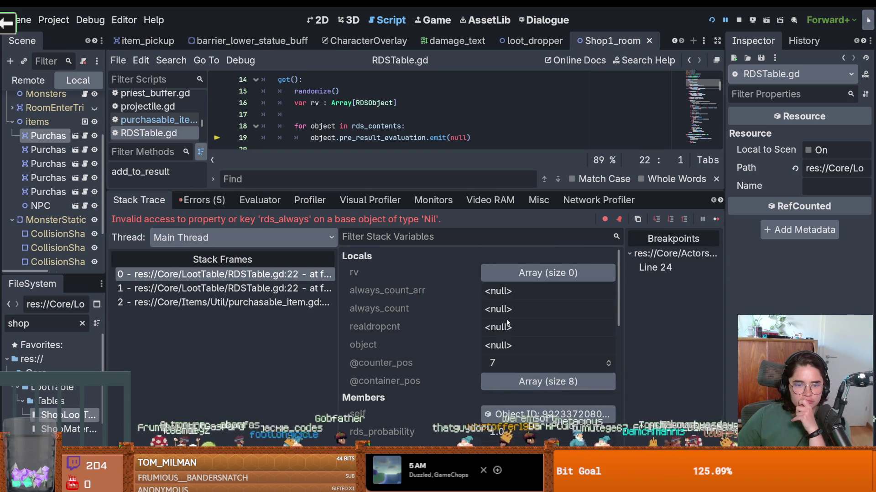
pyautogui.scroll(-5, 507, 323)
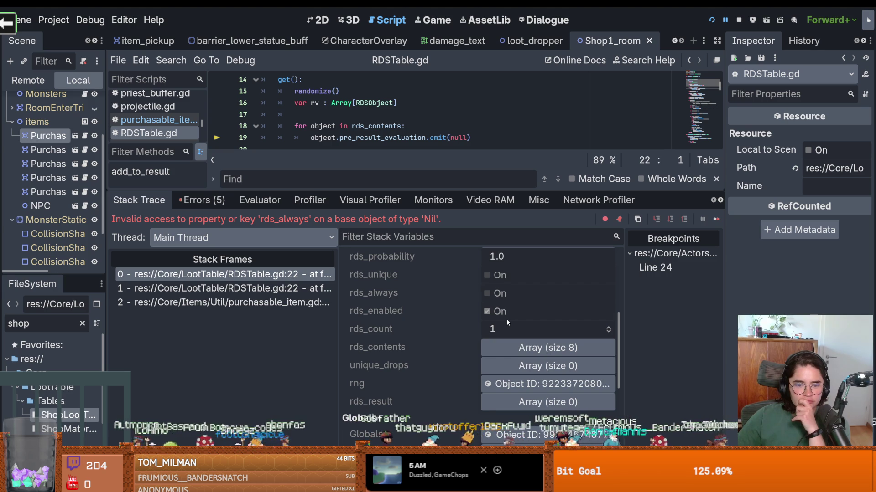
pyautogui.click(524, 347)
pyautogui.scroll(-2, 529, 320)
pyautogui.click(532, 287)
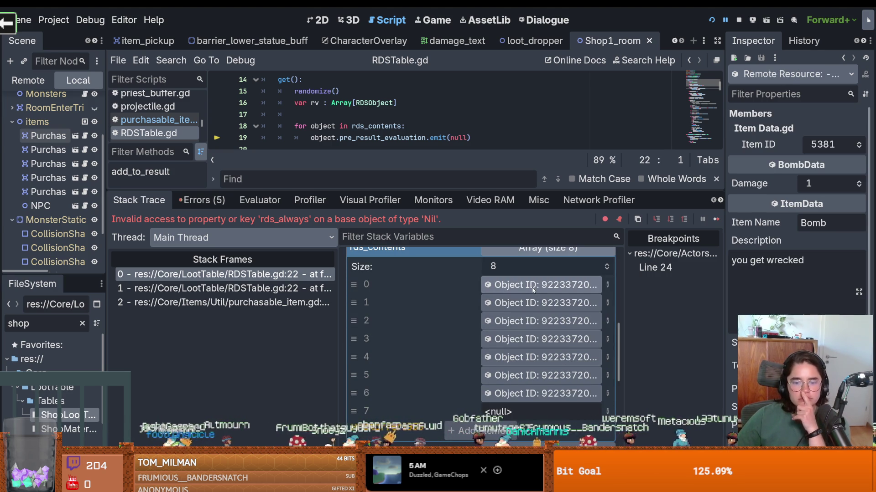
# Open ShopMaterialLootTable1.tres with its three entries, then rerun the game and close it.
pyautogui.moveTo(104, 238); pyautogui.dragTo(302, 238)
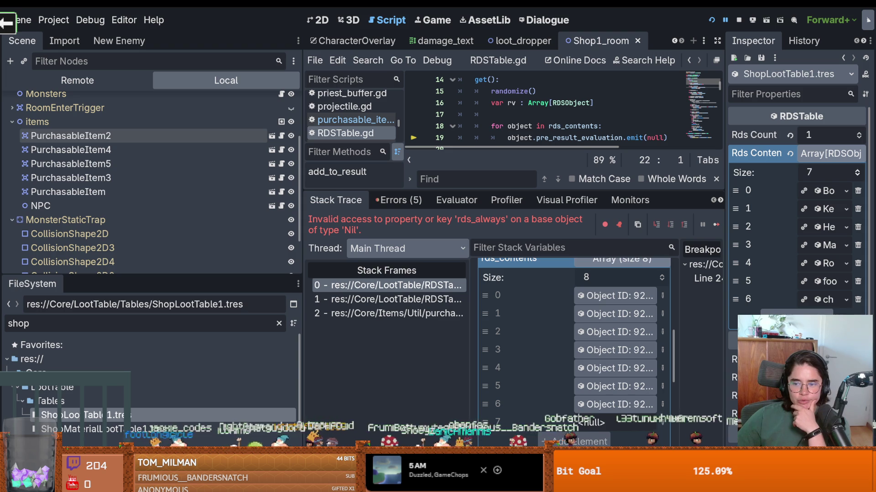
pyautogui.click(171, 429)
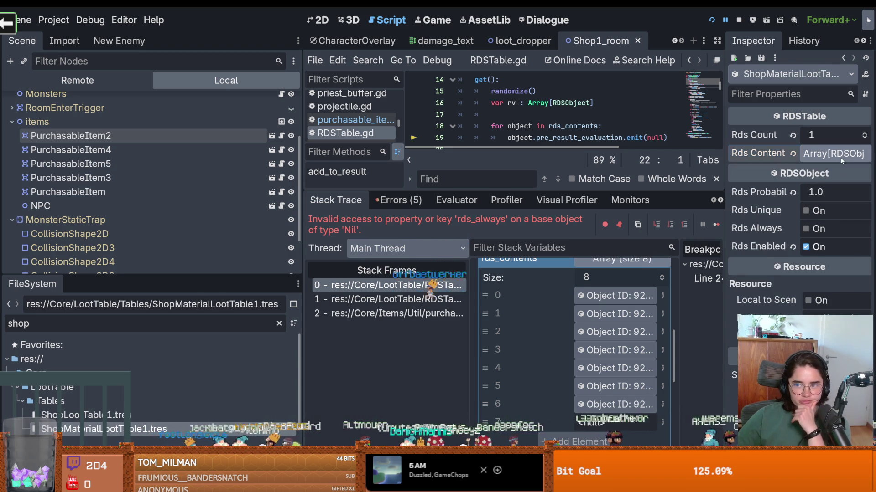
pyautogui.click(710, 20)
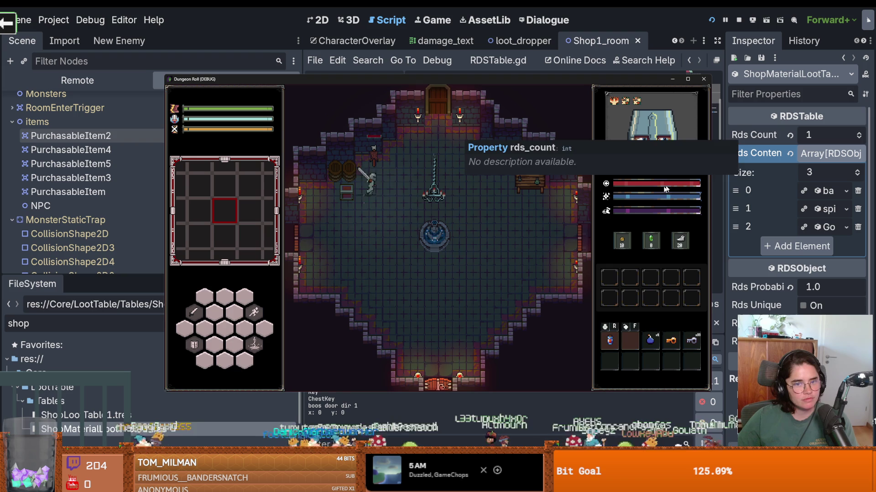
pyautogui.press('d')
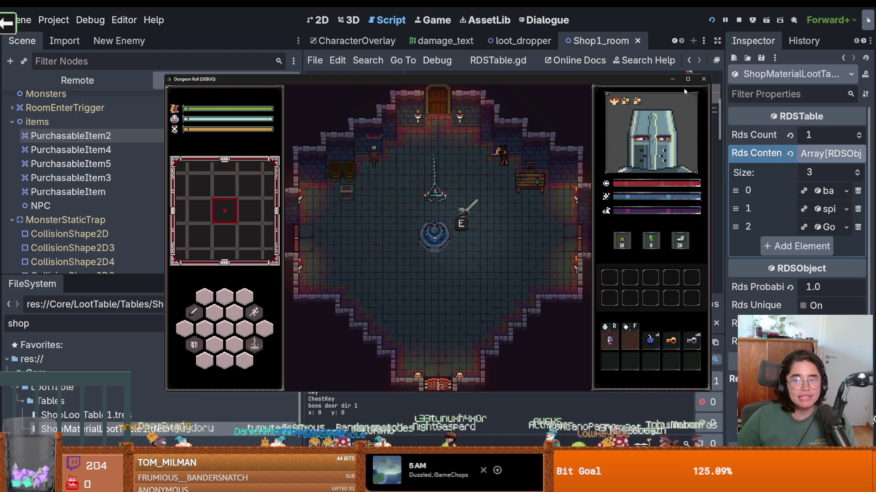
pyautogui.click(701, 79)
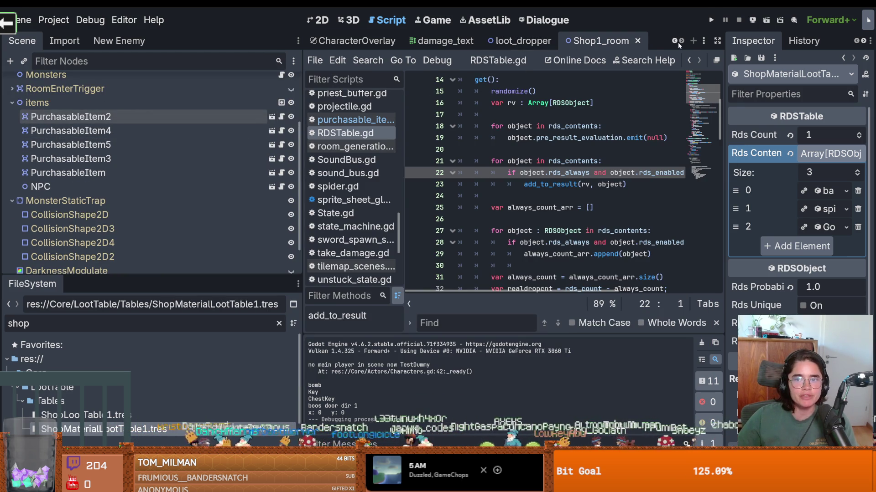
# Switch to the root_room scene and show its diamond-shaped dungeon room in the 2D view.
pyautogui.scroll(10, 677, 43)
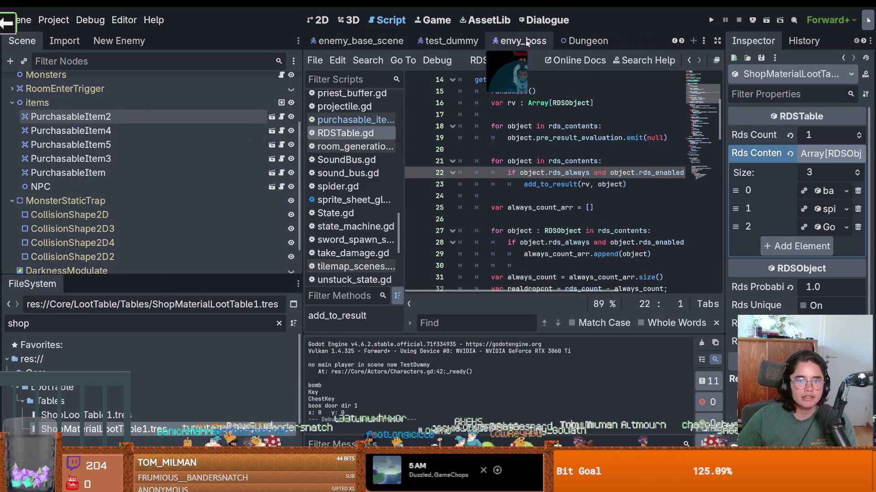
pyautogui.scroll(1, 678, 43)
pyautogui.scroll(-5, 678, 42)
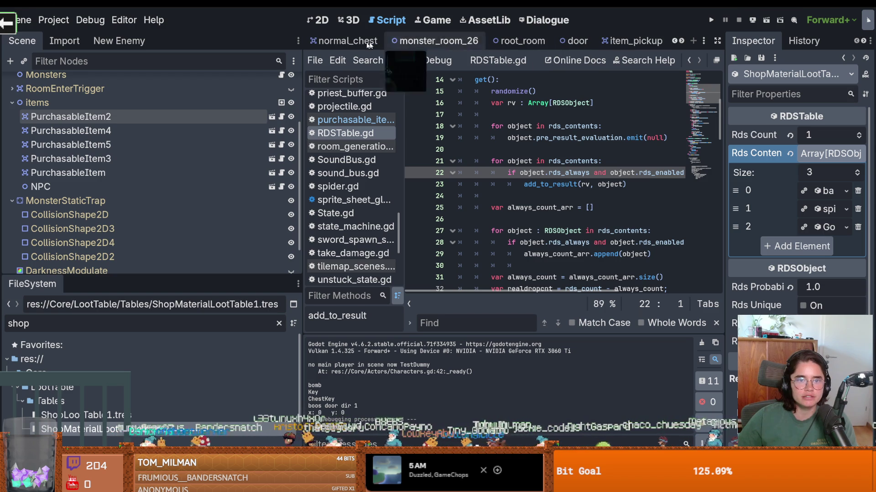
pyautogui.click(520, 41)
pyautogui.scroll(2, 186, 206)
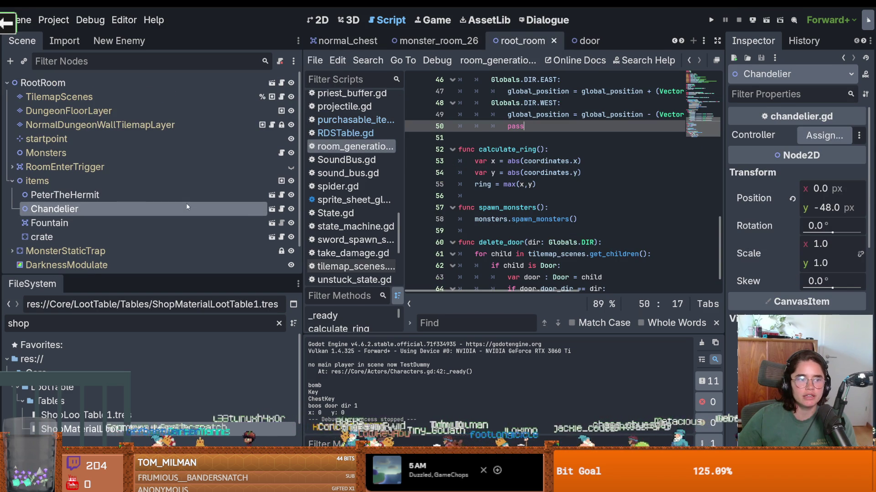
pyautogui.click(92, 111)
# Select the TilemapScenes layer and pick the normal_chest scene tile for painting.
pyautogui.click(91, 97)
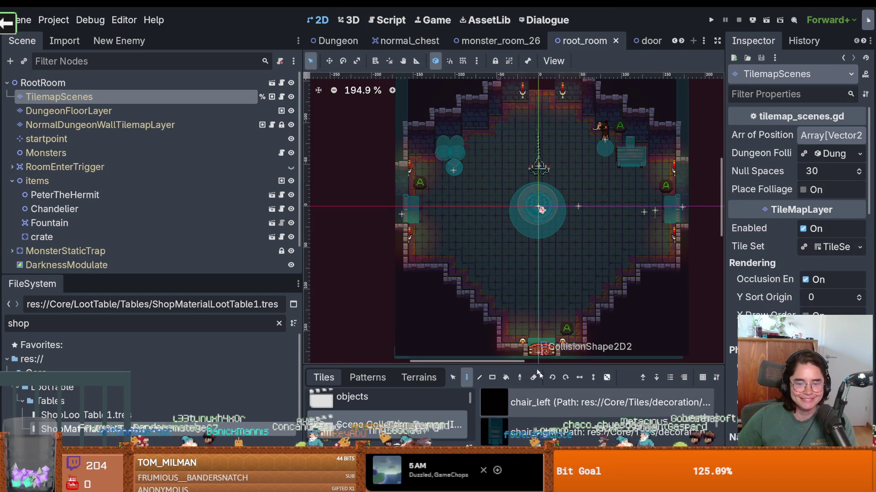
pyautogui.moveTo(524, 361); pyautogui.dragTo(634, 361)
pyautogui.hotkey('shift', 'F12')
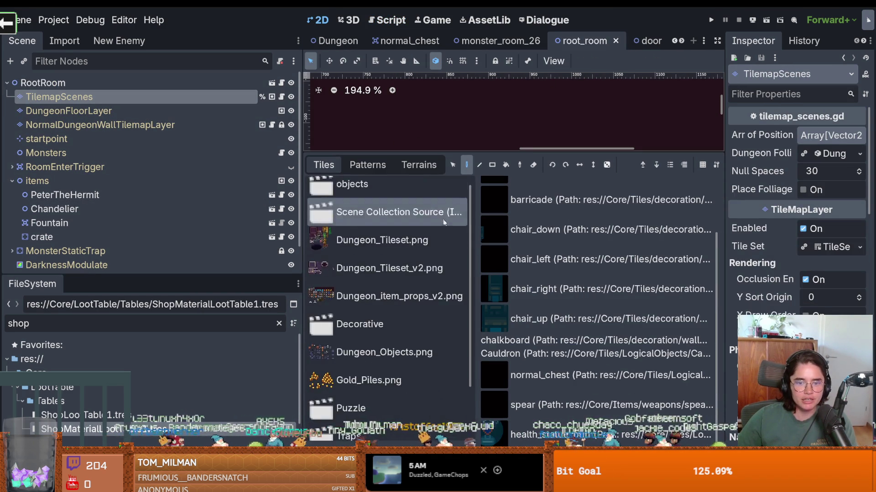
pyautogui.scroll(-3, 441, 217)
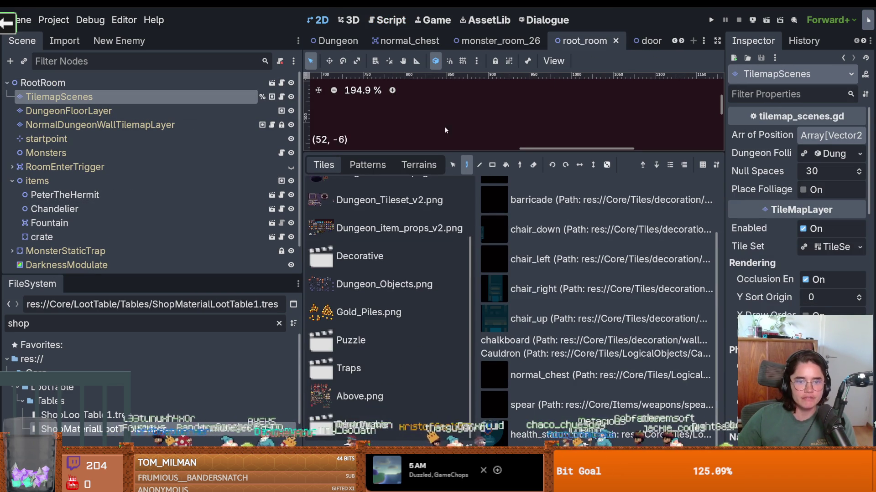
pyautogui.click(542, 378)
pyautogui.hotkey('shift', 'F12')
# Paint rows of normal chests across the room floor and save root_room.
pyautogui.scroll(-10, 508, 231)
pyautogui.scroll(5, 520, 155)
pyautogui.scroll(7, 520, 154)
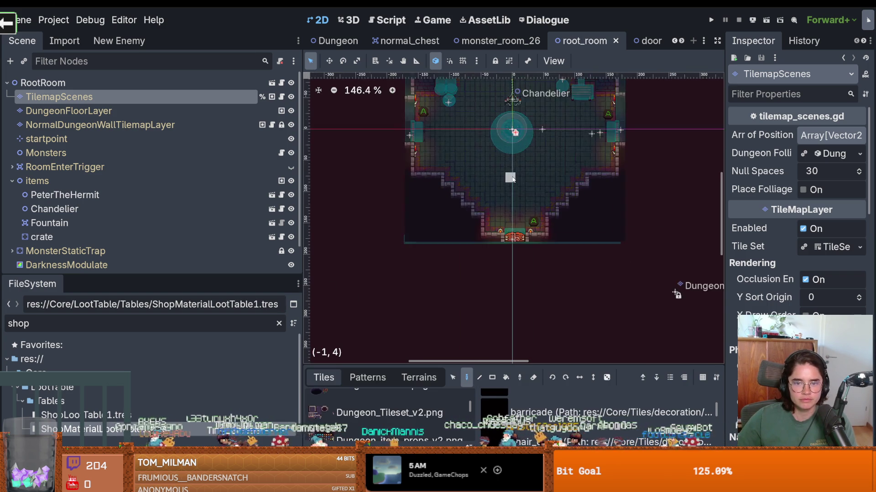
pyautogui.click(547, 181)
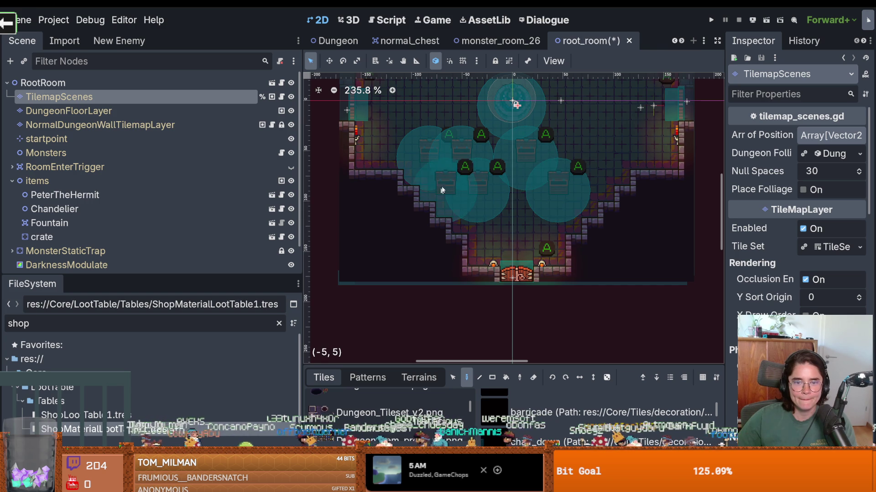
pyautogui.scroll(3, 470, 207)
pyautogui.moveTo(496, 129)
pyautogui.mouseDown()
pyautogui.moveTo(593, 137)
pyautogui.moveTo(590, 198)
pyautogui.moveTo(644, 168)
pyautogui.mouseUp()
pyautogui.scroll(3, 634, 191)
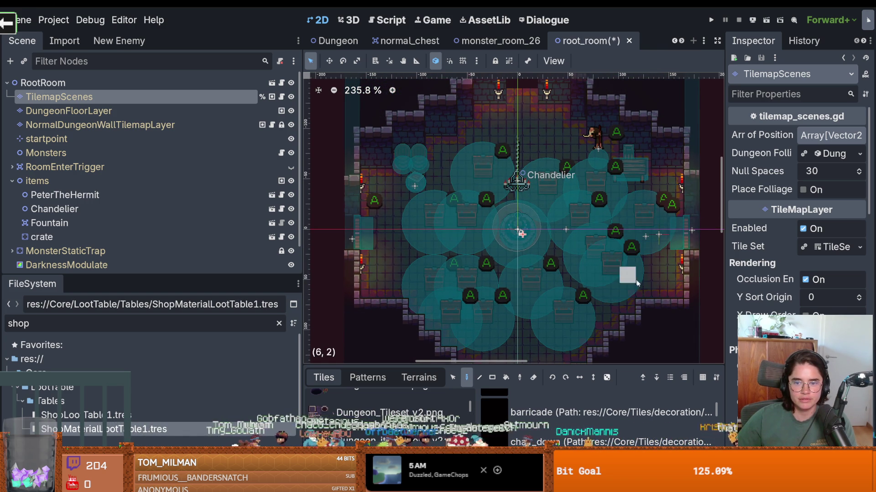
pyautogui.moveTo(531, 133)
pyautogui.mouseDown()
pyautogui.moveTo(499, 128)
pyautogui.moveTo(417, 211)
pyautogui.moveTo(386, 260)
pyautogui.moveTo(341, 232)
pyautogui.mouseUp()
pyautogui.hotkey('ctrl', 's')
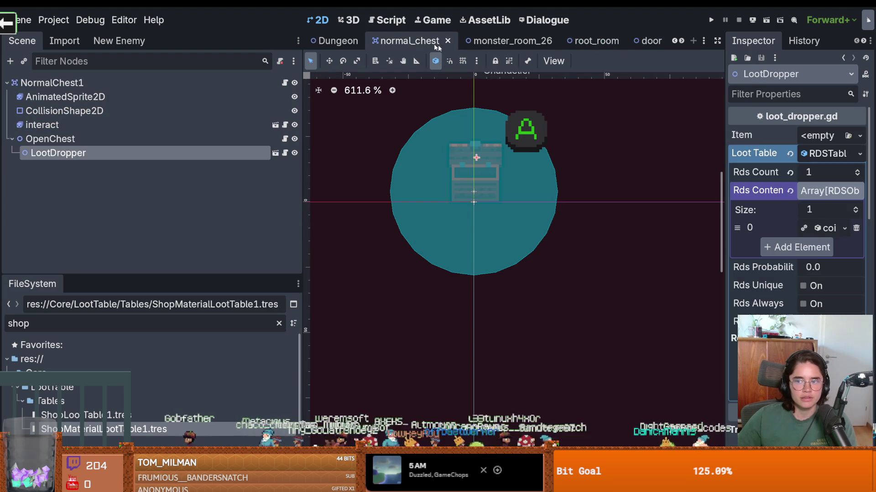
# Set the chest's coin drop Amount to 100 and launch the game with F5.
pyautogui.click(818, 250)
pyautogui.write('100')
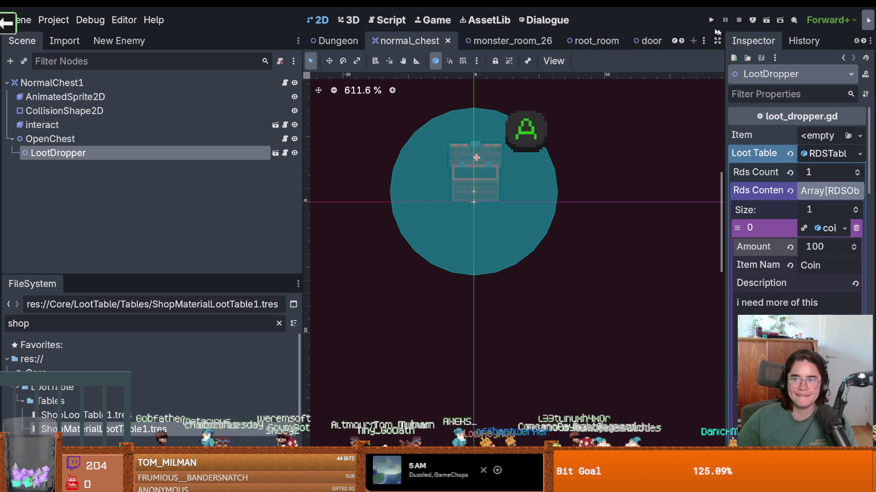
pyautogui.press('F5')
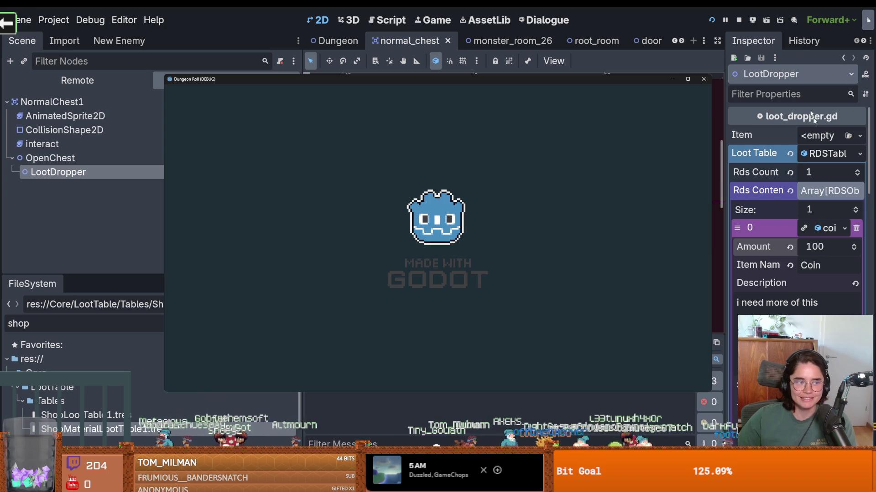
# Break chests with the knight and collect coins until the counter reads 863, then return to the editor.
pyautogui.click(683, 79)
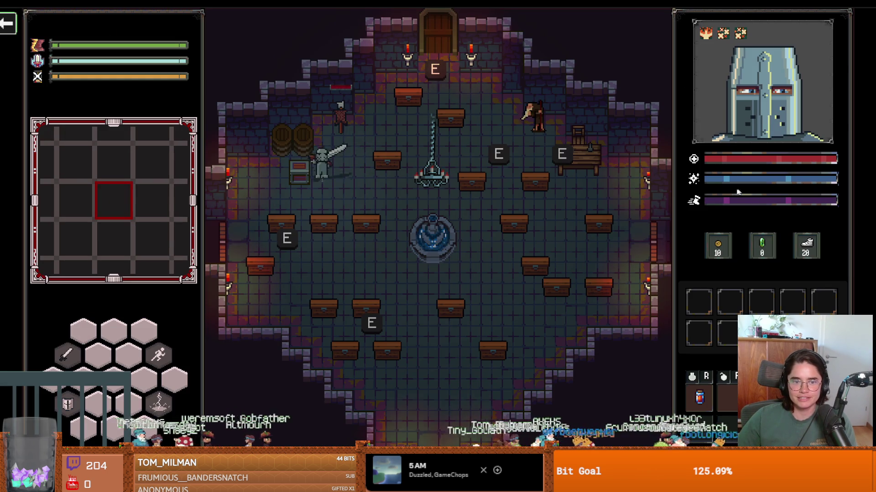
pyautogui.press('s')
pyautogui.press('d')
pyautogui.press('d')
pyautogui.press('w')
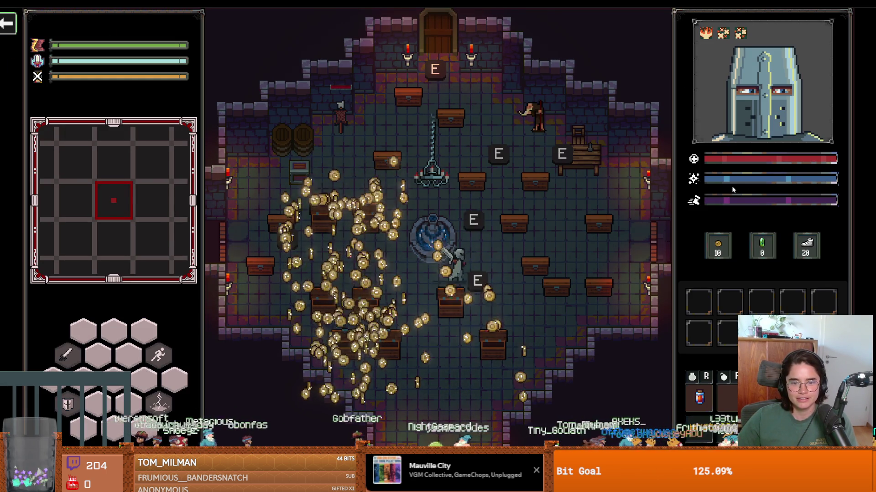
pyautogui.press('w')
pyautogui.press('a')
pyautogui.press('a')
pyautogui.press('s')
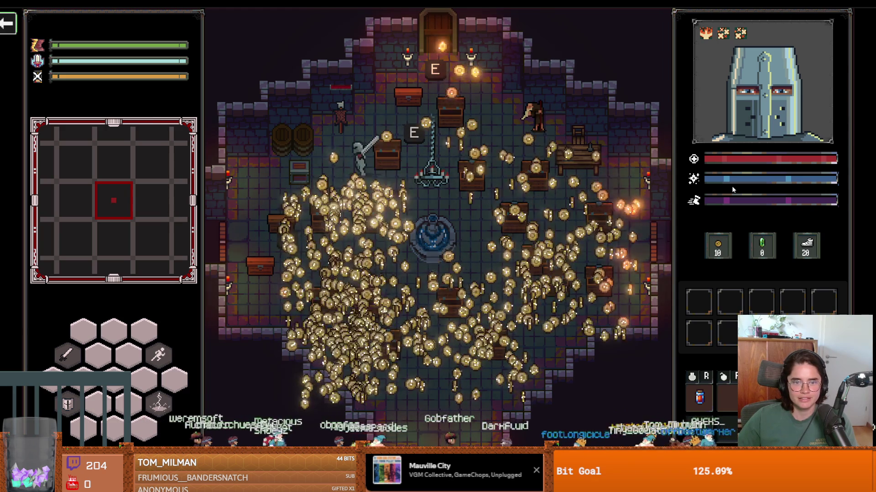
pyautogui.press('d')
pyautogui.press('s')
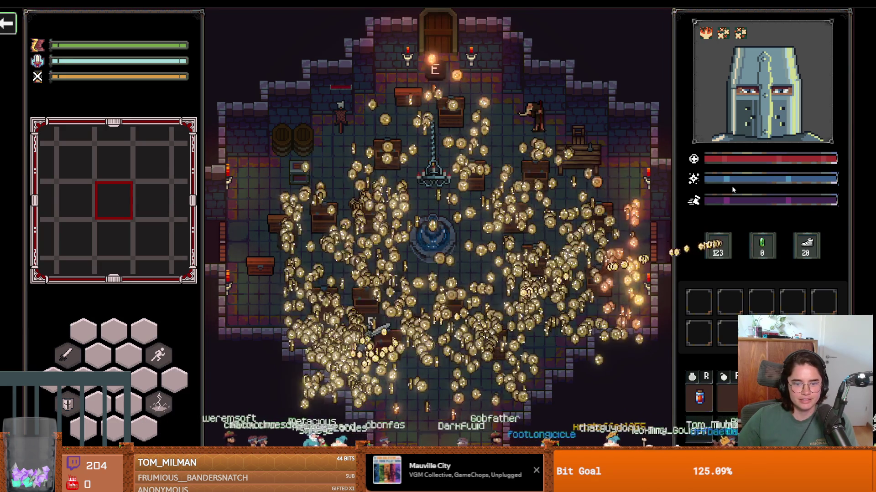
pyautogui.press('d')
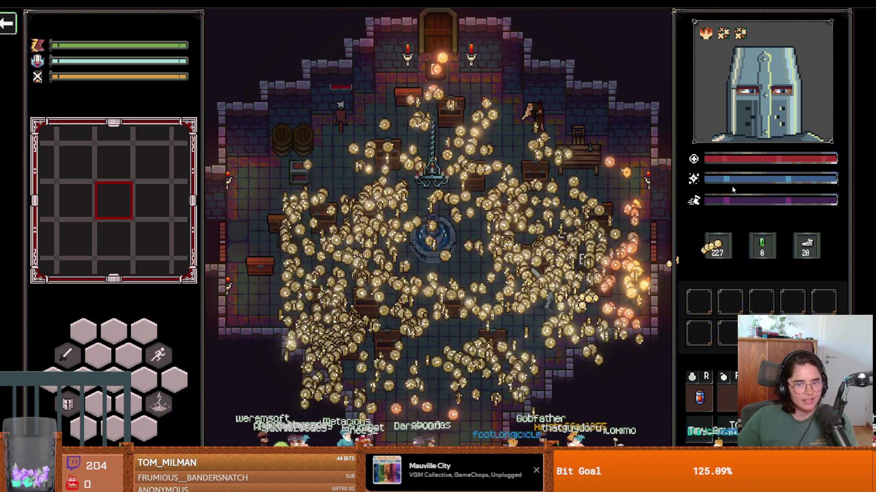
pyautogui.press('a')
pyautogui.press('s')
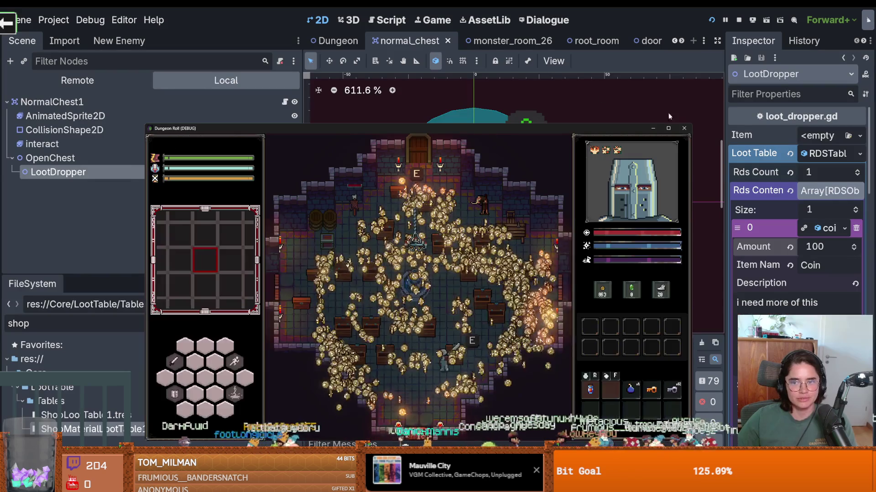
pyautogui.click(683, 121)
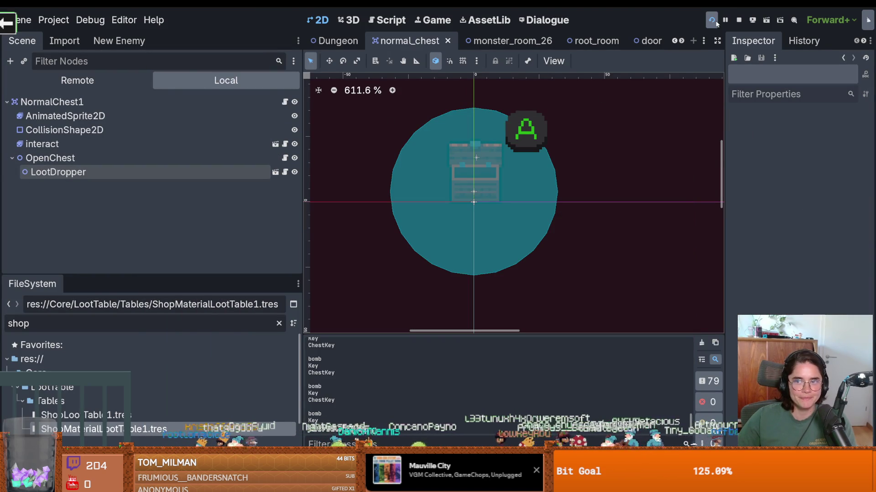
# Stop the game, change the LootDropper's coin_1.tres Amount to 10, and run again.
pyautogui.click(738, 20)
pyautogui.click(215, 153)
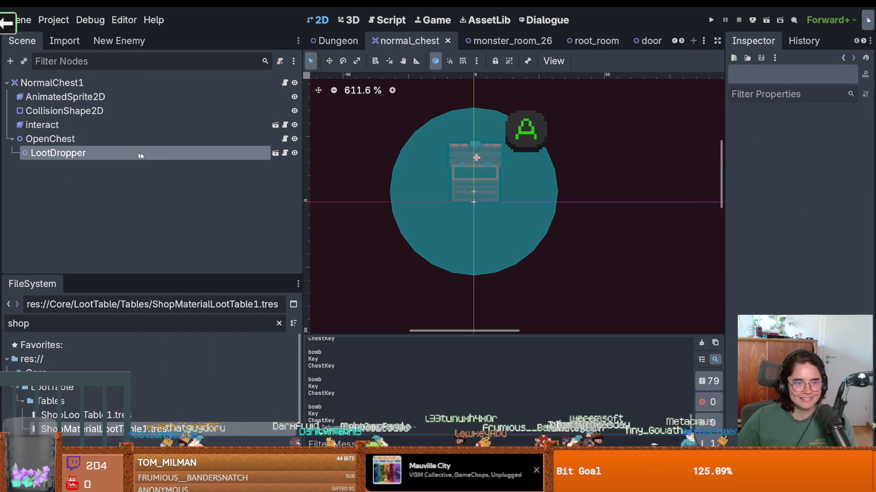
pyautogui.moveTo(723, 206); pyautogui.dragTo(565, 205)
pyautogui.click(784, 228)
pyautogui.click(768, 245)
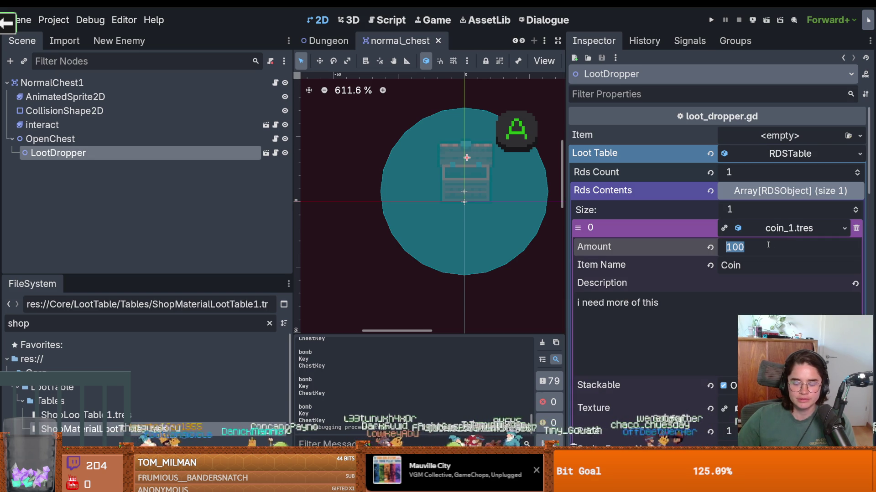
pyautogui.write('10')
pyautogui.click(710, 20)
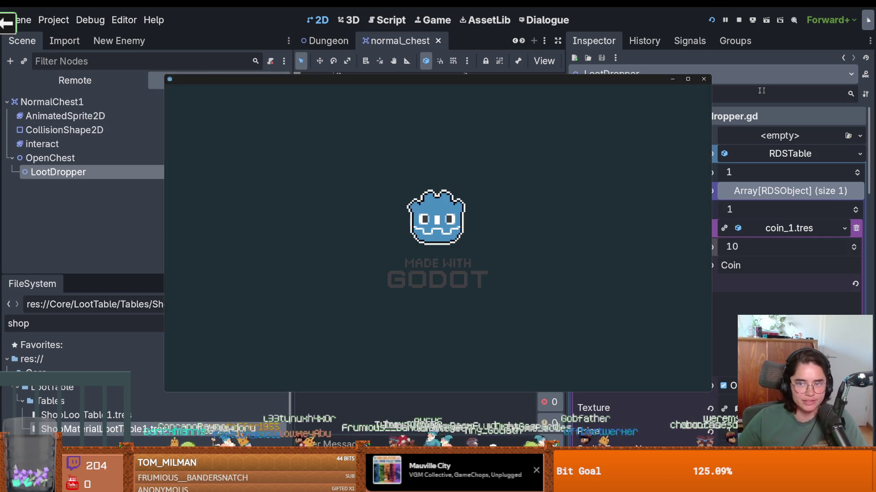
# Break the 10-coin chests, collecting coins past 60, then close the game.
pyautogui.click(687, 79)
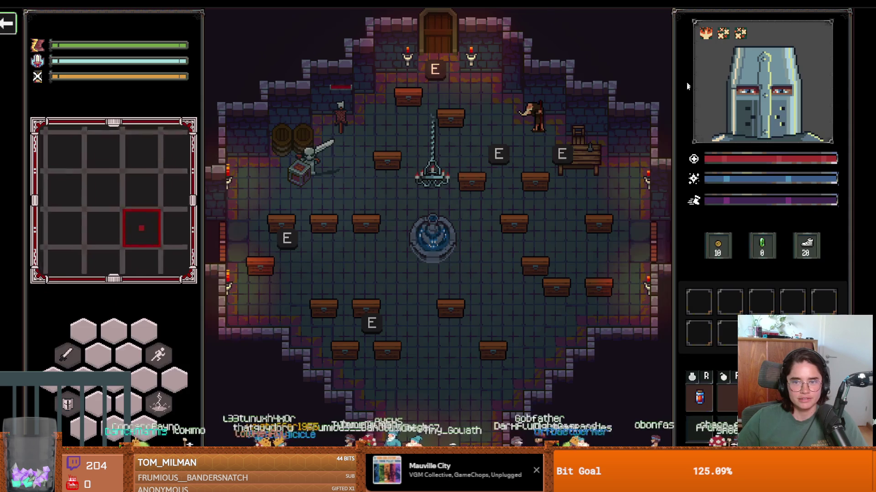
pyautogui.press('s')
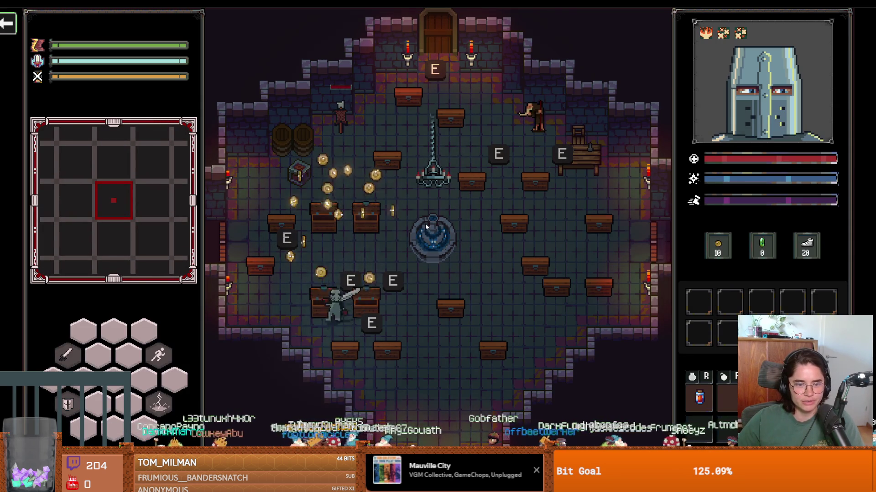
pyautogui.press('d')
pyautogui.press('w')
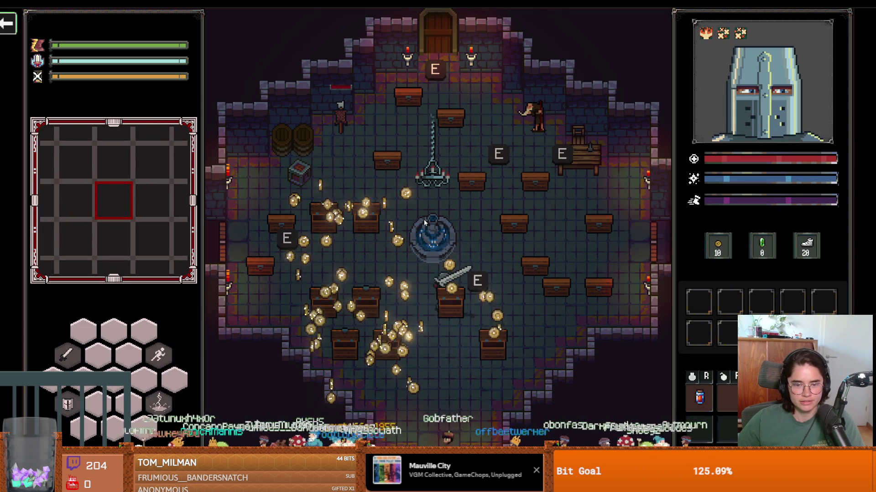
pyautogui.press('d')
pyautogui.press('w')
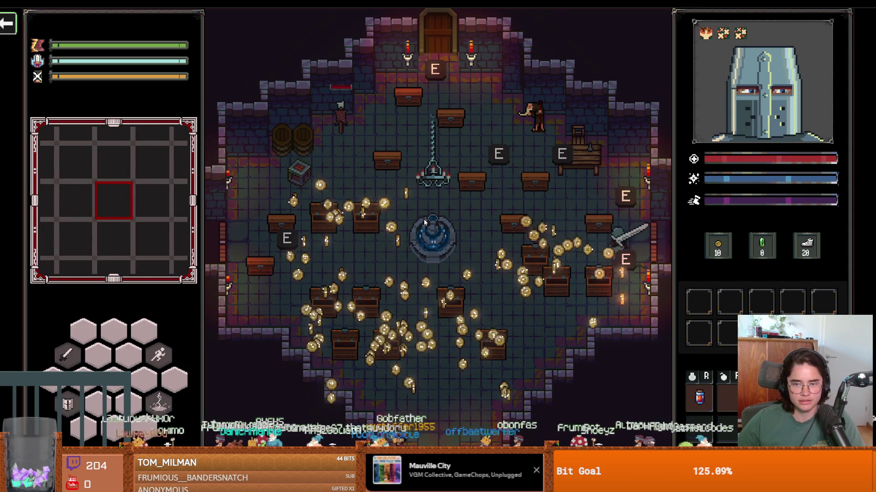
pyautogui.press('a')
pyautogui.press('w')
pyautogui.press('a')
pyautogui.press('s')
pyautogui.press('a')
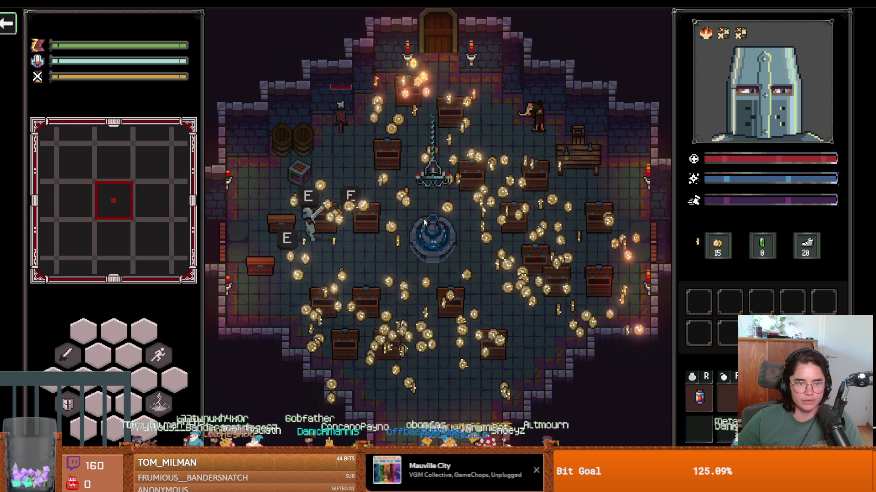
pyautogui.press('s')
pyautogui.press('d')
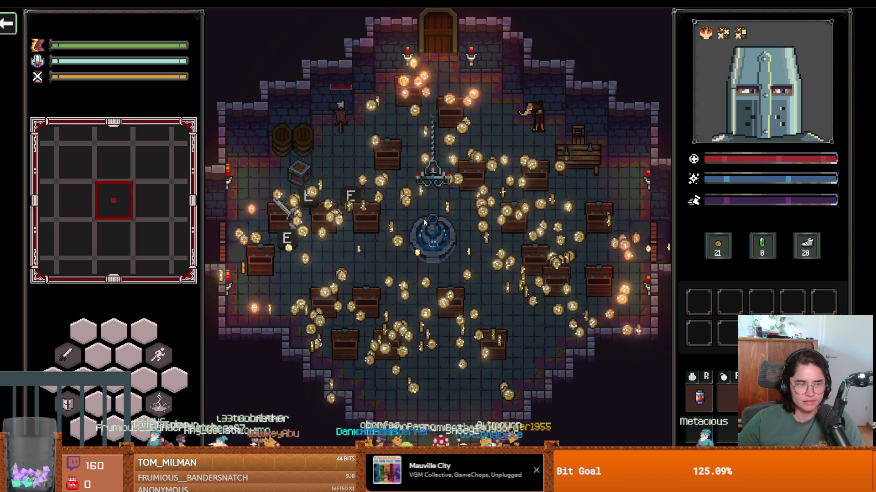
pyautogui.press('s')
pyautogui.press('d')
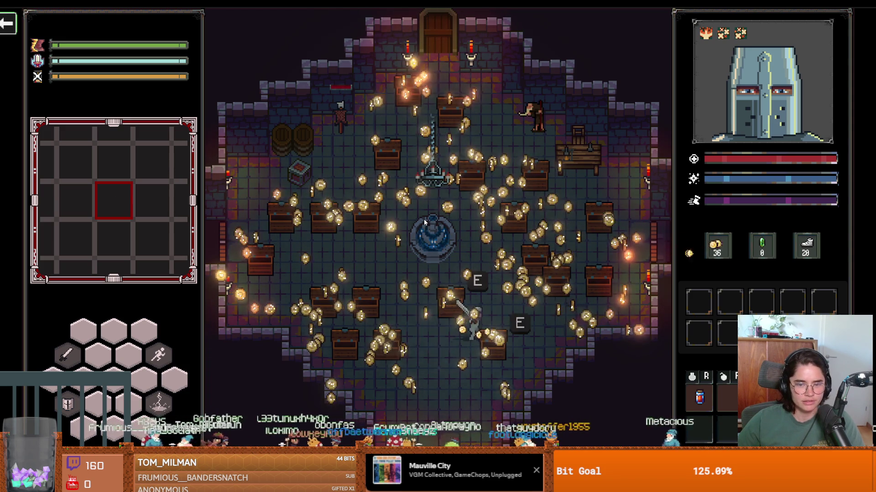
pyautogui.press('w')
pyautogui.press('a')
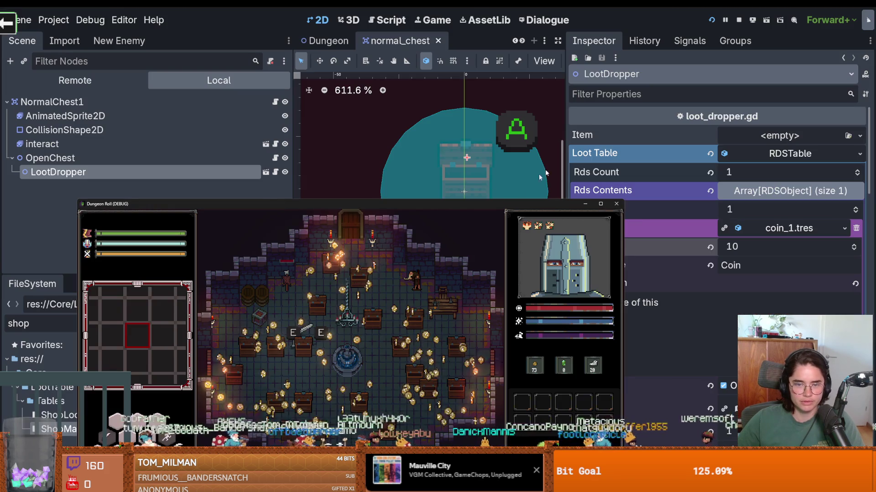
pyautogui.press('F5')
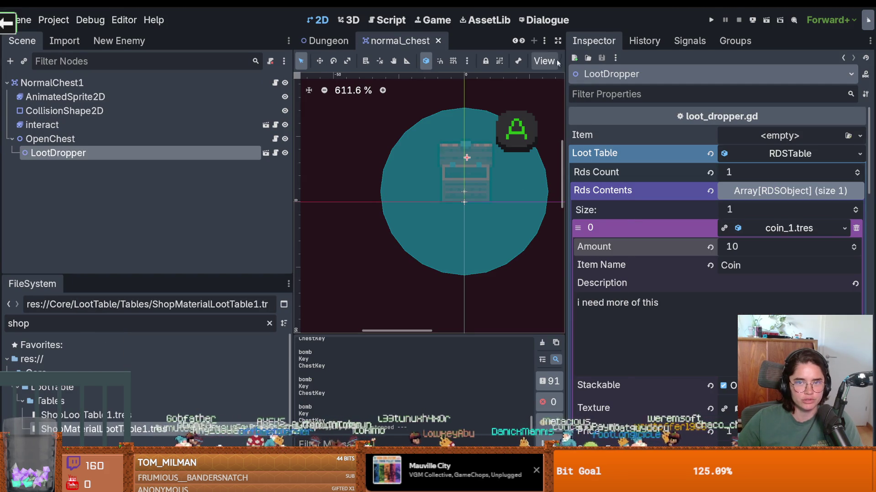
# Resize the panels, save the normal_chest scene, and switch to root_room.
pyautogui.moveTo(564, 78); pyautogui.dragTo(780, 78)
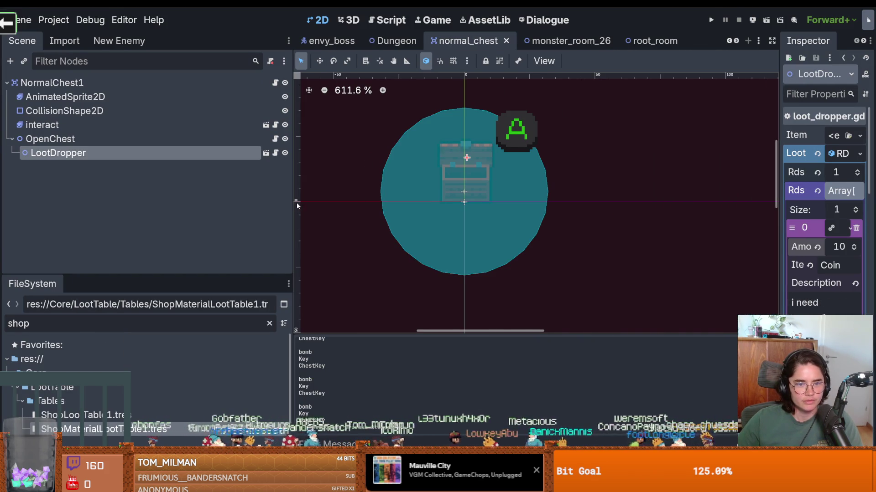
pyautogui.moveTo(293, 205); pyautogui.dragTo(88, 205)
pyautogui.hotkey('ctrl', 's')
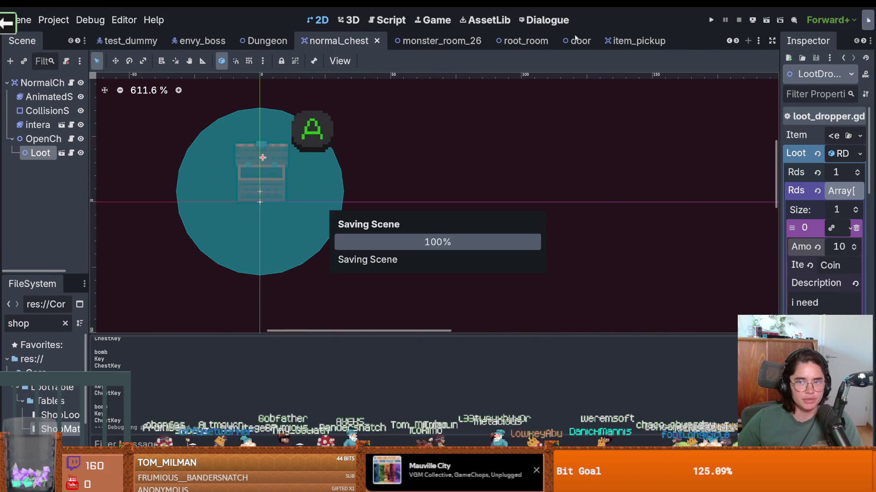
pyautogui.click(498, 41)
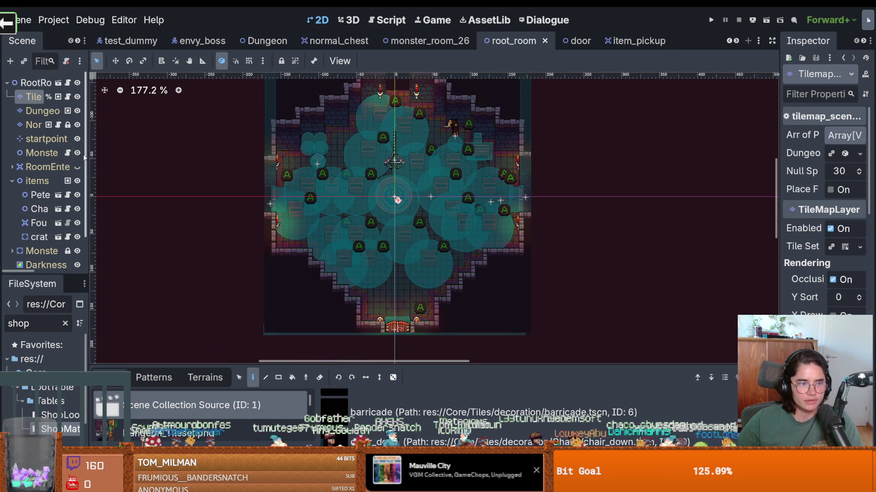
# Erase the teal light scenes from the floor up toward the chandelier and save.
pyautogui.moveTo(89, 155); pyautogui.dragTo(159, 155)
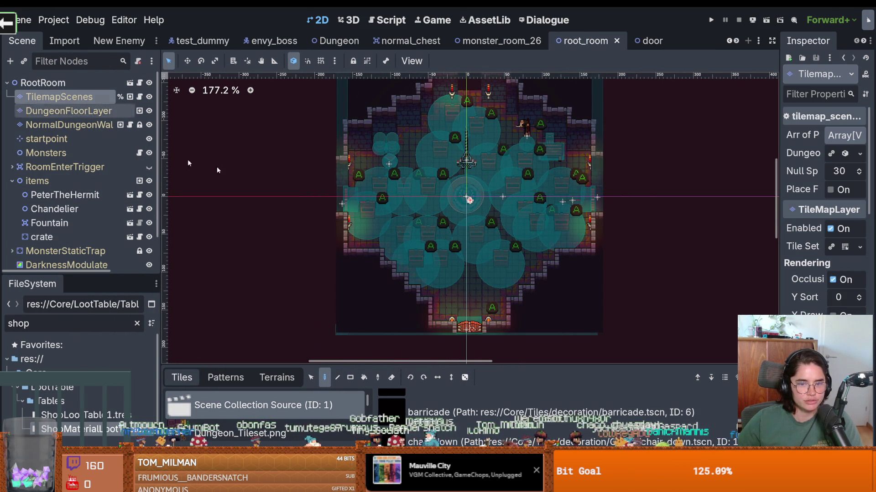
pyautogui.moveTo(441, 268); pyautogui.dragTo(408, 231)
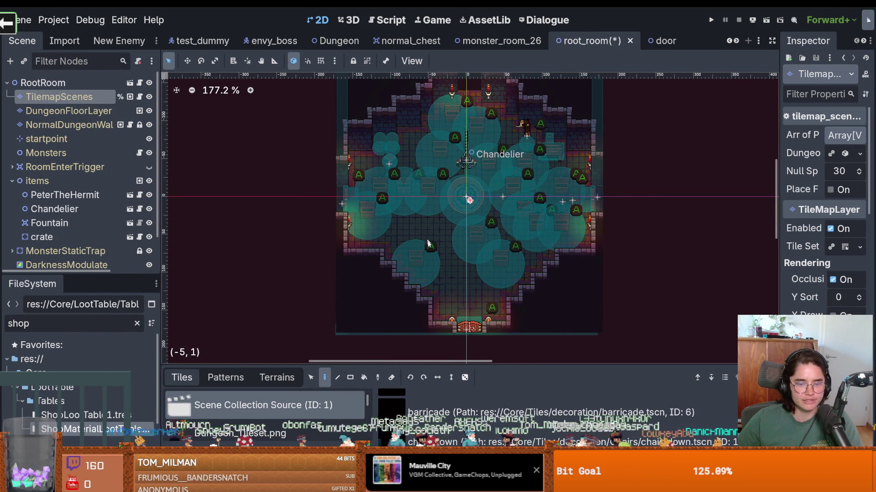
pyautogui.scroll(2, 423, 231)
pyautogui.rightClick(413, 249)
pyautogui.scroll(2, 429, 237)
pyautogui.moveTo(394, 201)
pyautogui.mouseDown()
pyautogui.moveTo(378, 234)
pyautogui.moveTo(472, 197)
pyautogui.moveTo(463, 206)
pyautogui.moveTo(493, 137)
pyautogui.moveTo(445, 177)
pyautogui.moveTo(520, 196)
pyautogui.moveTo(553, 295)
pyautogui.moveTo(590, 299)
pyautogui.moveTo(607, 253)
pyautogui.moveTo(570, 215)
pyautogui.moveTo(601, 320)
pyautogui.moveTo(525, 314)
pyautogui.moveTo(480, 272)
pyautogui.mouseUp()
pyautogui.scroll(-5, 601, 320)
pyautogui.hscroll(-5, 480, 272)
pyautogui.scroll(-3, 531, 225)
pyautogui.hotkey('ctrl', 's')
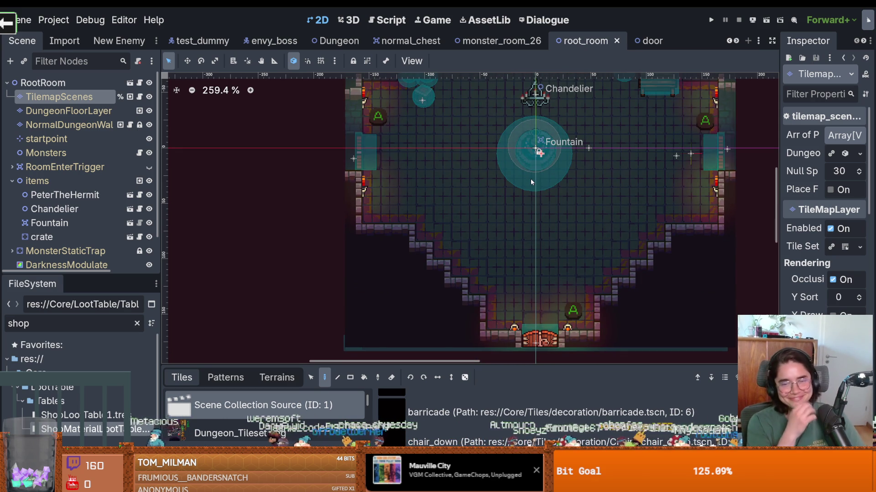
# Collapse the items node group in the scene tree and save root_room again.
pyautogui.scroll(4, 589, 189)
pyautogui.hotkey('ctrl', 's')
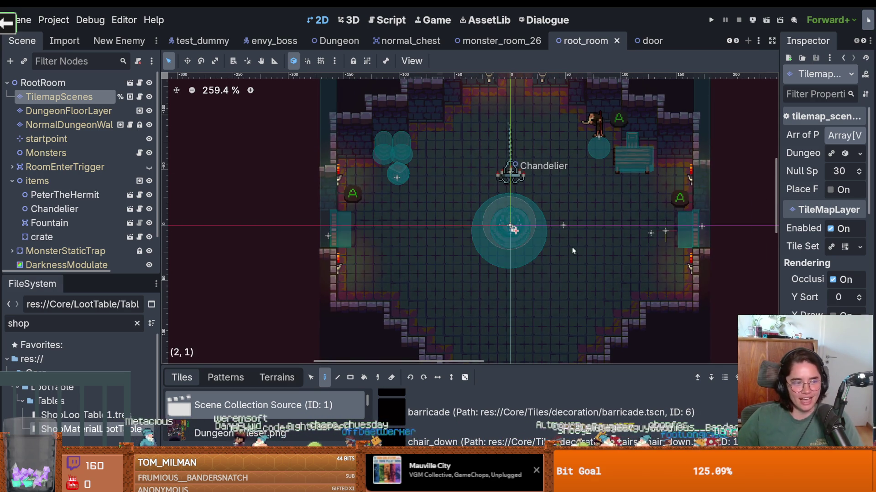
pyautogui.scroll(1, 557, 260)
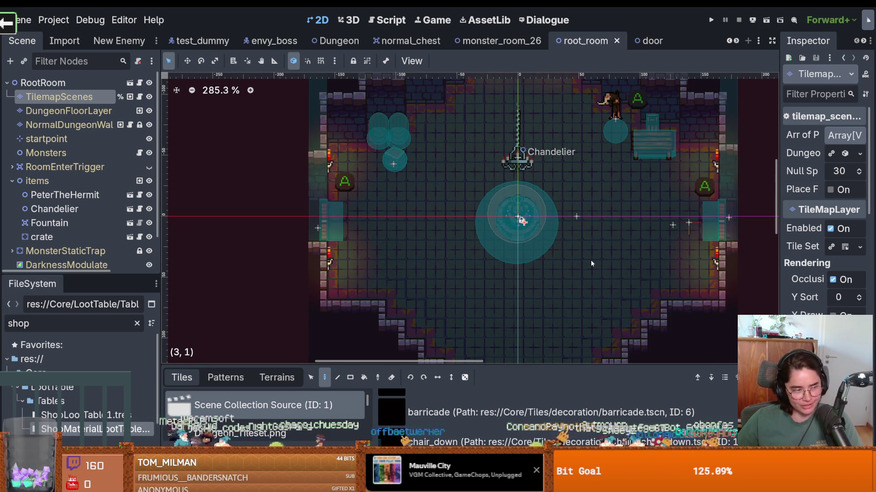
pyautogui.scroll(-1, 549, 274)
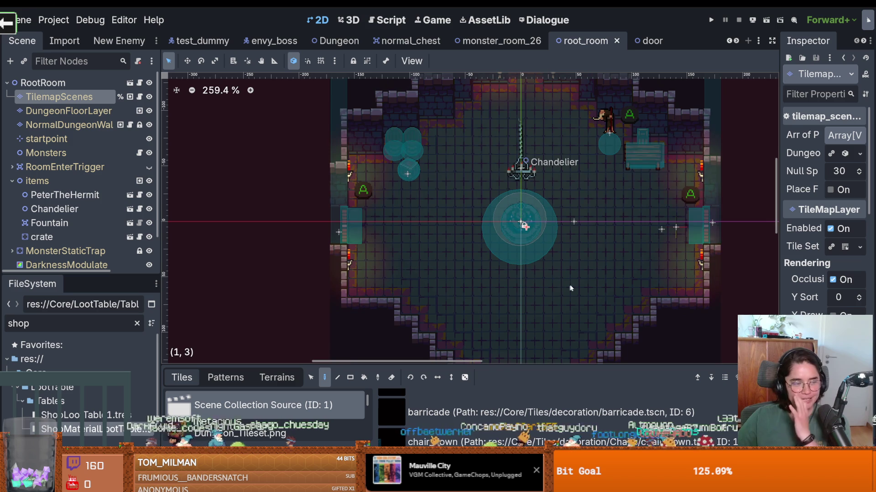
pyautogui.scroll(3, 567, 288)
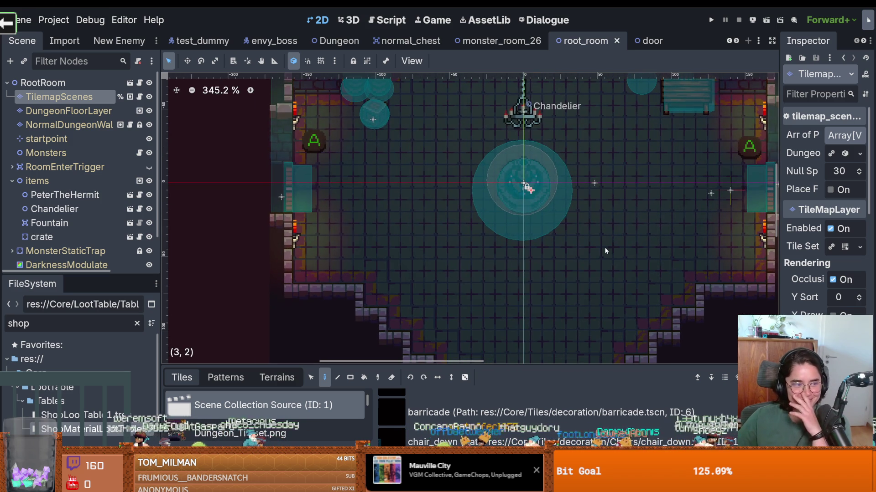
pyautogui.moveTo(451, 273); pyautogui.dragTo(461, 266)
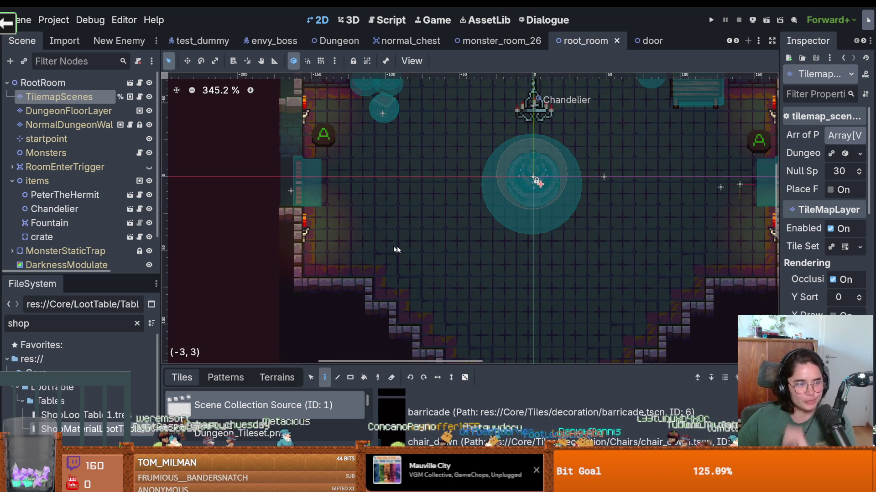
pyautogui.moveTo(61, 277); pyautogui.dragTo(61, 357)
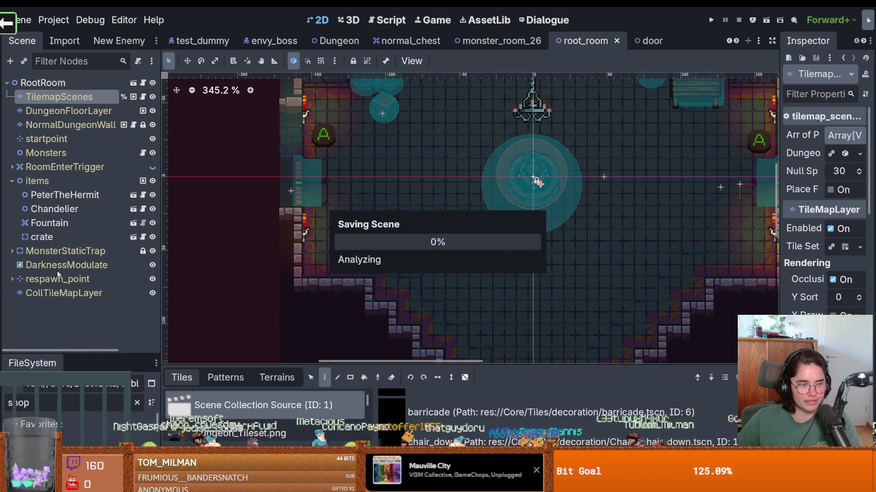
pyautogui.click(12, 181)
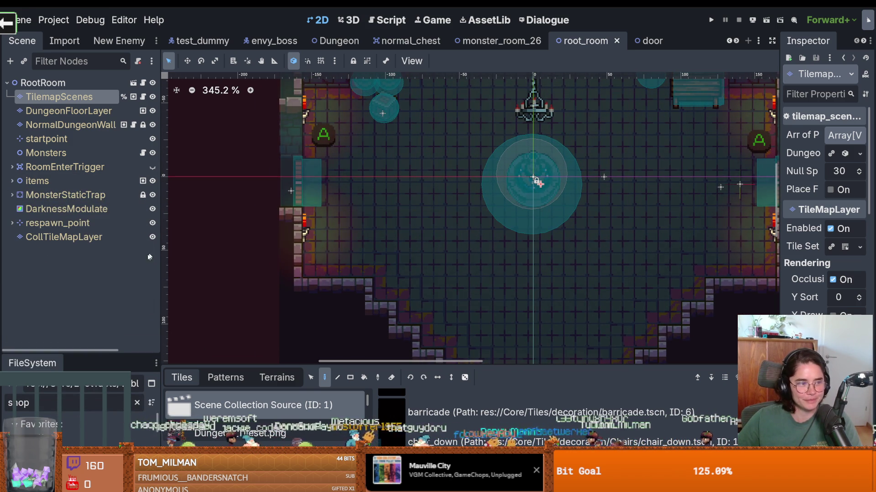
pyautogui.scroll(-1, 506, 174)
pyautogui.hotkey('ctrl', 's')
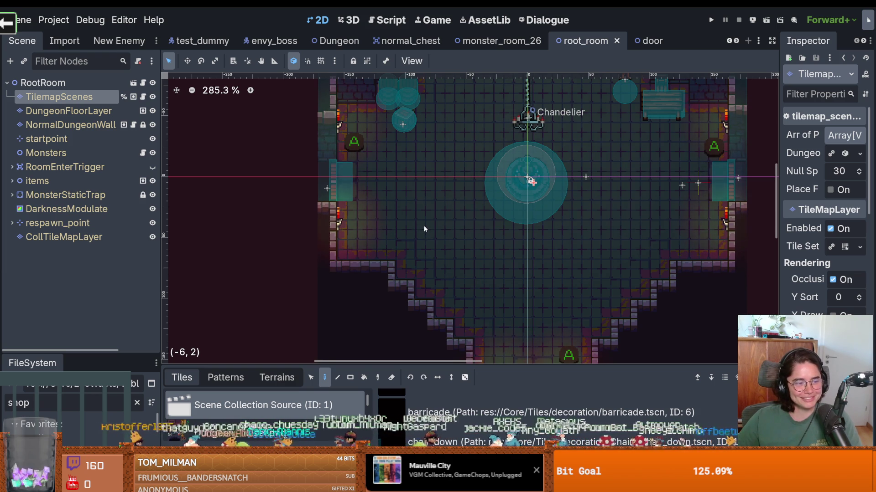
# Save once more and view the 20 changed files on the dev branch in GitHub Desktop.
pyautogui.moveTo(441, 204); pyautogui.dragTo(513, 195)
pyautogui.hotkey('ctrl', 's')
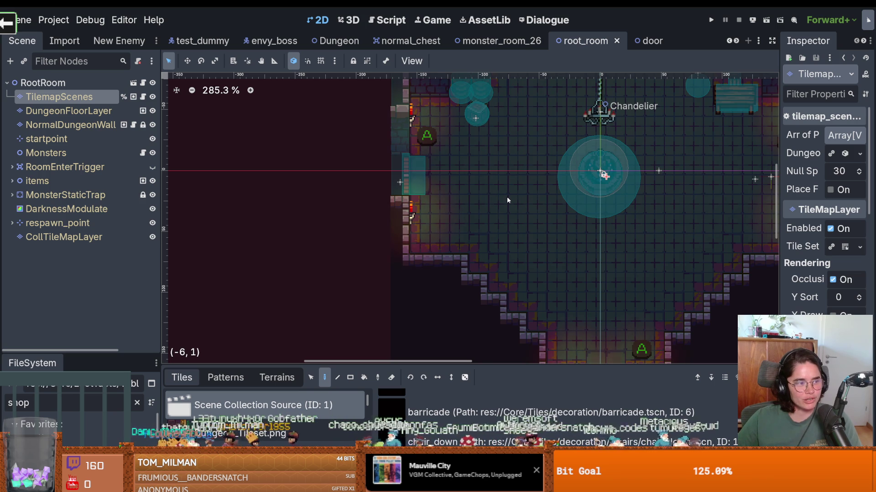
pyautogui.hotkey('ctrl', 's')
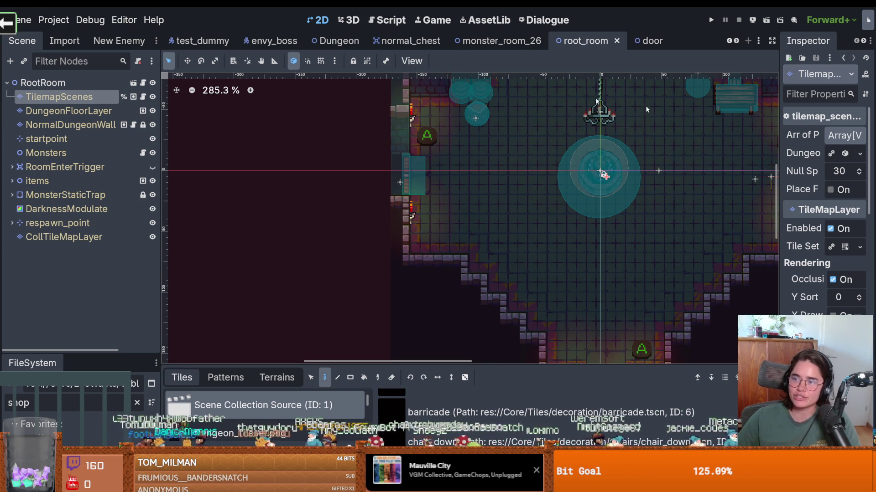
pyautogui.hotkey('alt', 'Tab')
pyautogui.click(153, 23)
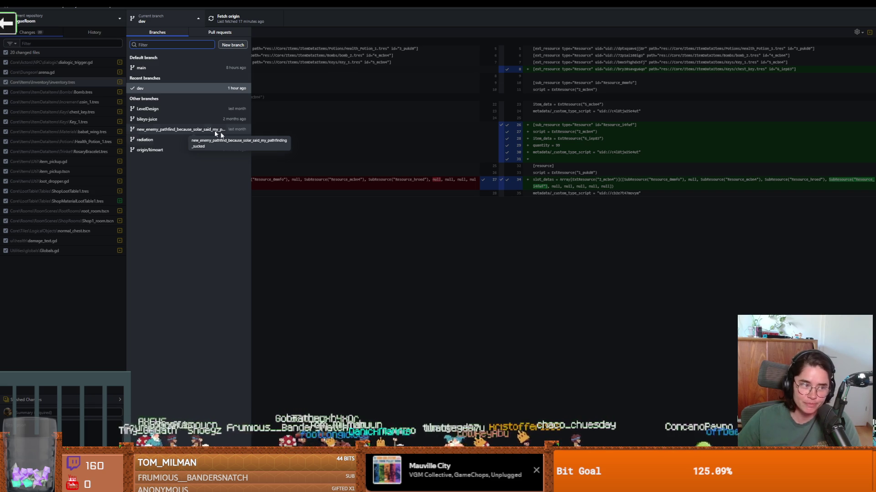
# Commit the 20 changes to dev as 'beautiful loot pickup for chests' and push to origin.
pyautogui.click(360, 224)
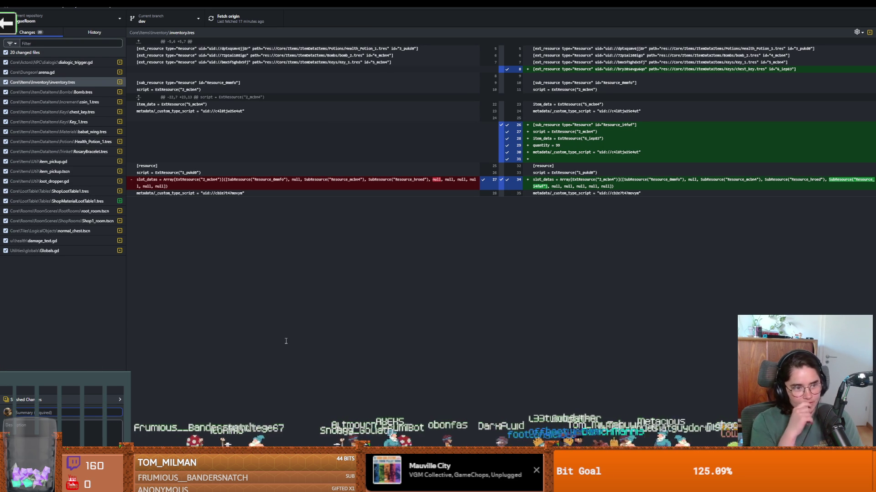
pyautogui.click(68, 413)
pyautogui.write('beuetufl ban pickup from chests')
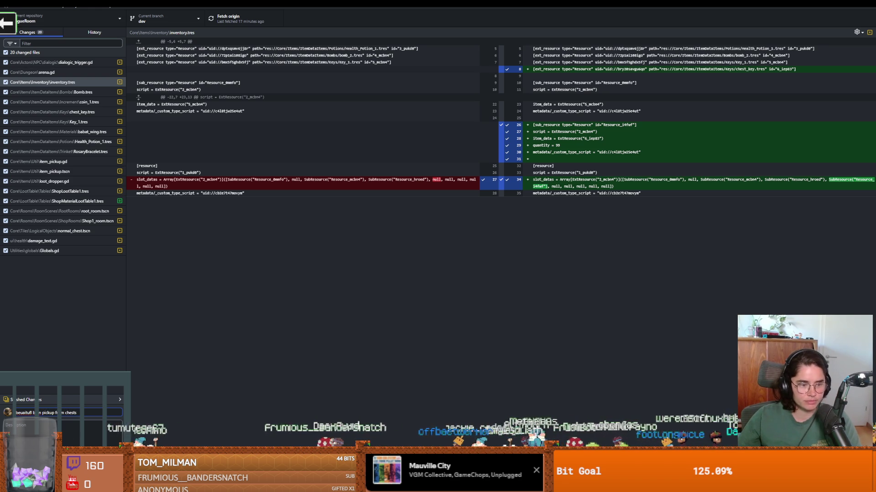
pyautogui.hotkey('ctrl', 'Return')
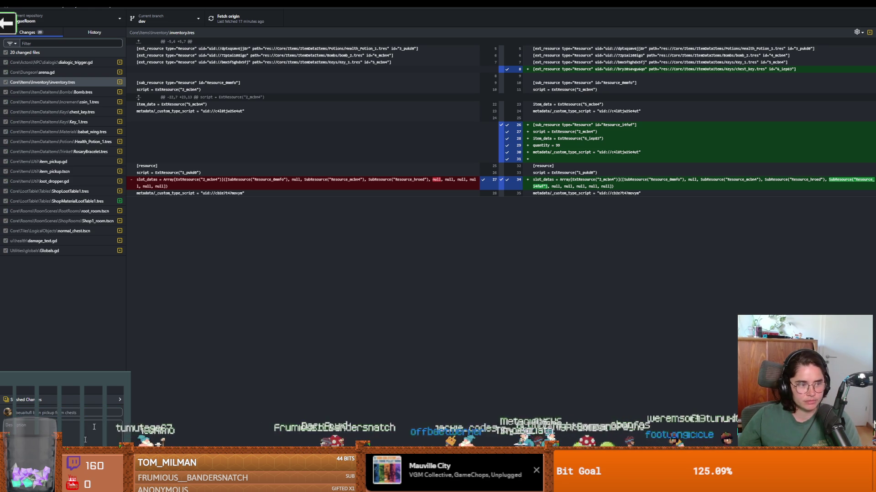
pyautogui.hotkey('ctrl', 'p')
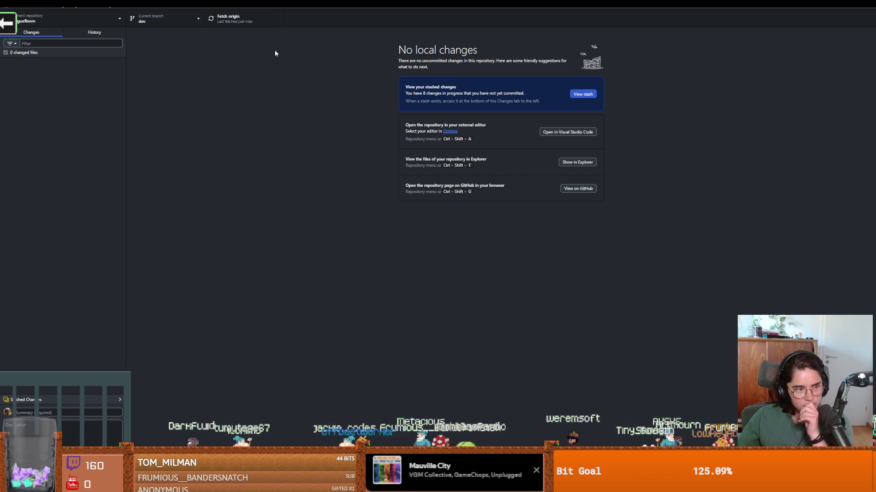
pyautogui.hotkey('alt', 'Tab')
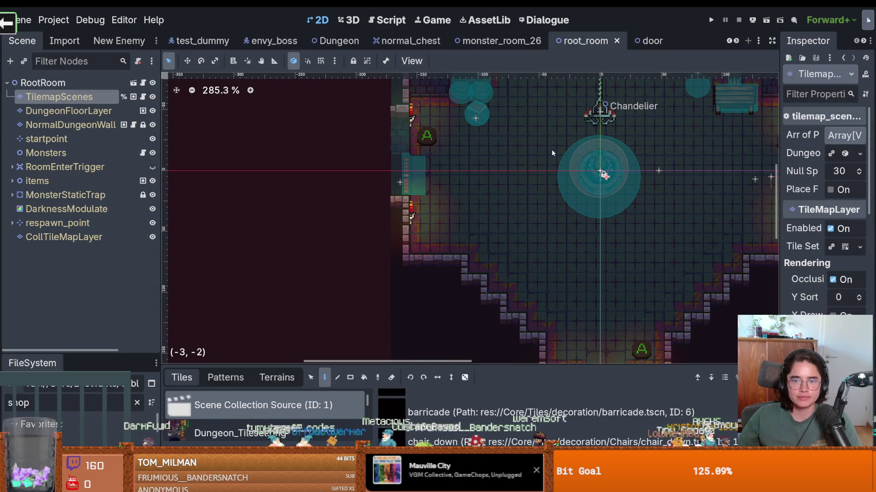
pyautogui.scroll(-2, 518, 154)
pyautogui.moveTo(518, 154)
pyautogui.mouseDown()
pyautogui.moveTo(456, 192)
pyautogui.moveTo(395, 204)
pyautogui.mouseUp()
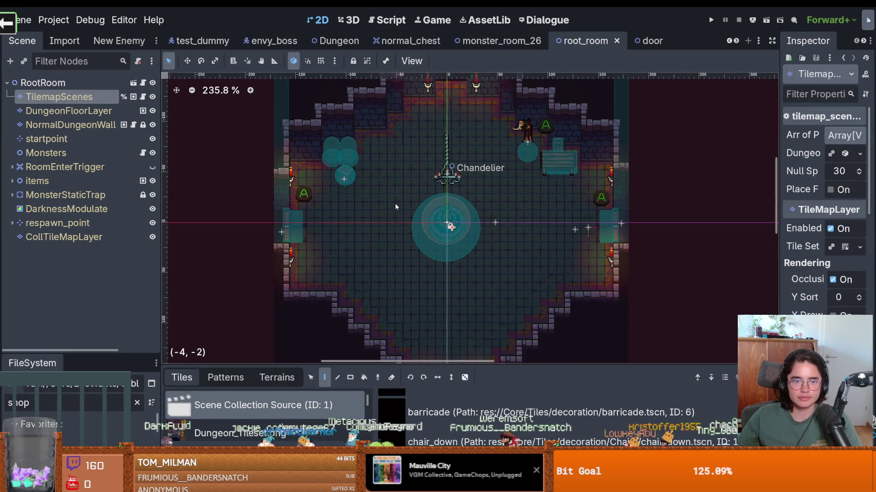
pyautogui.scroll(-1, 395, 207)
pyautogui.hotkey('ctrl', 's')
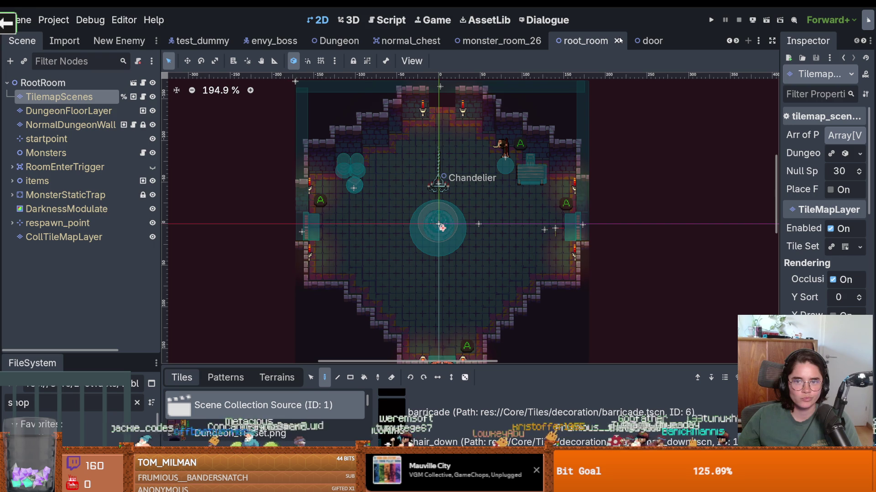
pyautogui.scroll(-4, 737, 42)
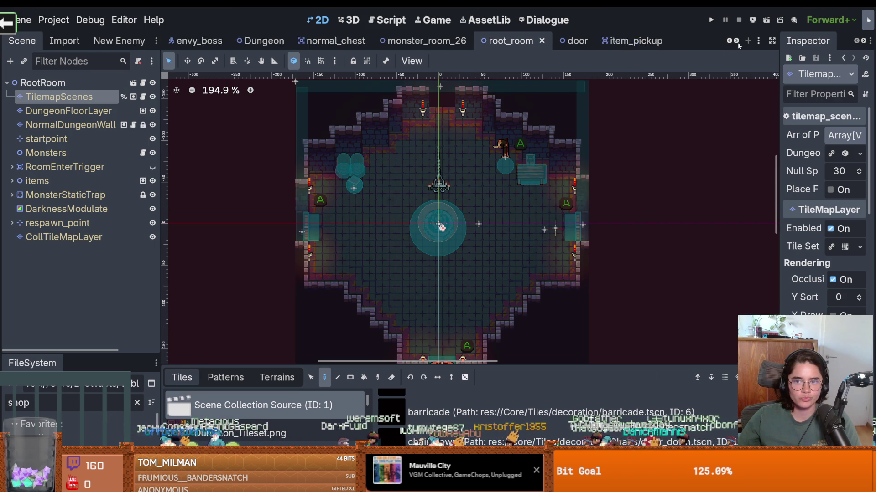
pyautogui.scroll(-3, 737, 42)
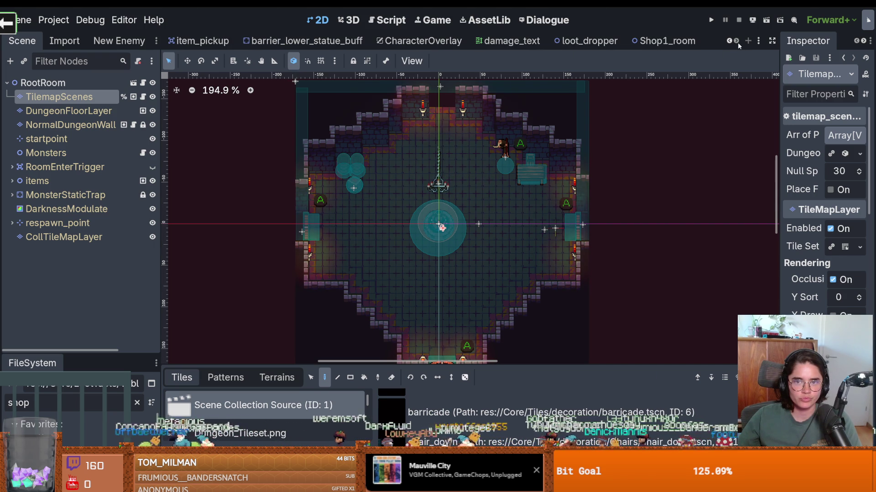
pyautogui.press('F5')
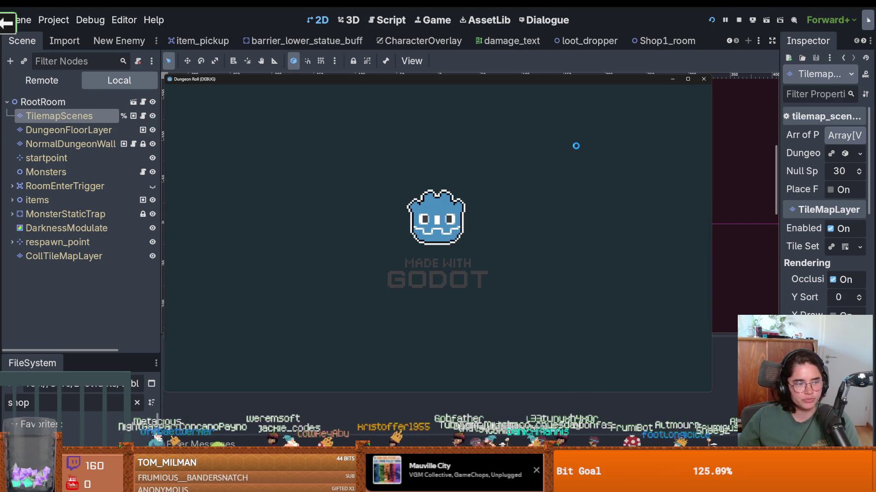
# Walk to the door for the three-card room choice, maximize the game, and start a debug room run.
pyautogui.press('d')
pyautogui.press('d')
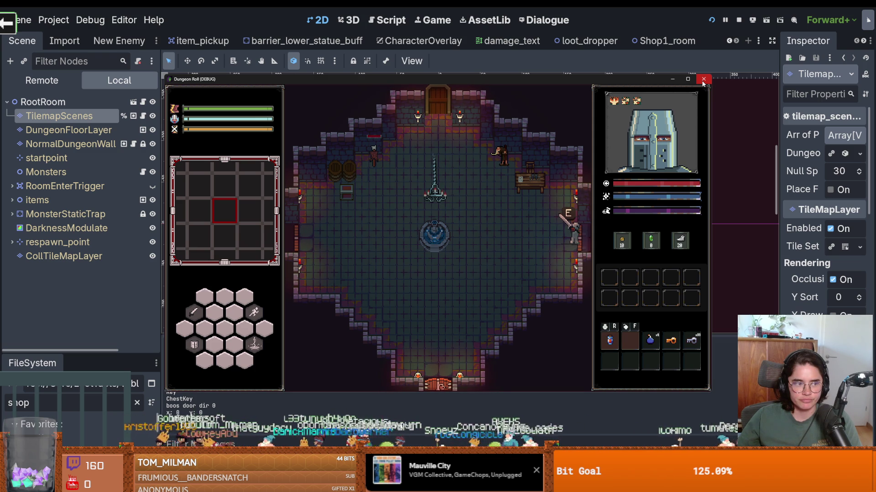
pyautogui.press('e')
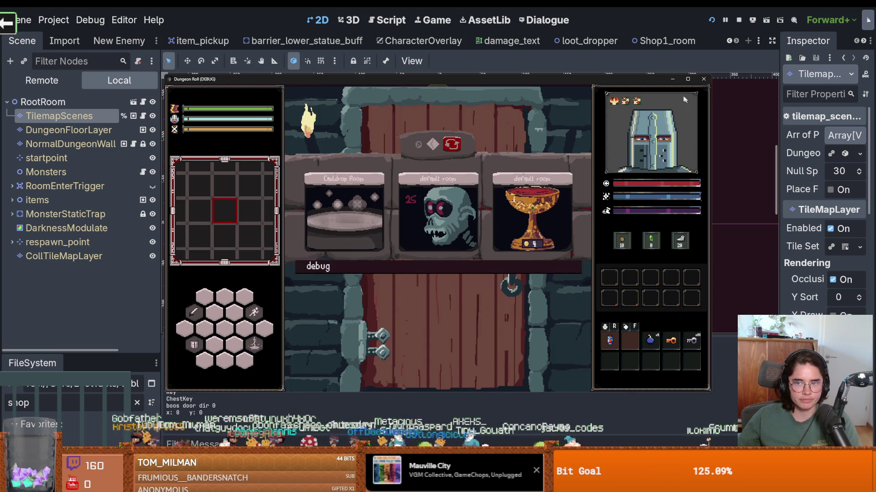
pyautogui.click(687, 79)
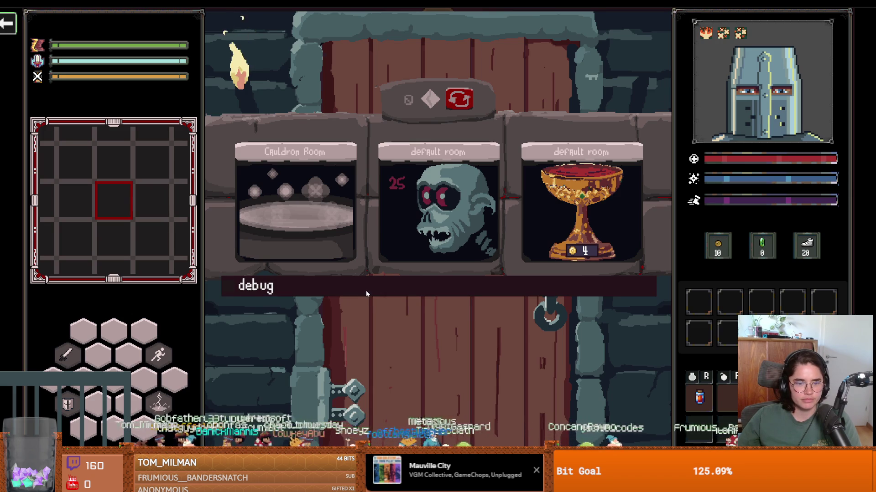
pyautogui.click(366, 291)
pyautogui.click(422, 341)
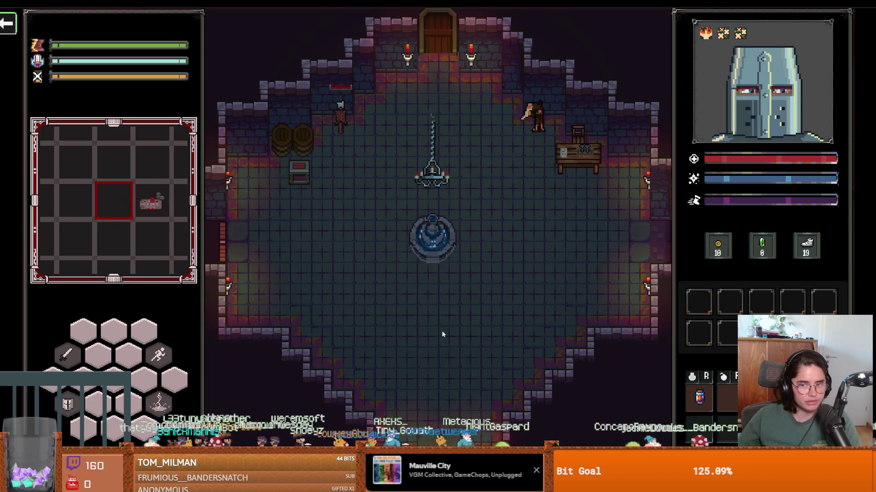
# Walk the knight around the shop past the ChestKey, Spider Eggs, Babat Wing and Steps stands.
pyautogui.press('w')
pyautogui.press('s')
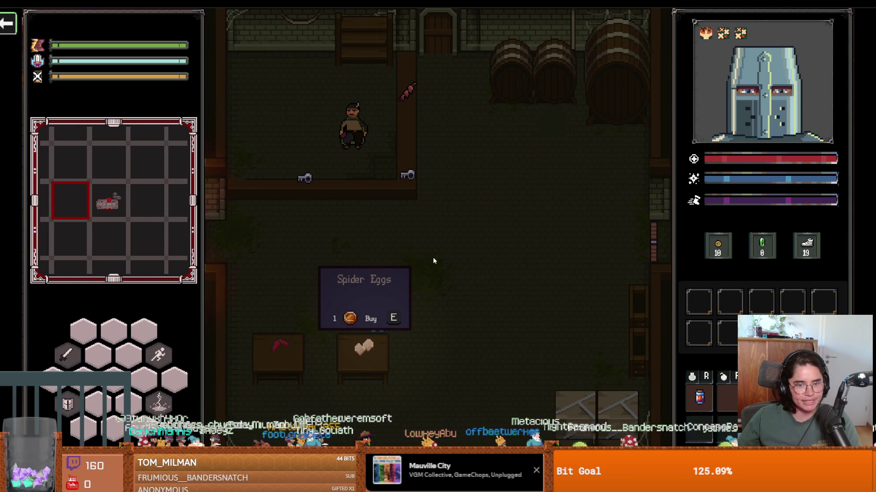
pyautogui.press('w')
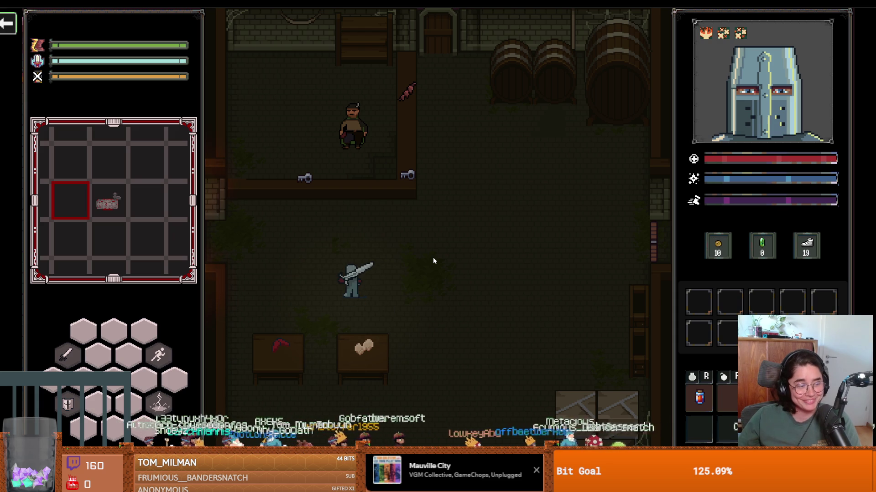
pyautogui.press('a')
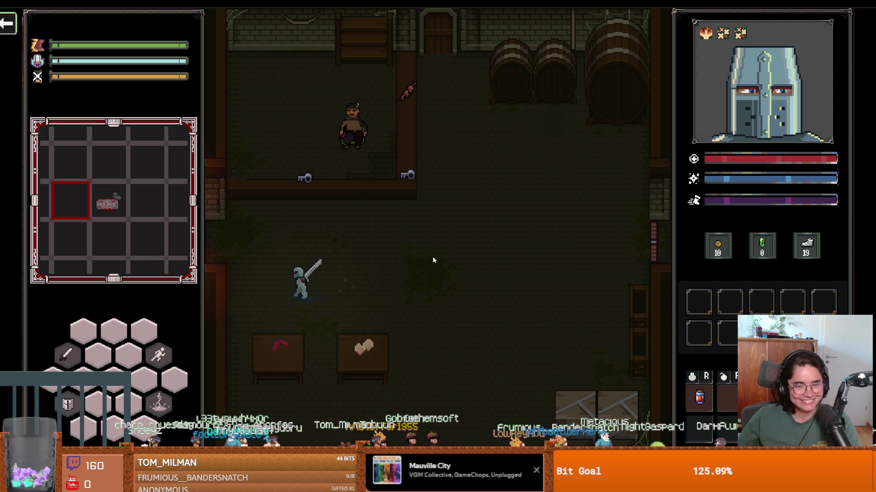
pyautogui.press('s')
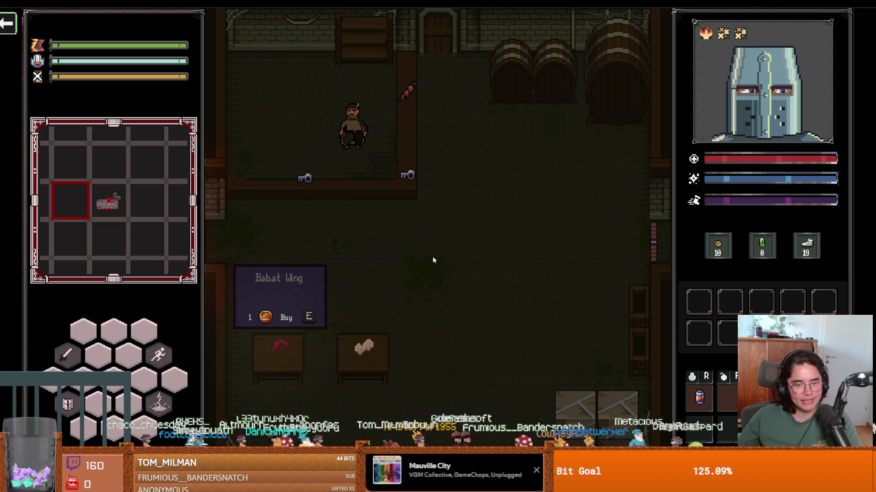
pyautogui.press('w')
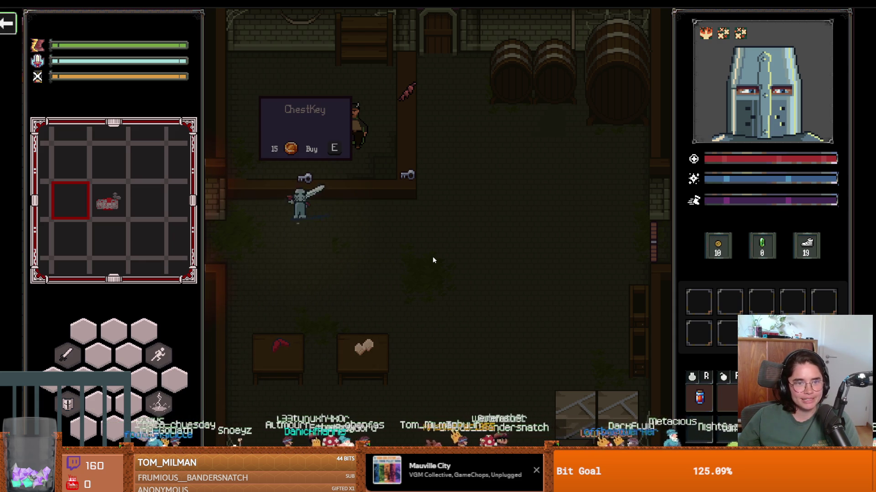
pyautogui.press('d')
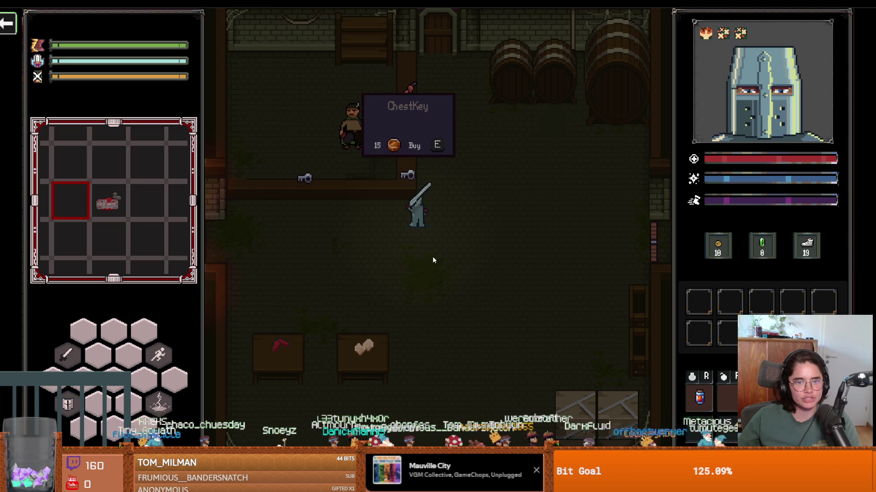
pyautogui.press('d')
pyautogui.press('w')
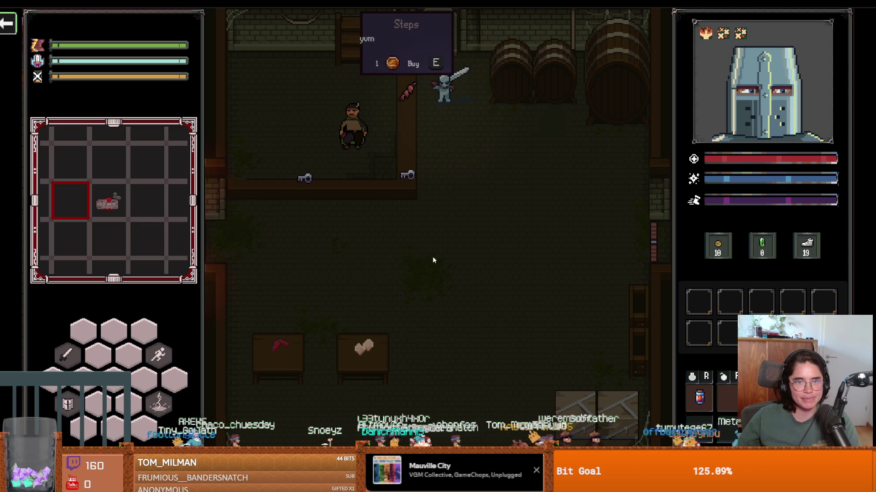
pyautogui.press('s')
pyautogui.press('s')
pyautogui.press('a')
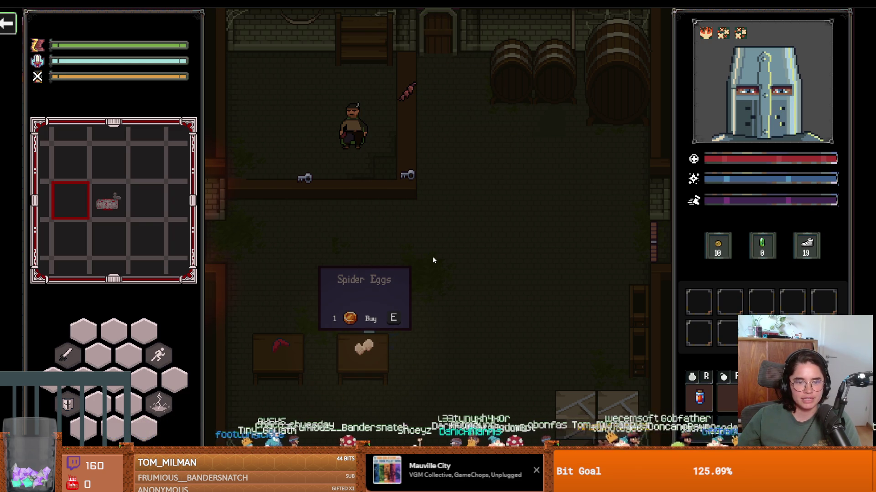
pyautogui.press('w')
pyautogui.press('d')
# Buy the Spider Eggs and the Babat Wing for one coin each.
pyautogui.press('e')
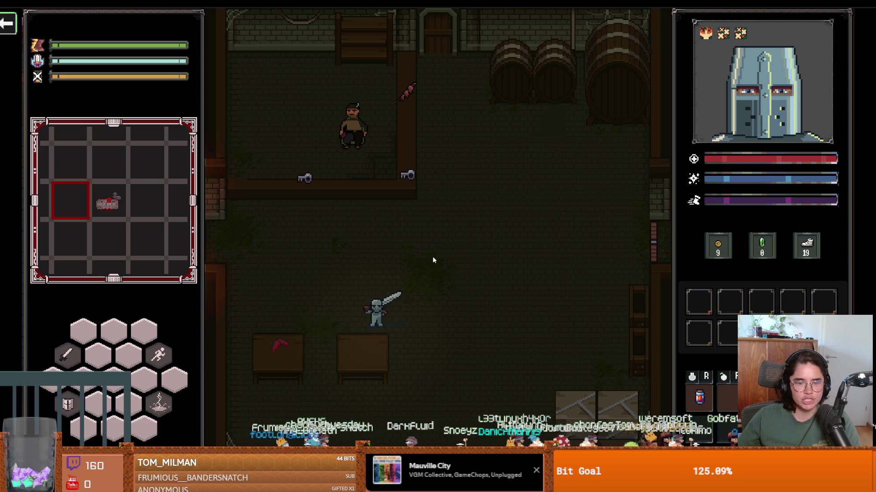
pyautogui.press('a')
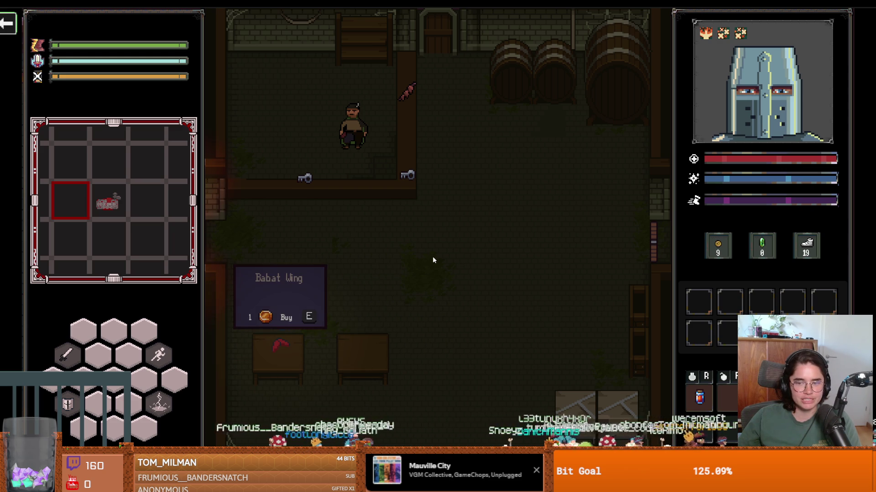
pyautogui.press('e')
# Walk the knight past the ChestKey counter to the Steps item and buy it.
pyautogui.press('d')
pyautogui.press('w')
pyautogui.press('d')
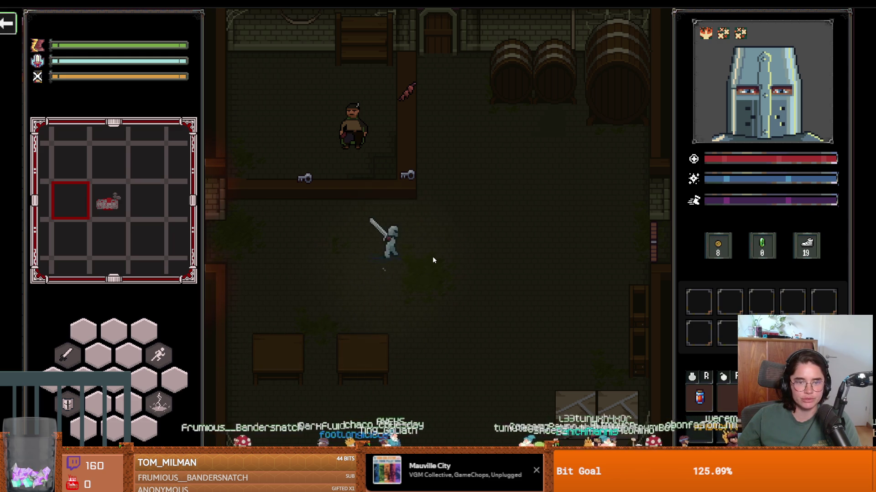
pyautogui.press('a')
pyautogui.press('w')
pyautogui.press('a')
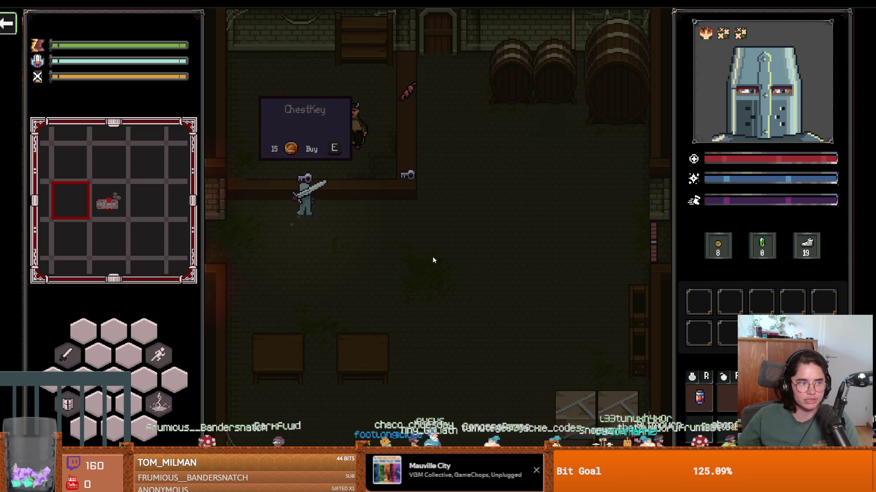
pyautogui.press('d')
pyautogui.press('w')
pyautogui.press('e')
# Walk the knight back down, leave fullscreen and close the test game.
pyautogui.press('s')
pyautogui.press('d')
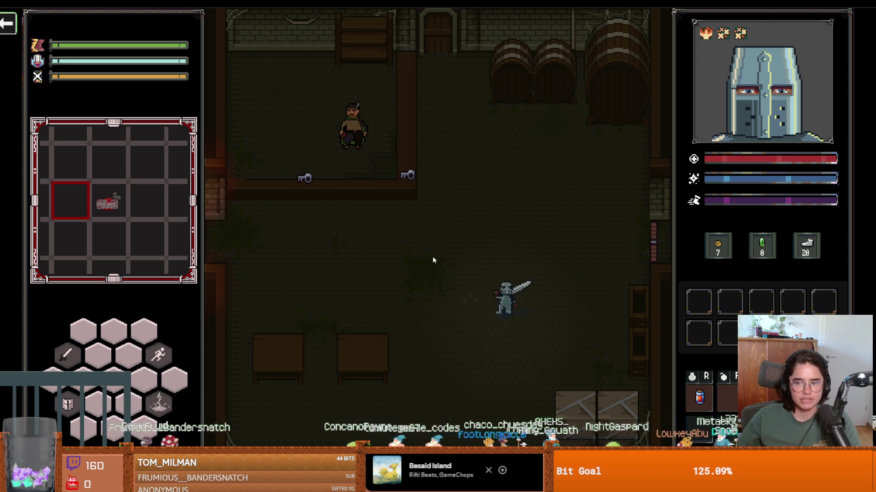
pyautogui.press('w')
pyautogui.press('w')
pyautogui.press('a')
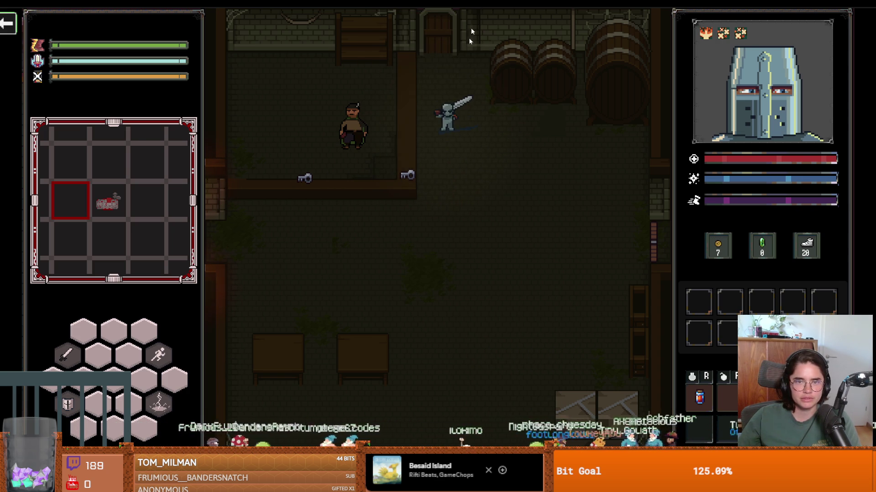
pyautogui.press('F11')
pyautogui.click(677, 167)
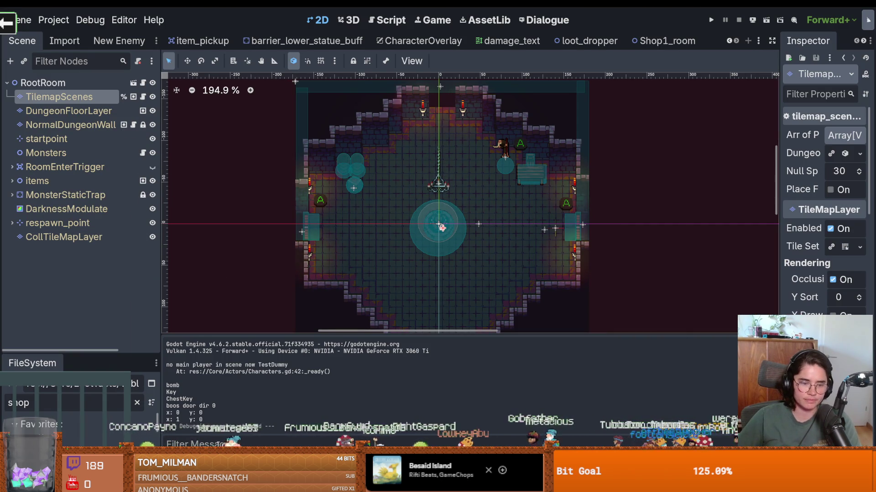
# Open the purchasable_item.gd:57 pickup_picked_up error from the Debugger's Errors list and enlarge the script editor.
pyautogui.click(274, 200)
pyautogui.doubleClick(329, 295)
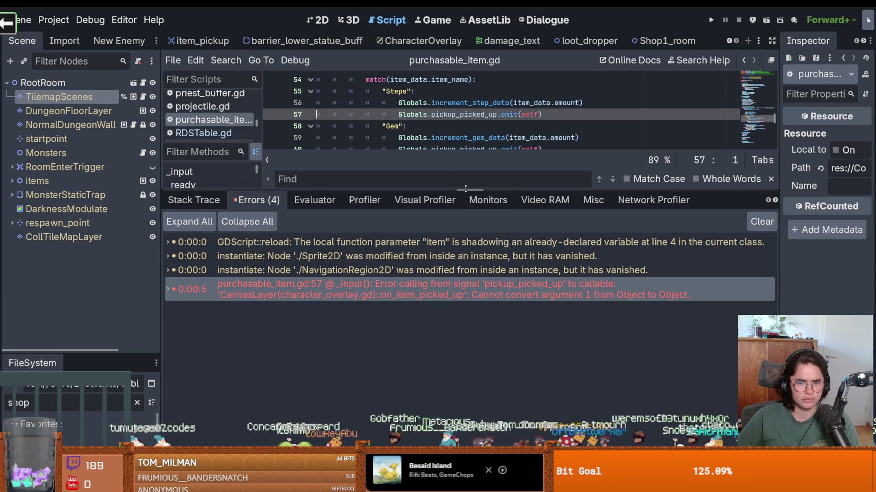
pyautogui.moveTo(465, 189); pyautogui.dragTo(466, 213)
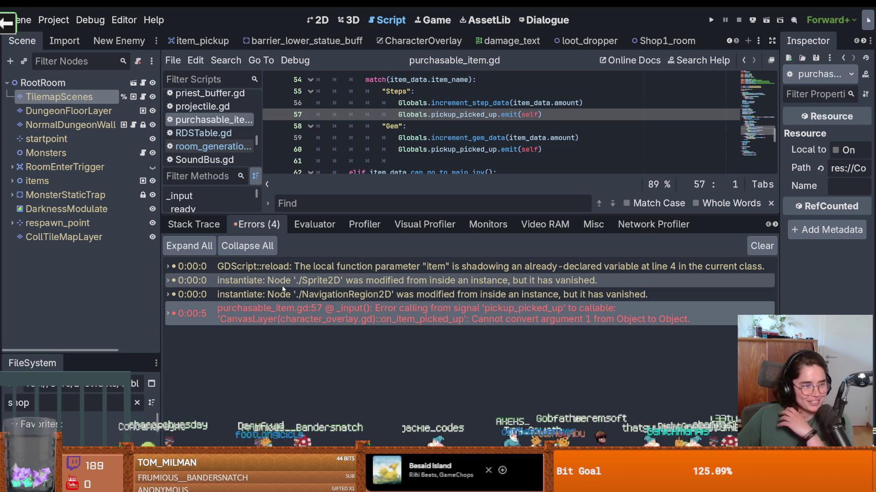
pyautogui.moveTo(279, 288)
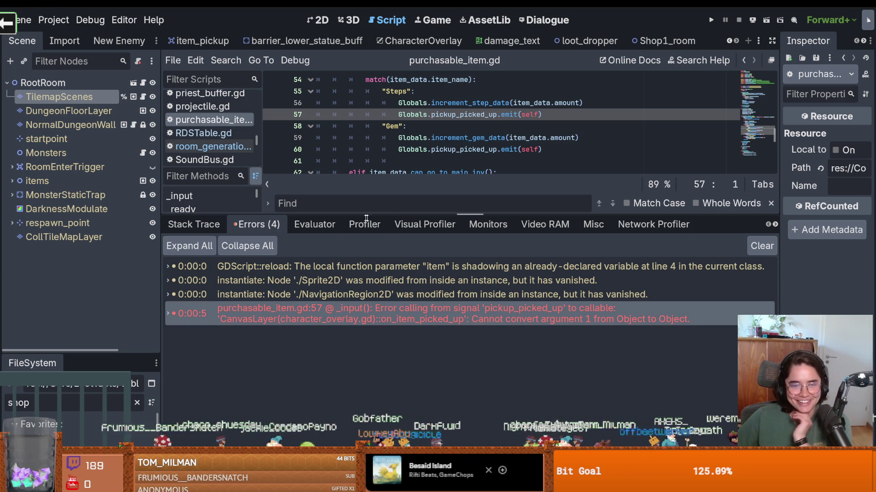
pyautogui.moveTo(389, 214)
pyautogui.mouseDown()
pyautogui.moveTo(390, 245)
pyautogui.moveTo(390, 200)
pyautogui.mouseUp()
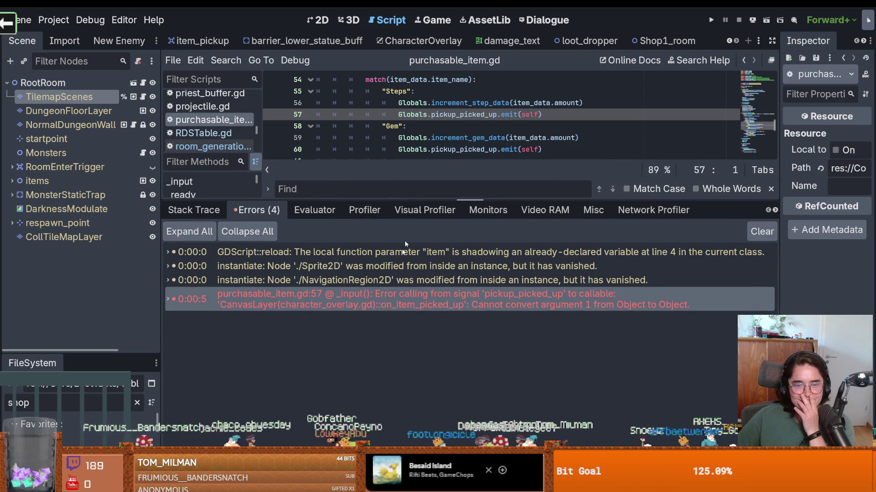
pyautogui.moveTo(392, 306)
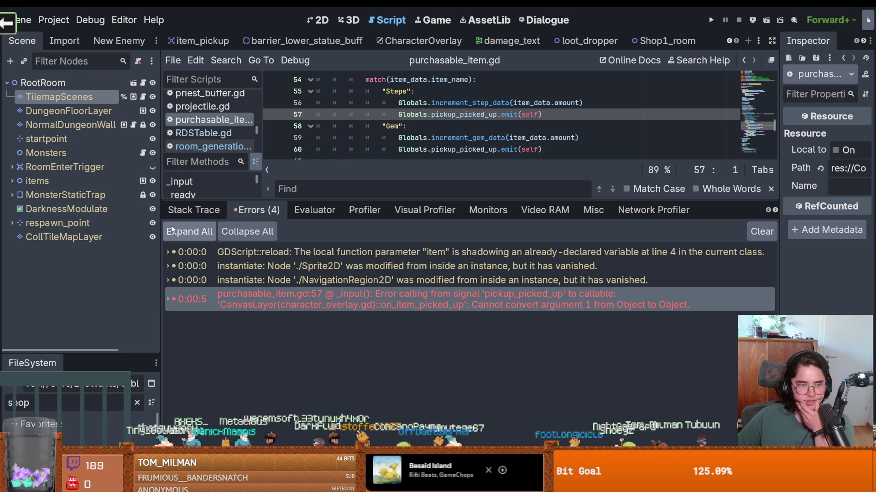
pyautogui.moveTo(161, 251)
pyautogui.mouseDown()
pyautogui.moveTo(114, 250)
pyautogui.moveTo(126, 250)
pyautogui.mouseUp()
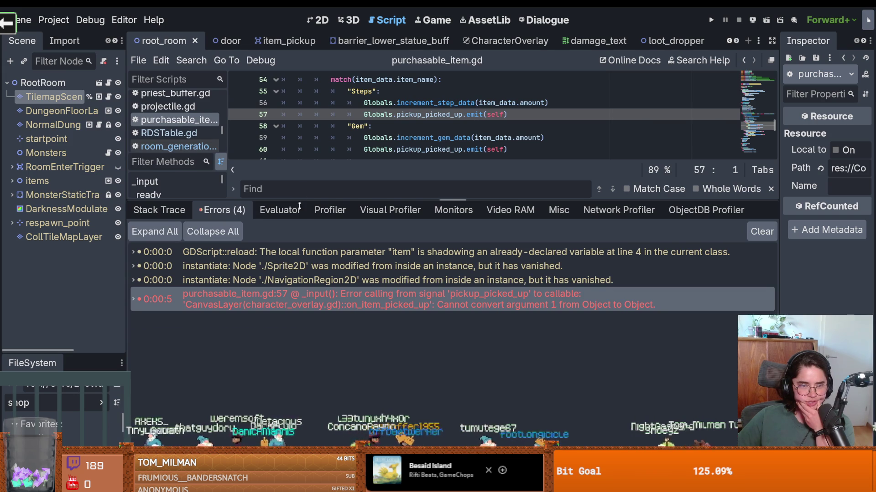
# Enlarge the script editor to show purchasable_item.gd lines 54–73 and place the cursor on line 67.
pyautogui.moveTo(299, 200); pyautogui.dragTo(299, 347)
pyautogui.click(406, 230)
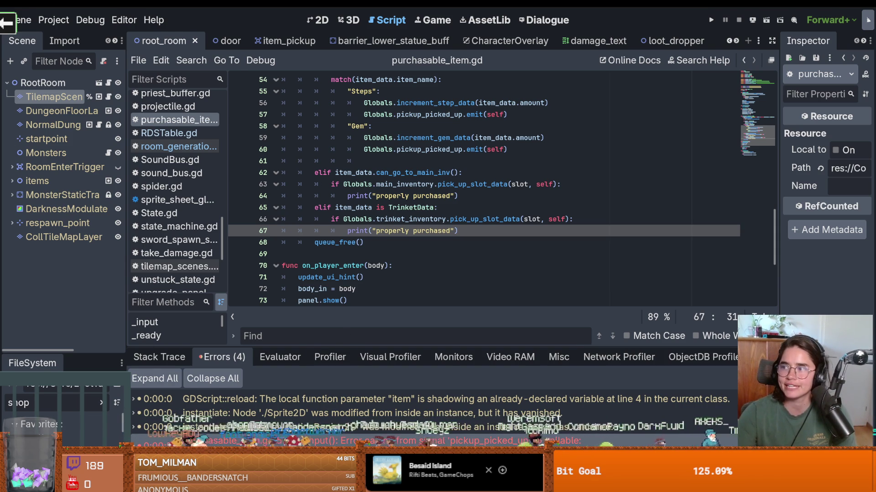
pyautogui.hotkey('alt', 'Tab')
# Step through idle frames 1–3 in the timeline to reach the sword-raised knight pose.
pyautogui.moveTo(425, 94); pyautogui.dragTo(333, 142)
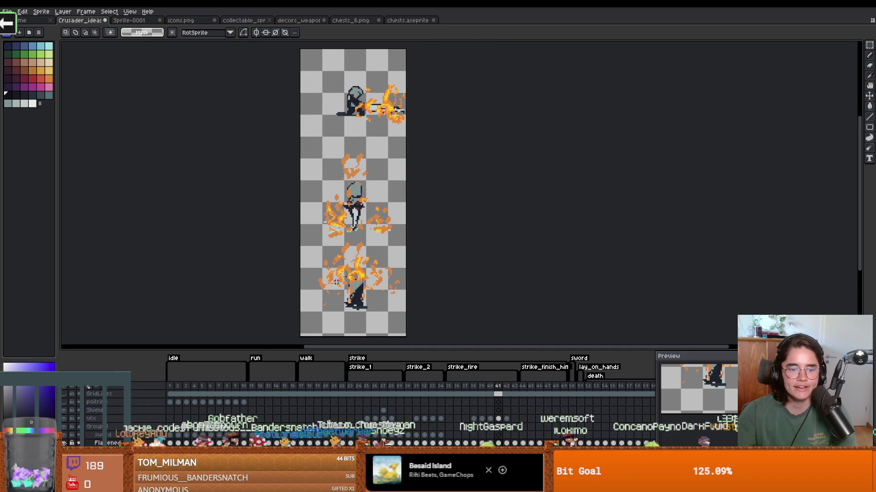
pyautogui.scroll(1, 251, 137)
pyautogui.scroll(1, 425, 232)
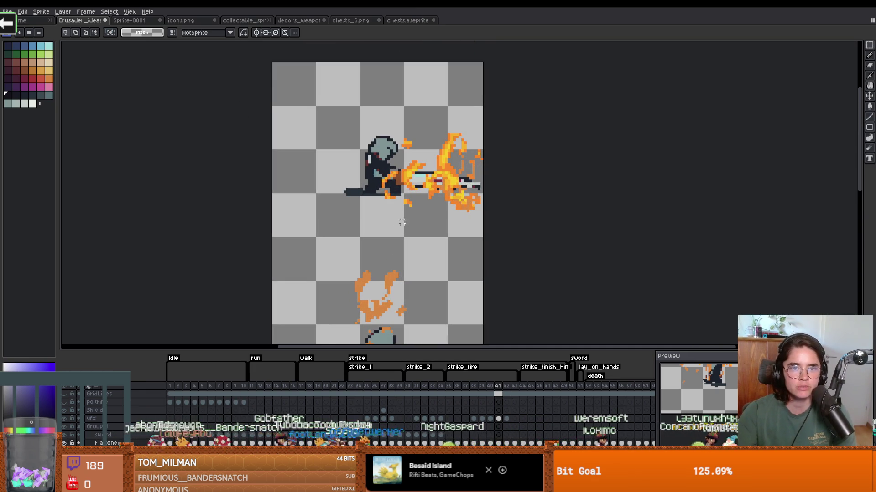
pyautogui.moveTo(401, 255); pyautogui.dragTo(410, 114)
pyautogui.click(171, 386)
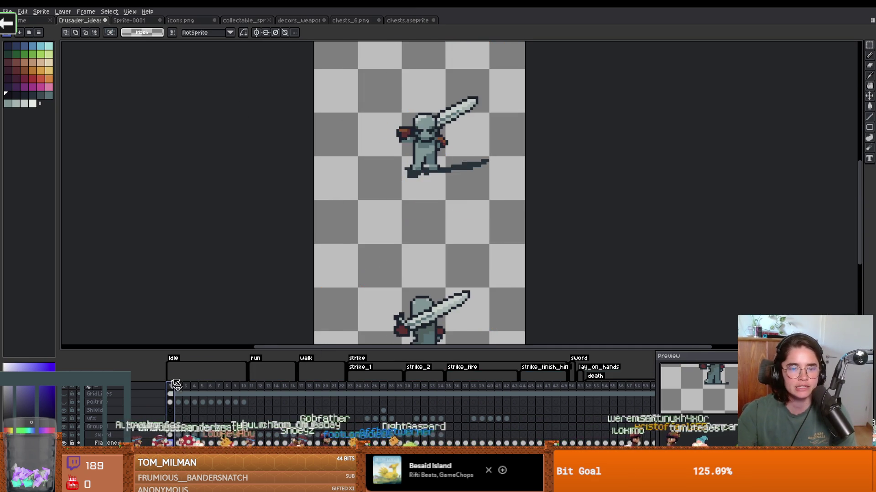
pyautogui.scroll(-1, 430, 218)
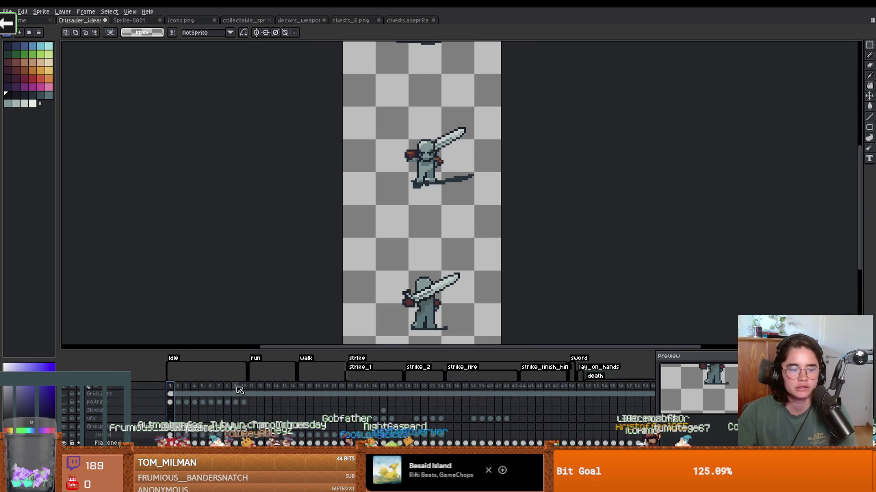
pyautogui.click(178, 387)
pyautogui.click(188, 387)
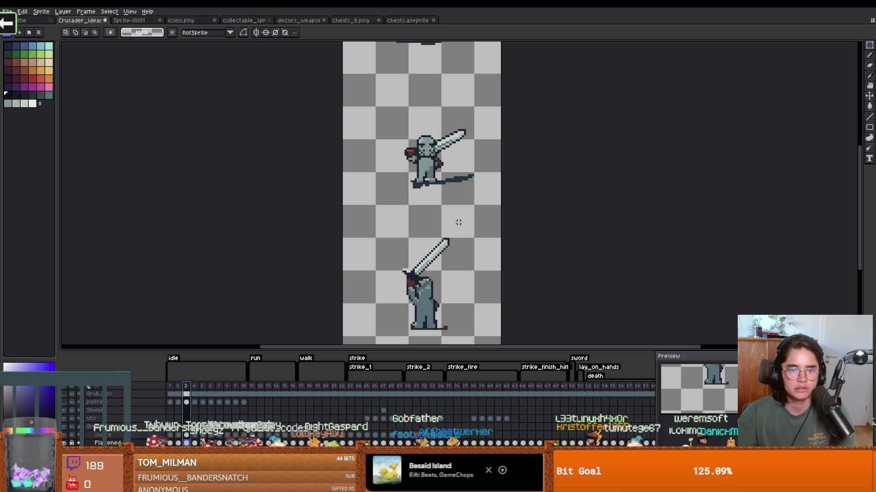
# Marquee-select the upper knight's body, then undo the floating copy.
pyautogui.scroll(1, 452, 226)
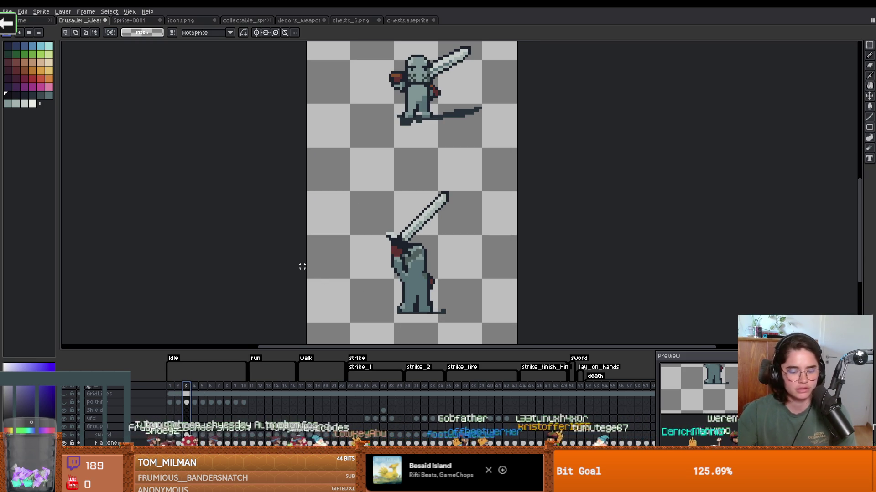
pyautogui.scroll(1, 397, 76)
pyautogui.moveTo(380, 67)
pyautogui.mouseDown()
pyautogui.moveTo(441, 116)
pyautogui.moveTo(453, 146)
pyautogui.moveTo(352, 144)
pyautogui.mouseUp()
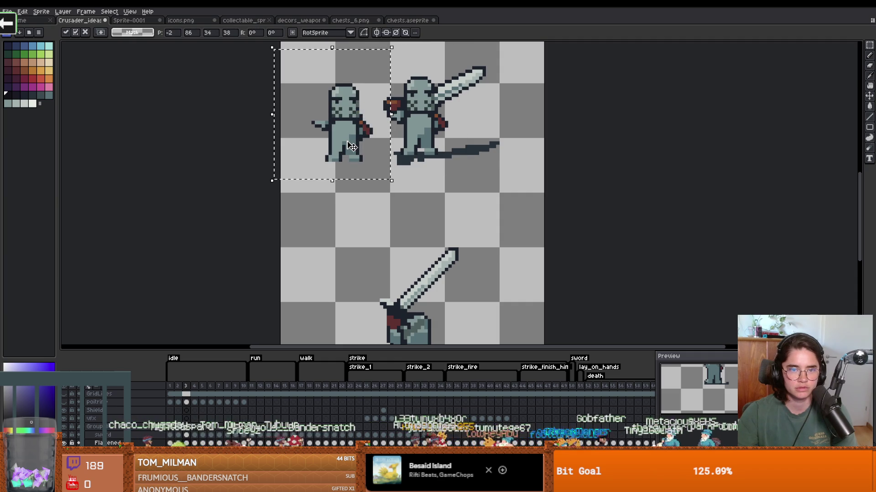
pyautogui.hotkey('ctrl', 'z')
# Extend the canvas right and up to 102×62 px and load the hands reference JPEG.
pyautogui.hotkey('ctrl', 'alt', 'n')
pyautogui.hotkey('ctrl', 'alt', 'c')
pyautogui.moveTo(471, 129); pyautogui.dragTo(615, 80)
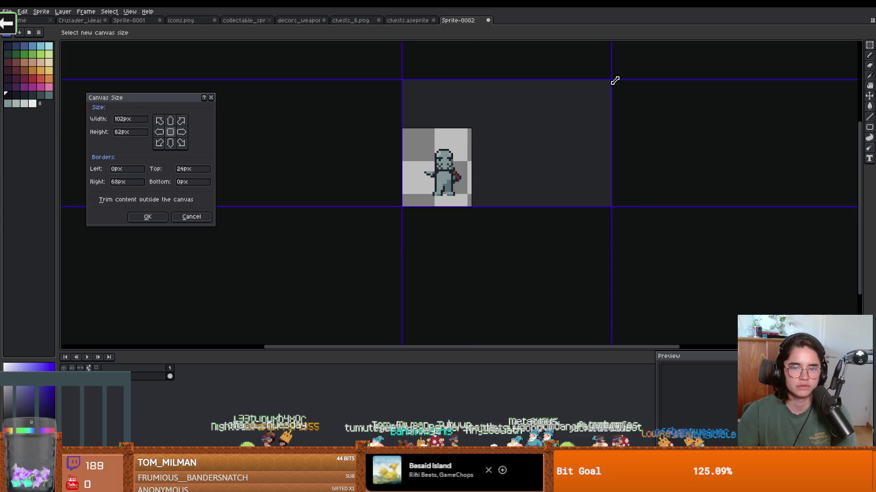
pyautogui.click(142, 217)
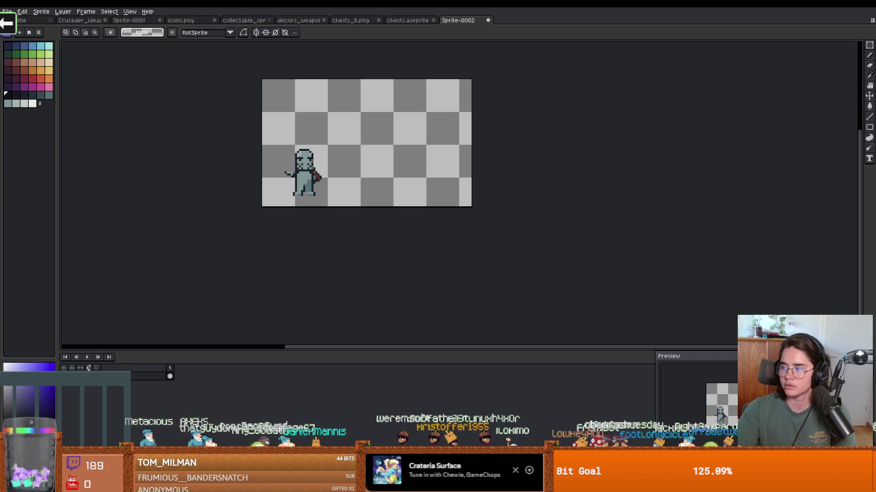
pyautogui.moveTo(521, 28); pyautogui.dragTo(851, 165)
pyautogui.scroll(-4, 737, 178)
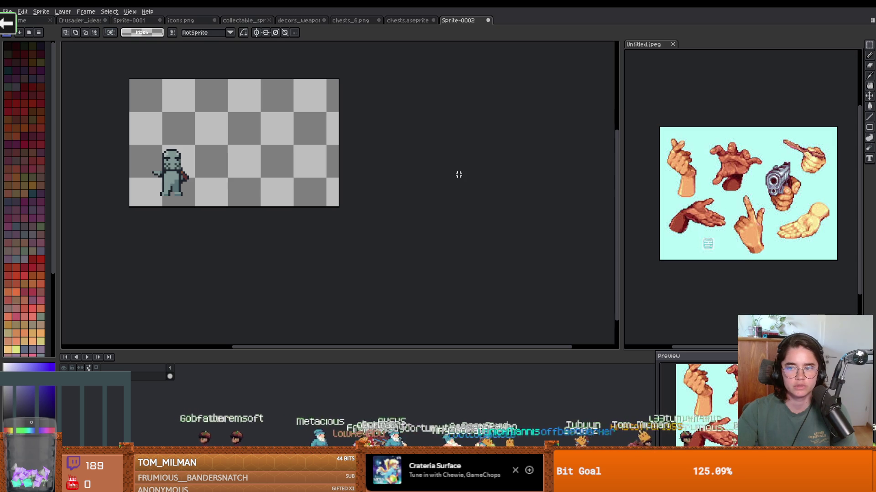
# Paint a light grey-blue blob with the brush to the right of the crusader.
pyautogui.scroll(2, 243, 152)
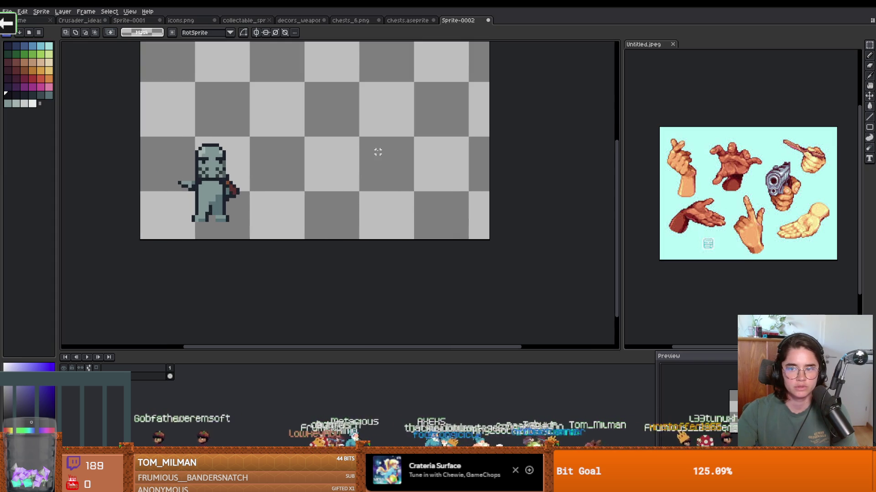
pyautogui.scroll(1, 377, 152)
pyautogui.hscroll(1, 328, 170)
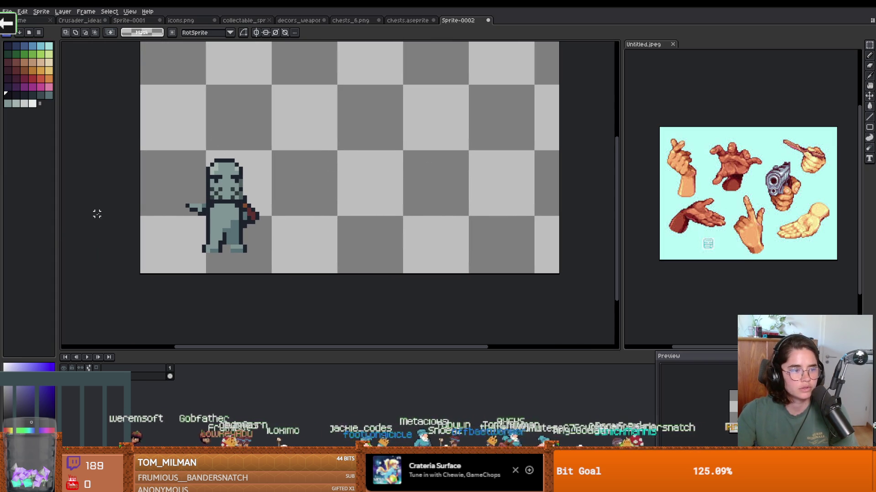
pyautogui.hscroll(1, 265, 115)
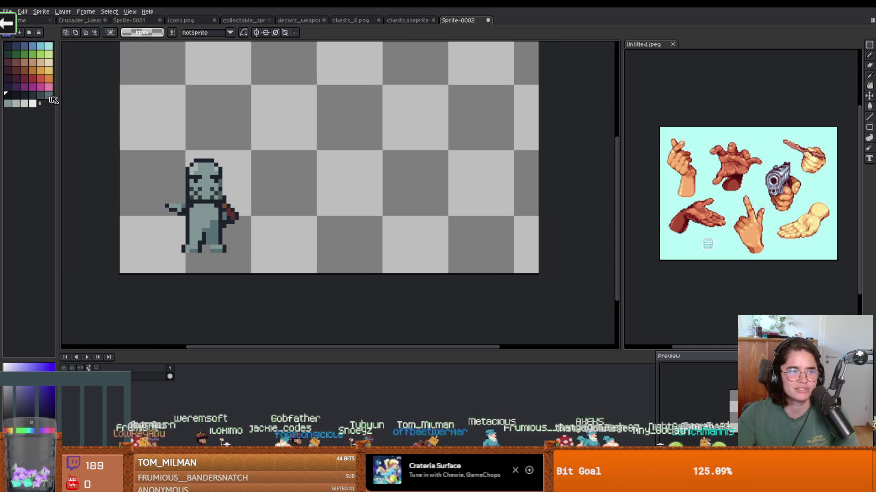
pyautogui.click(42, 97)
pyautogui.click(12, 105)
pyautogui.press('b')
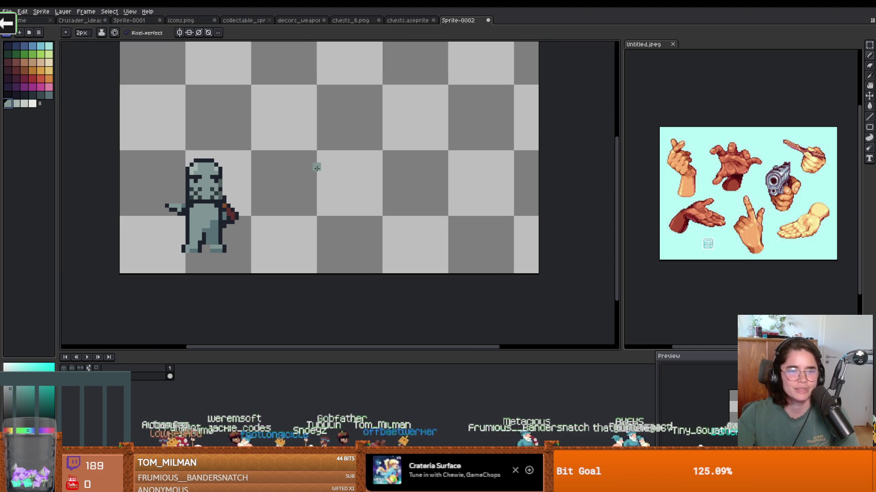
pyautogui.moveTo(349, 187)
pyautogui.mouseDown()
pyautogui.moveTo(361, 201)
pyautogui.moveTo(353, 222)
pyautogui.moveTo(346, 214)
pyautogui.mouseUp()
pyautogui.scroll(1, 355, 203)
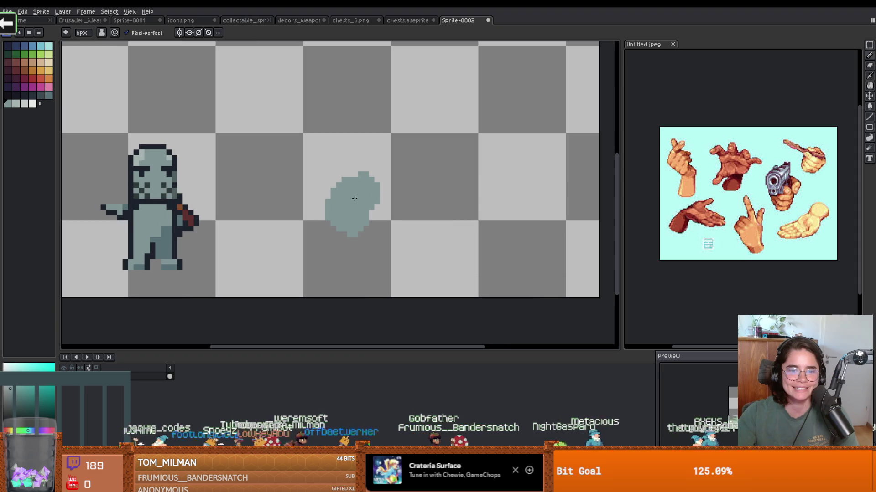
pyautogui.moveTo(335, 178); pyautogui.dragTo(343, 187)
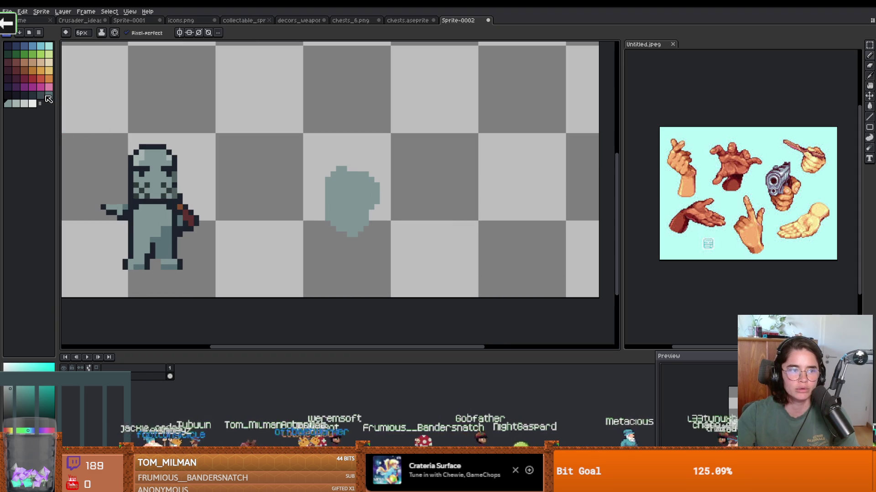
# Add a lighter 4px band across the blob's top and a 2px curling hook at its upper right.
pyautogui.click(15, 104)
pyautogui.click(324, 166)
pyautogui.hotkey('ctrl', 'z')
pyautogui.press('-')
pyautogui.moveTo(310, 171)
pyautogui.mouseDown()
pyautogui.moveTo(357, 176)
pyautogui.moveTo(386, 153)
pyautogui.moveTo(355, 114)
pyautogui.moveTo(325, 112)
pyautogui.moveTo(322, 151)
pyautogui.moveTo(305, 150)
pyautogui.moveTo(346, 153)
pyautogui.mouseUp()
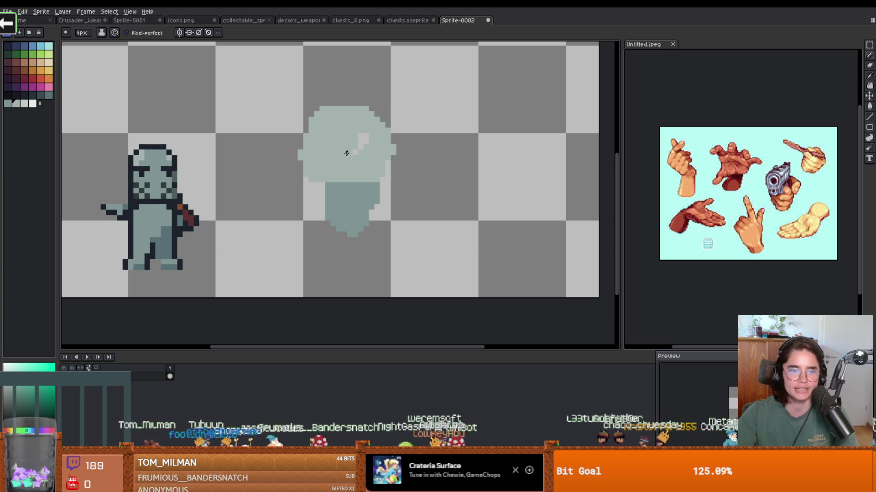
pyautogui.scroll(1, 383, 150)
pyautogui.press('-')
pyautogui.press('-')
pyautogui.moveTo(390, 132)
pyautogui.mouseDown()
pyautogui.moveTo(423, 120)
pyautogui.moveTo(429, 140)
pyautogui.mouseUp()
pyautogui.moveTo(388, 112)
pyautogui.mouseDown()
pyautogui.moveTo(411, 112)
pyautogui.moveTo(431, 130)
pyautogui.mouseUp()
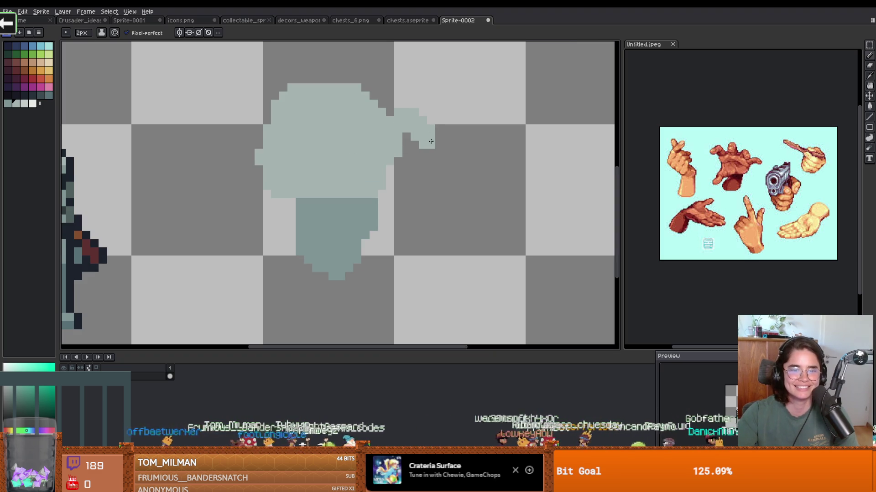
# Add a light block at the blob's top-left and lighten its top-right edge with a 1px brush.
pyautogui.scroll(-1, 431, 172)
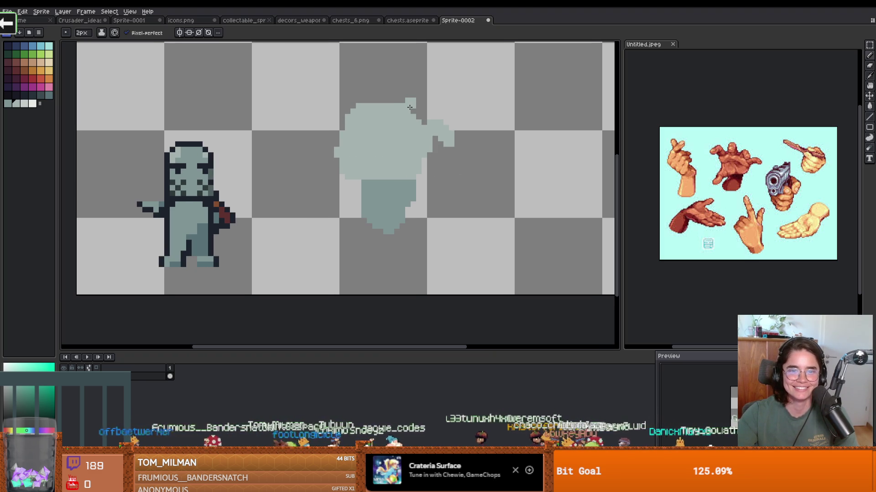
pyautogui.scroll(1, 411, 105)
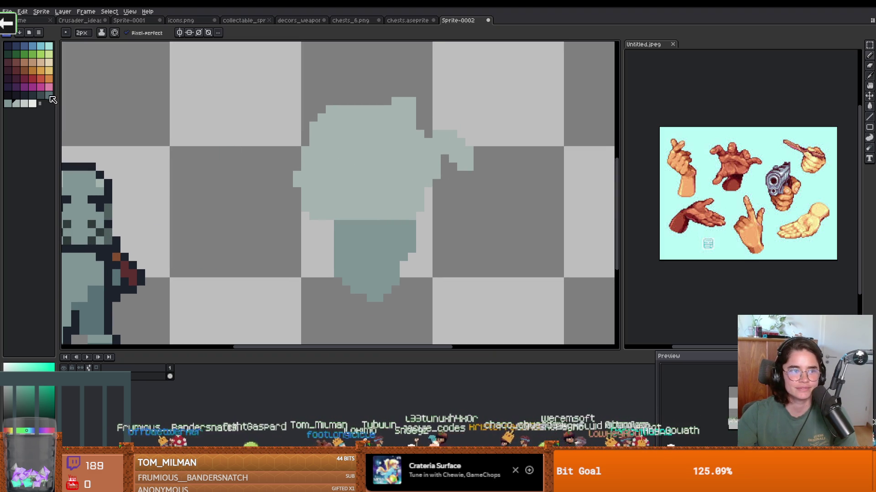
pyautogui.click(24, 104)
pyautogui.click(318, 142)
pyautogui.press('-')
pyautogui.moveTo(404, 101)
pyautogui.mouseDown()
pyautogui.moveTo(420, 109)
pyautogui.moveTo(410, 126)
pyautogui.mouseUp()
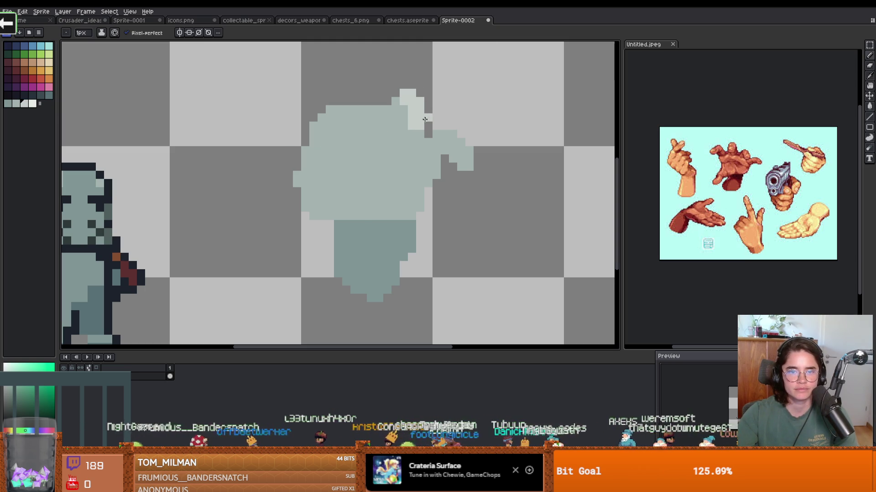
# Draw light raised fingers along the blob's top with a 3px pencil.
pyautogui.scroll(-2, 420, 113)
pyautogui.scroll(3, 411, 147)
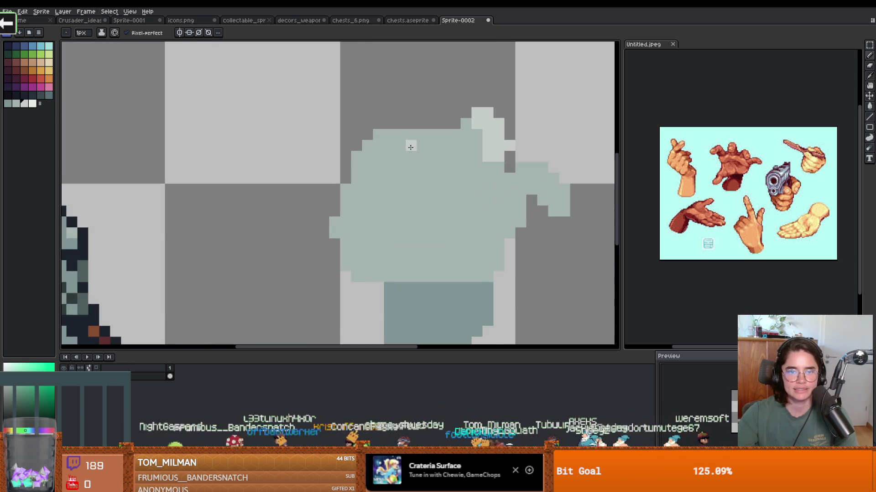
pyautogui.press('e')
pyautogui.scroll(-2, 455, 155)
pyautogui.scroll(2, 455, 155)
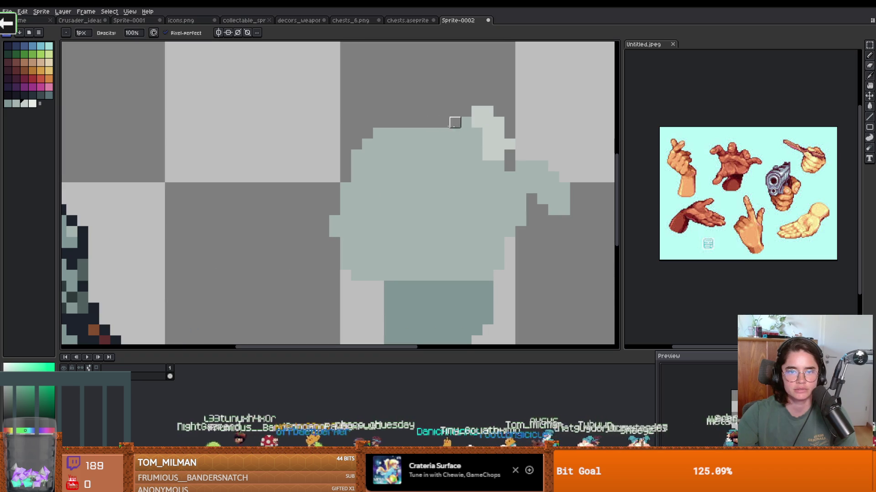
pyautogui.press('b')
pyautogui.moveTo(422, 106)
pyautogui.mouseDown()
pyautogui.moveTo(419, 137)
pyautogui.moveTo(427, 116)
pyautogui.mouseUp()
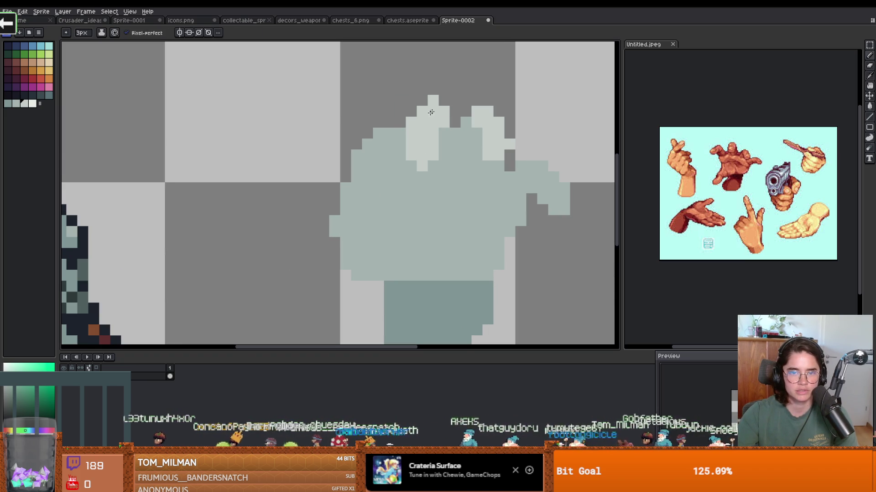
pyautogui.scroll(-3, 427, 117)
pyautogui.scroll(2, 450, 152)
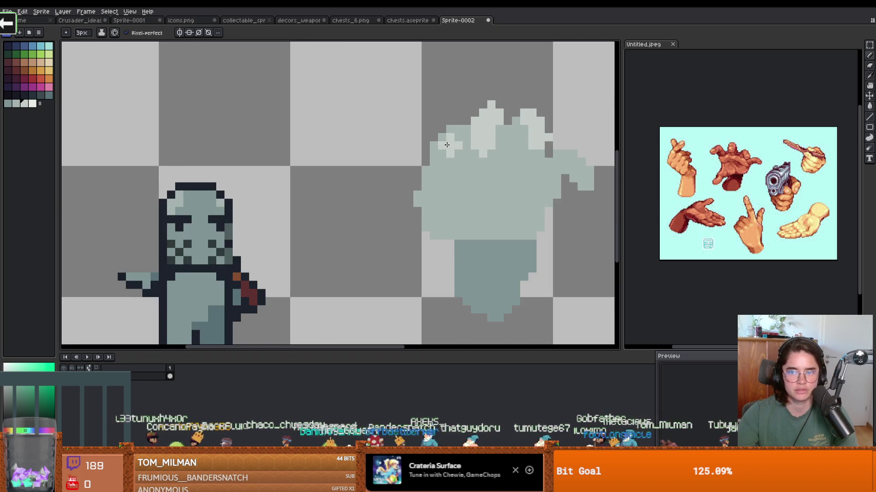
pyautogui.moveTo(431, 106)
pyautogui.mouseDown()
pyautogui.moveTo(391, 123)
pyautogui.moveTo(456, 145)
pyautogui.moveTo(462, 157)
pyautogui.mouseUp()
pyautogui.scroll(-2, 488, 180)
pyautogui.scroll(2, 487, 179)
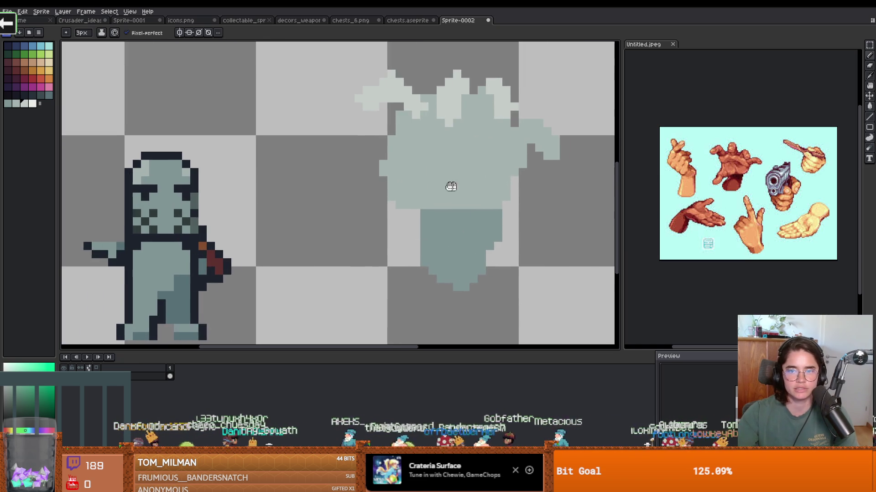
# Add light fingers at the blob's upper left, discarding a stray patch on the left edge.
pyautogui.moveTo(366, 176)
pyautogui.mouseDown()
pyautogui.moveTo(329, 196)
pyautogui.moveTo(321, 216)
pyautogui.moveTo(349, 177)
pyautogui.mouseUp()
pyautogui.hotkey('ctrl', 'z')
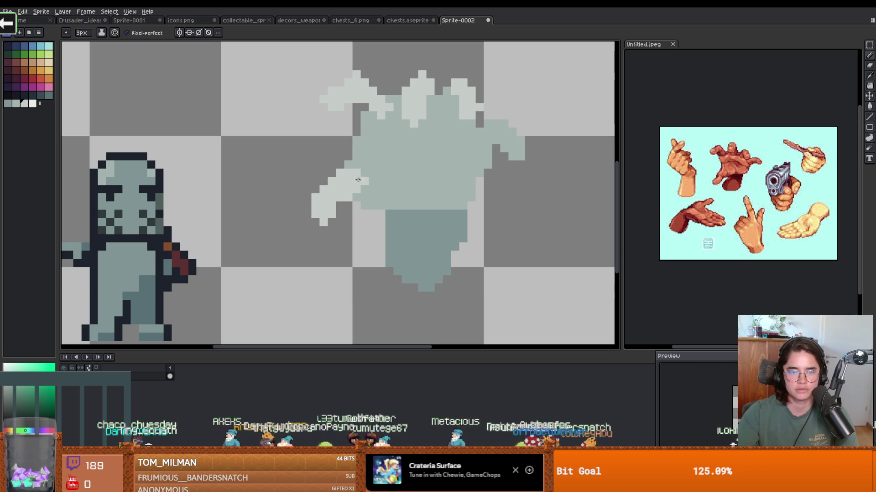
pyautogui.scroll(-1, 350, 176)
pyautogui.scroll(2, 350, 177)
pyautogui.moveTo(381, 139)
pyautogui.mouseDown()
pyautogui.moveTo(359, 108)
pyautogui.moveTo(329, 124)
pyautogui.mouseUp()
pyautogui.scroll(1, 351, 132)
pyautogui.scroll(1, 365, 132)
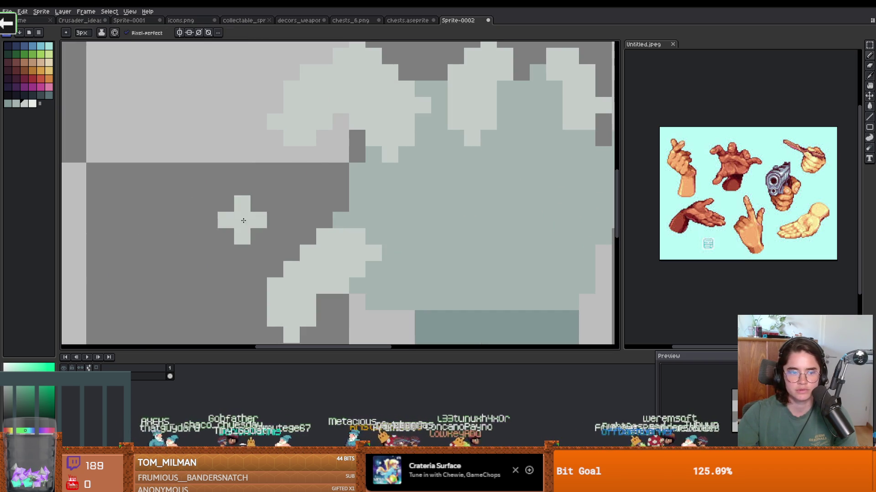
# Refine the upper-left finger shading with a 1px pencil and darken a couple of finger pixels.
pyautogui.press('-')
pyautogui.press('-')
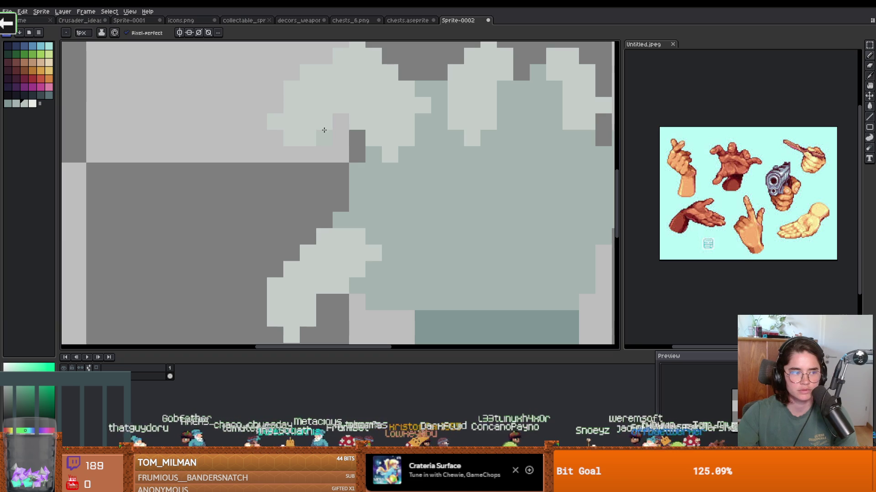
pyautogui.moveTo(399, 145)
pyautogui.mouseDown()
pyautogui.moveTo(365, 108)
pyautogui.moveTo(347, 105)
pyautogui.moveTo(353, 94)
pyautogui.mouseUp()
pyautogui.scroll(-3, 365, 109)
pyautogui.scroll(3, 371, 114)
pyautogui.click(370, 105)
pyautogui.scroll(-3, 384, 148)
pyautogui.scroll(2, 366, 146)
# Set the Paint Bucket to fill only contiguous pixels.
pyautogui.press('b')
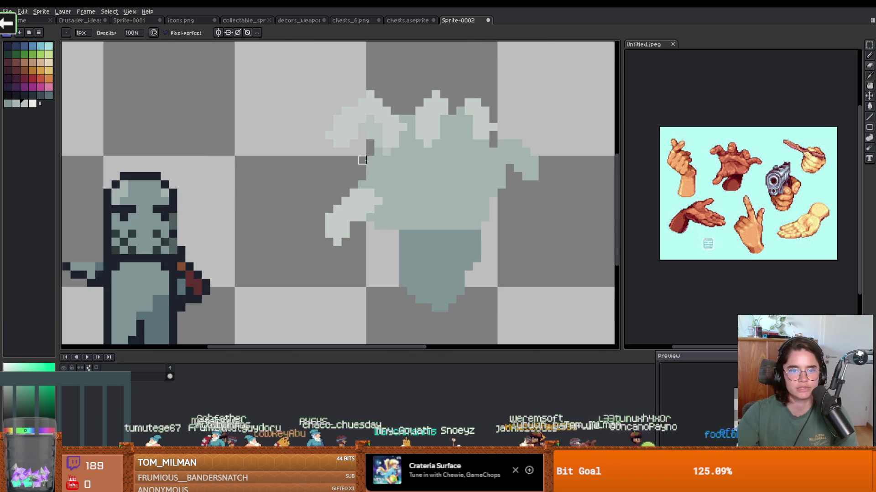
pyautogui.scroll(-2, 364, 171)
pyautogui.scroll(2, 456, 155)
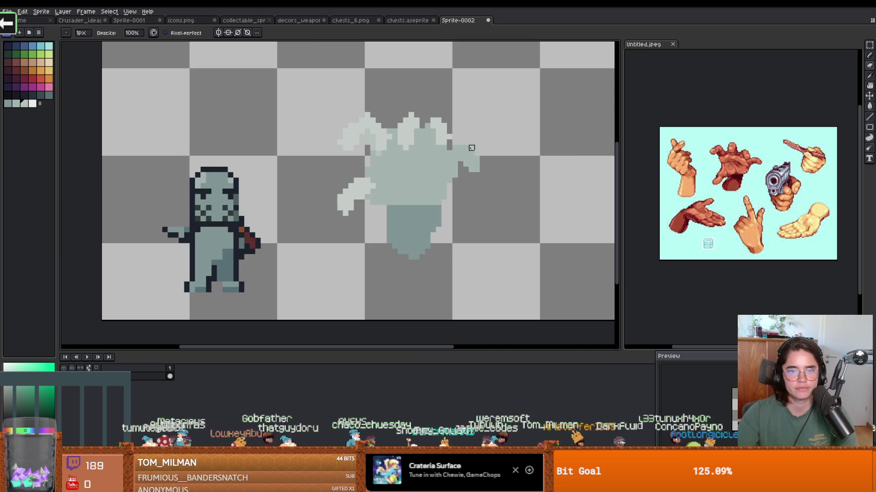
pyautogui.press('e')
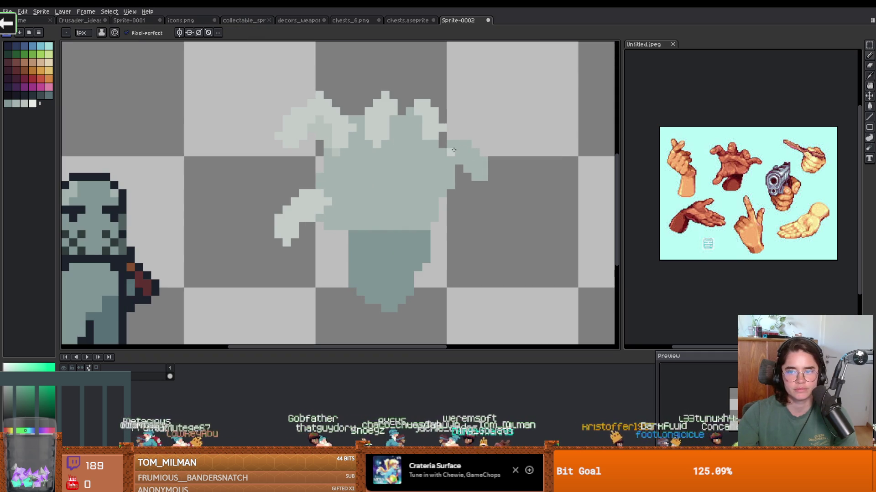
pyautogui.press('g')
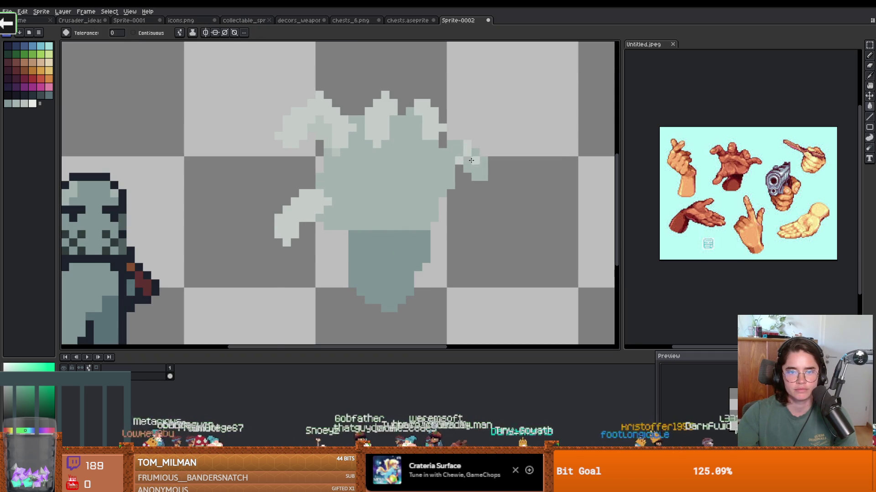
pyautogui.scroll(-2, 260, 82)
pyautogui.click(132, 33)
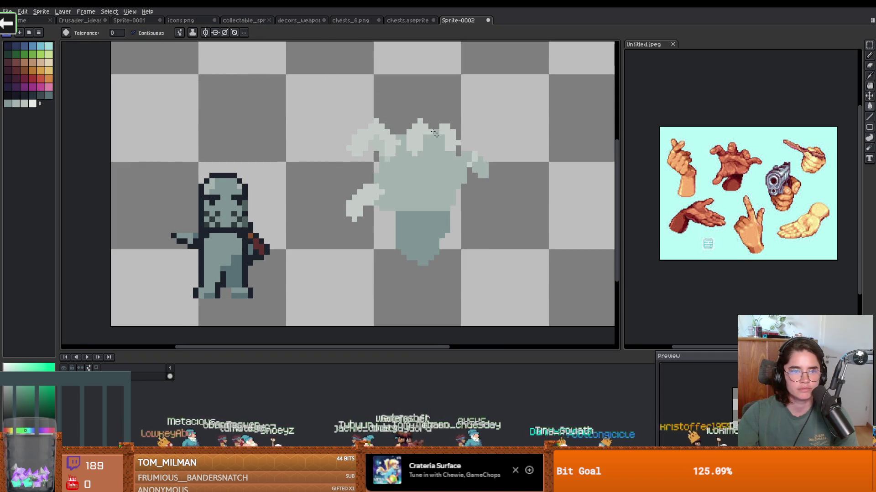
pyautogui.scroll(1, 488, 179)
pyautogui.scroll(-2, 489, 179)
pyautogui.scroll(3, 489, 180)
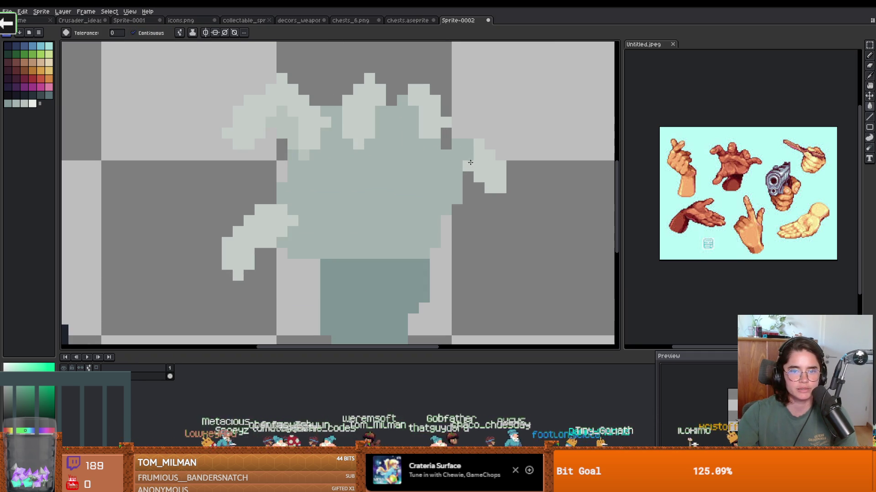
# Recolour the light pixels of the right arm teal with the 1px pencil.
pyautogui.press('b')
pyautogui.click(488, 169)
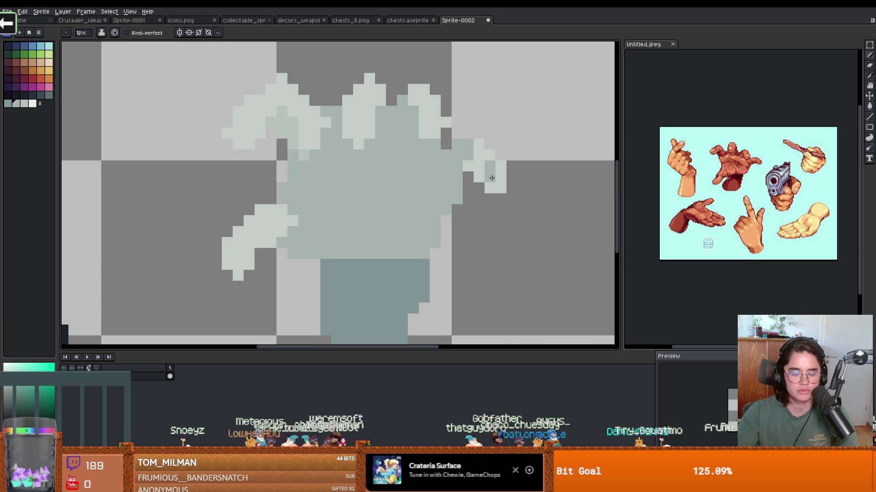
pyautogui.click(479, 166)
pyautogui.moveTo(468, 143); pyautogui.dragTo(496, 189)
pyautogui.scroll(-3, 497, 188)
pyautogui.press('g')
pyautogui.scroll(2, 442, 169)
pyautogui.hscroll(-2, 442, 170)
pyautogui.press('i')
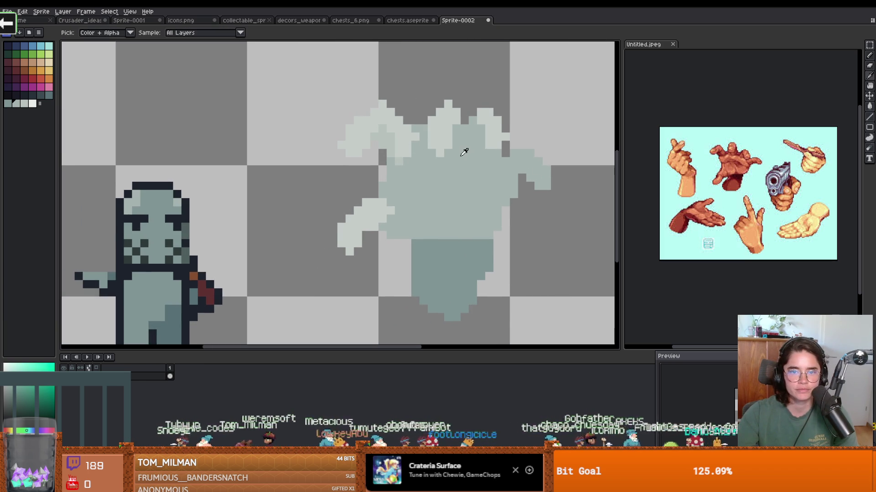
pyautogui.scroll(2, 464, 152)
pyautogui.press('b')
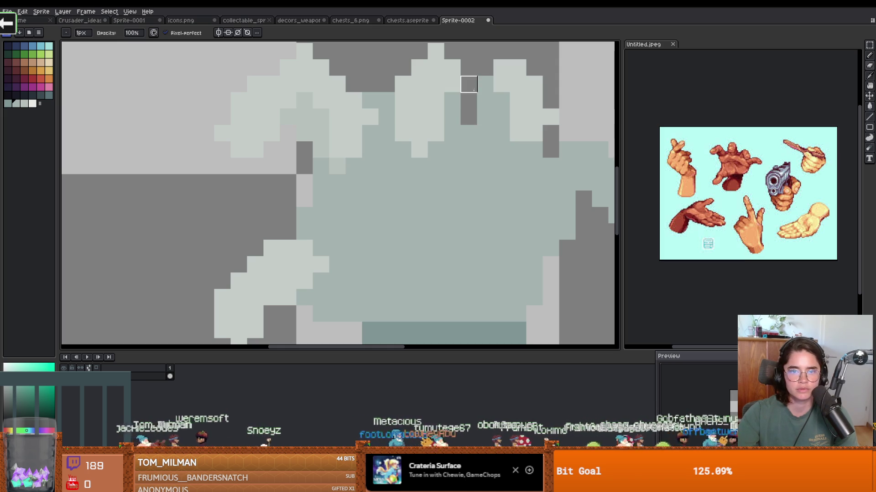
# Paint a short stroke of light pixels on the creature's left arm.
pyautogui.scroll(-2, 466, 137)
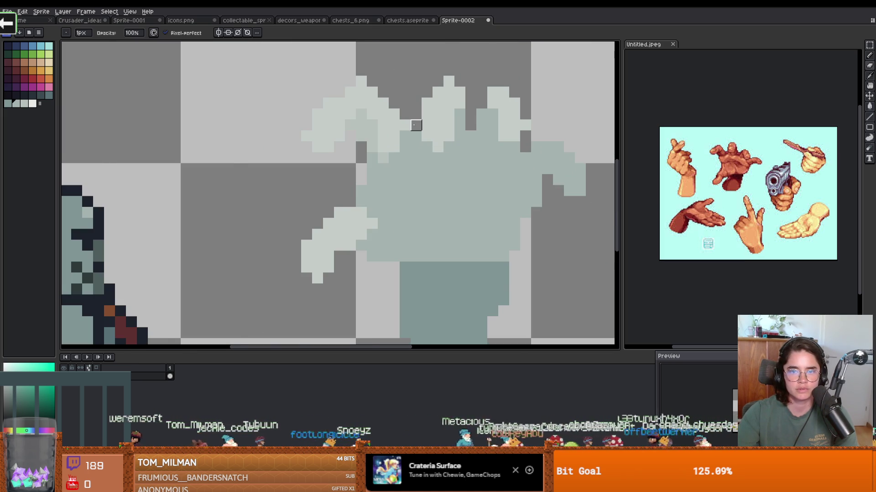
pyautogui.scroll(-5, 416, 125)
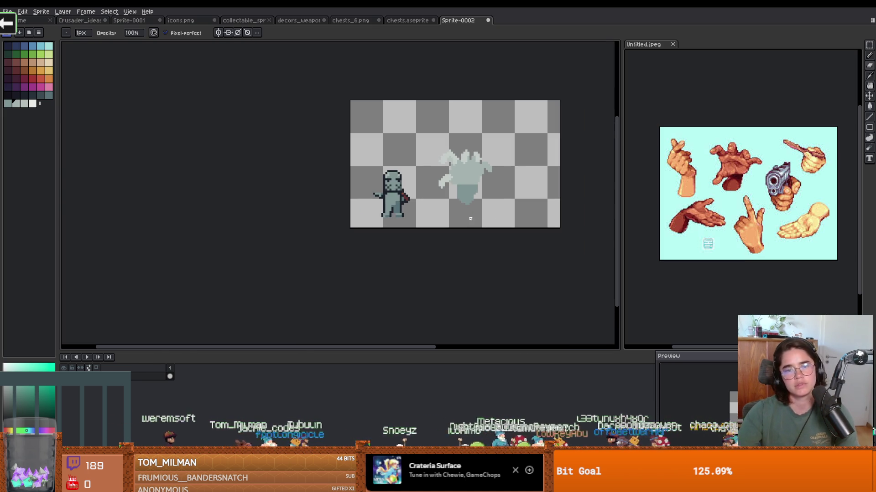
pyautogui.scroll(4, 462, 222)
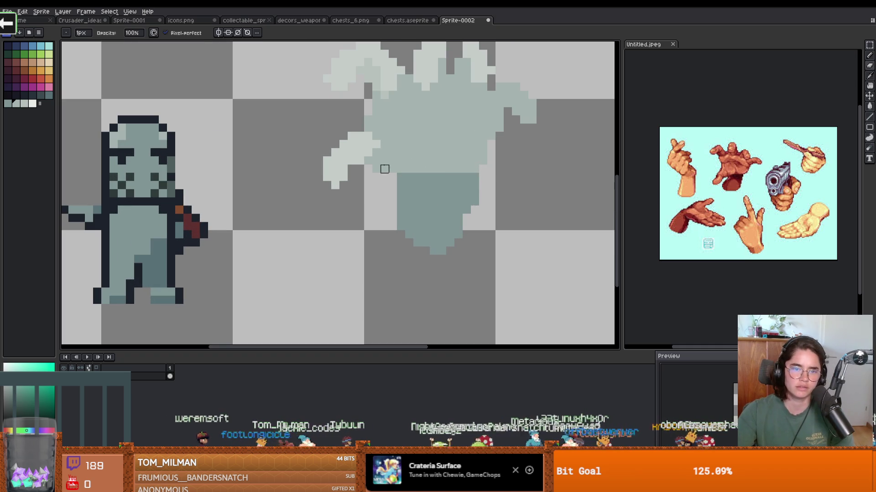
pyautogui.moveTo(368, 161); pyautogui.dragTo(393, 169)
pyautogui.scroll(-3, 470, 183)
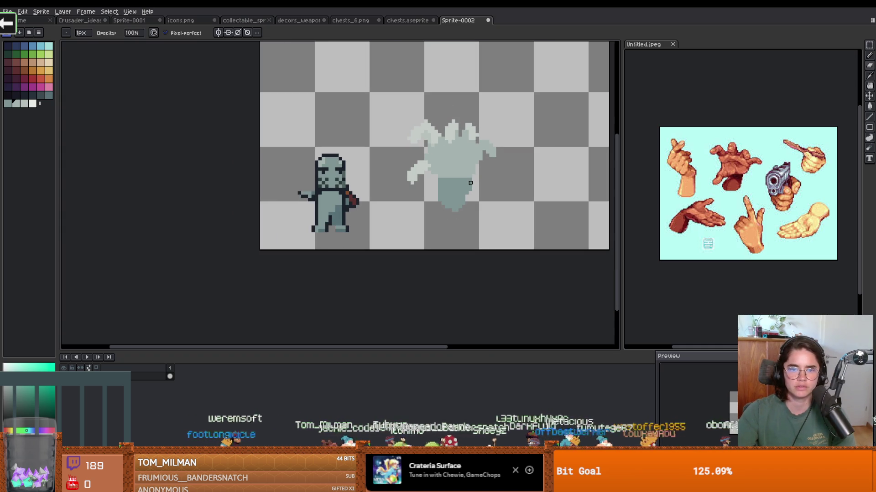
pyautogui.scroll(3, 470, 183)
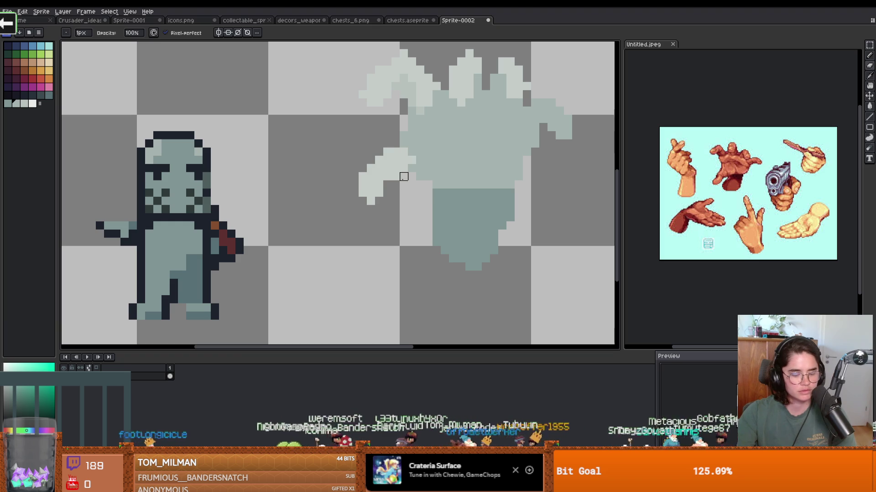
# Magic Wand-select the pale creature's pixels and those of both figures.
pyautogui.press('w')
pyautogui.click(393, 175)
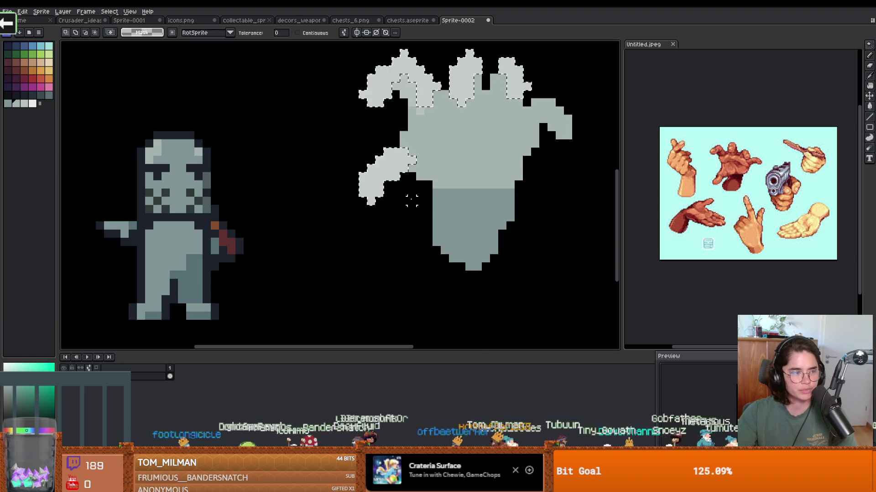
pyautogui.click(411, 201)
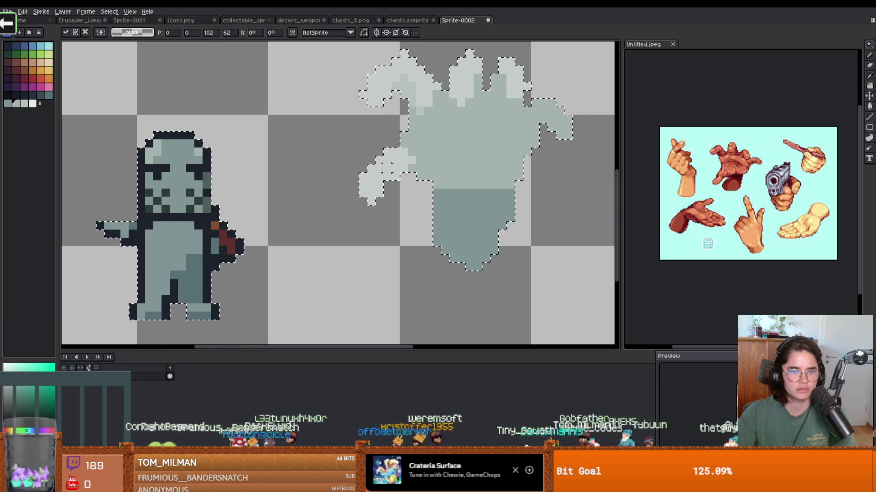
# Magic-wand the pale left arm piece and nudge it right and down onto the teal hand.
pyautogui.click(387, 173)
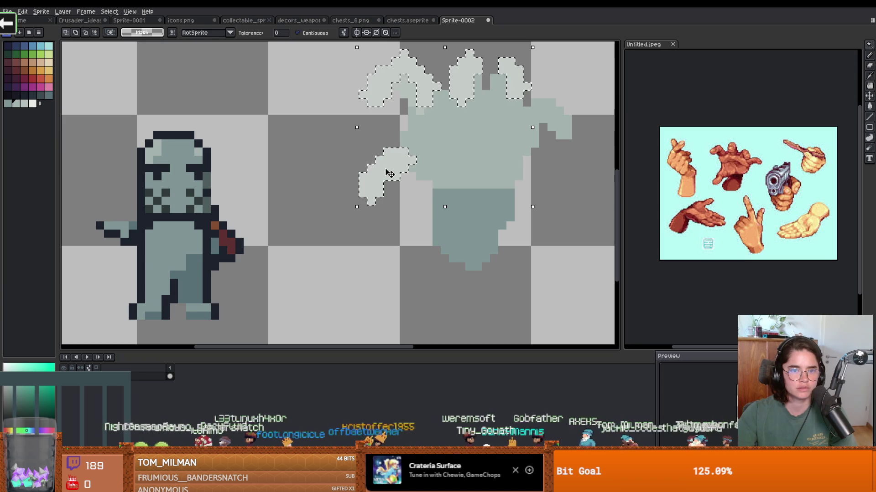
pyautogui.click(449, 174)
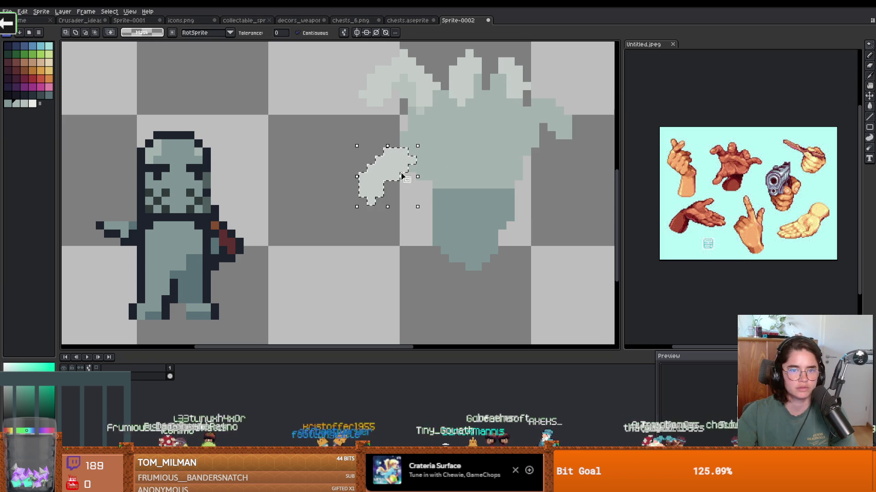
pyautogui.click(396, 174)
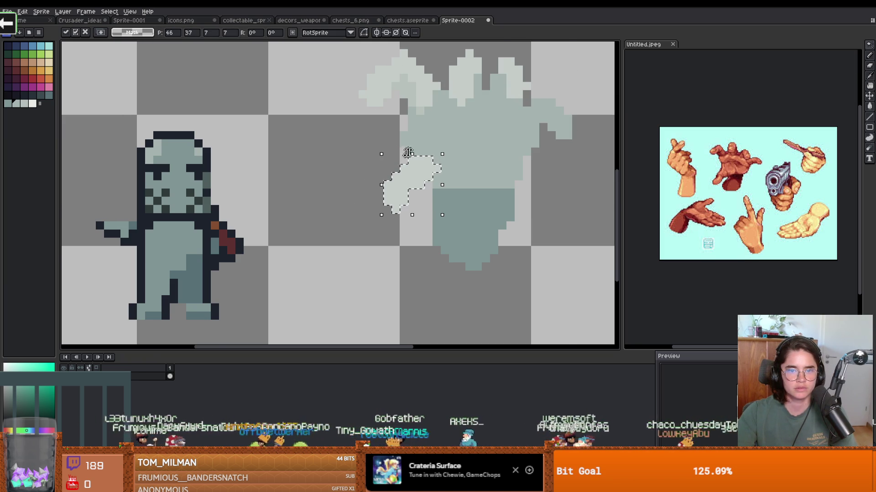
pyautogui.scroll(-1, 407, 154)
pyautogui.click(352, 171)
pyautogui.scroll(-2, 356, 172)
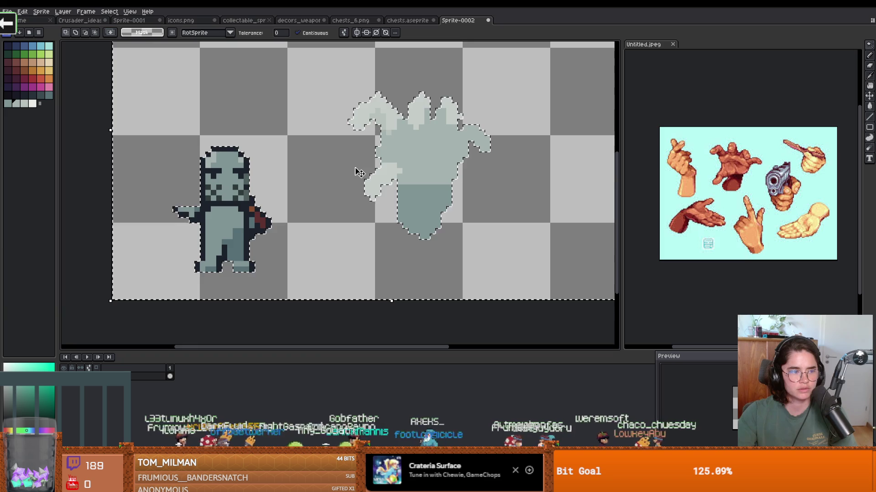
# Check the Untitled.jpeg hand reference, then return to Sprite-0002.
pyautogui.click(635, 145)
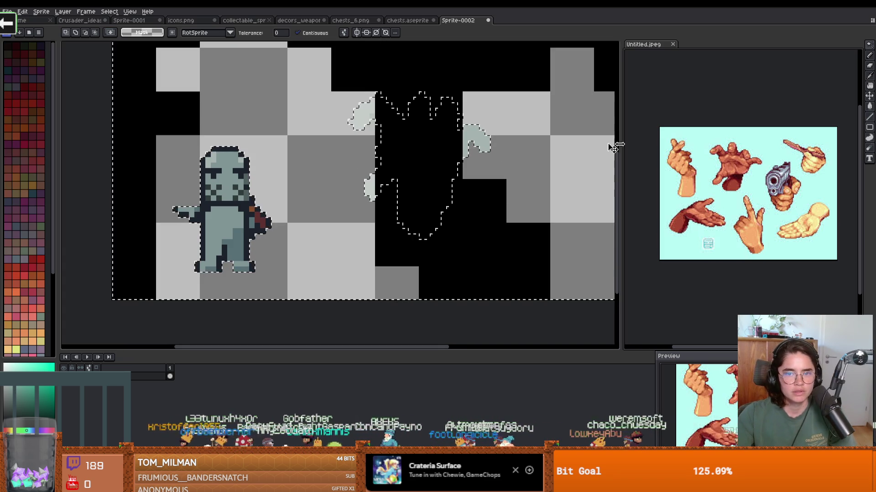
pyautogui.scroll(-1, 528, 150)
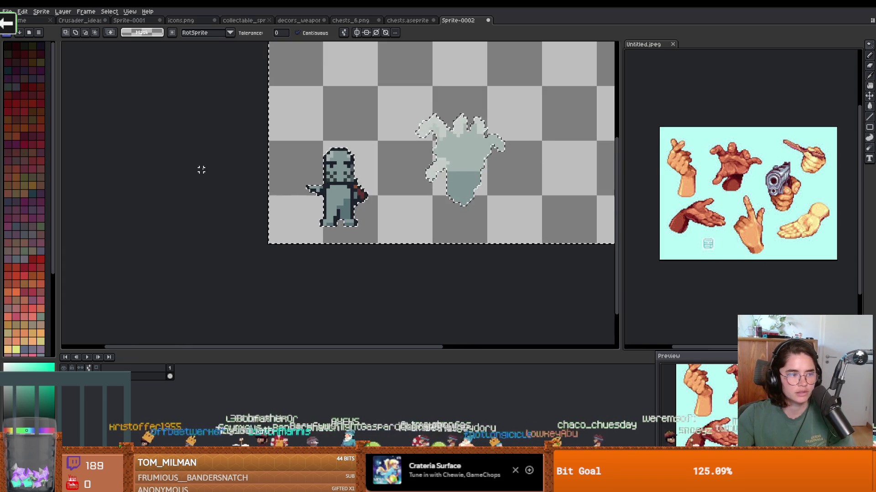
pyautogui.click(201, 170)
pyautogui.scroll(3, 375, 164)
# Pencil light grey over a strip of the creature's teal lower body.
pyautogui.press('b')
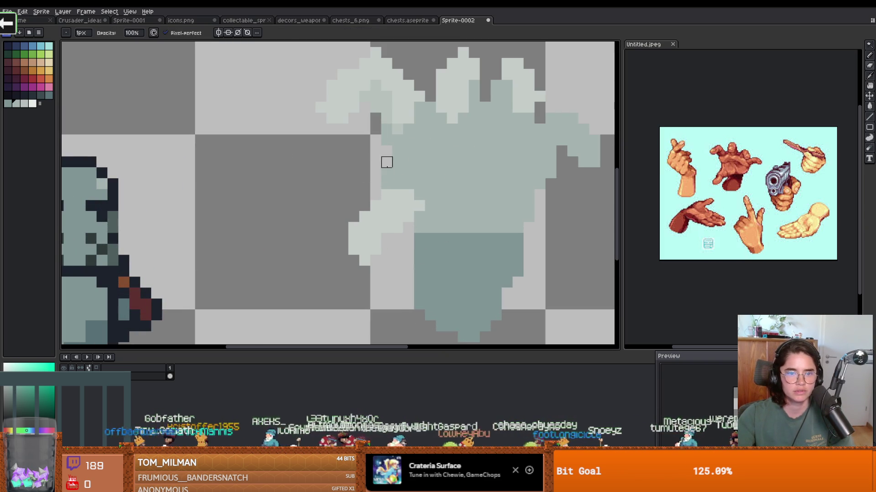
pyautogui.scroll(-3, 387, 173)
pyautogui.scroll(4, 492, 186)
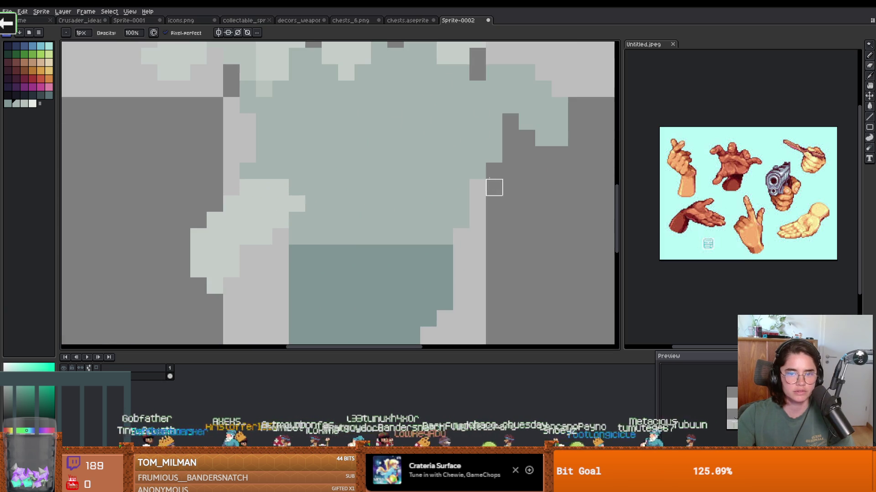
pyautogui.press('e')
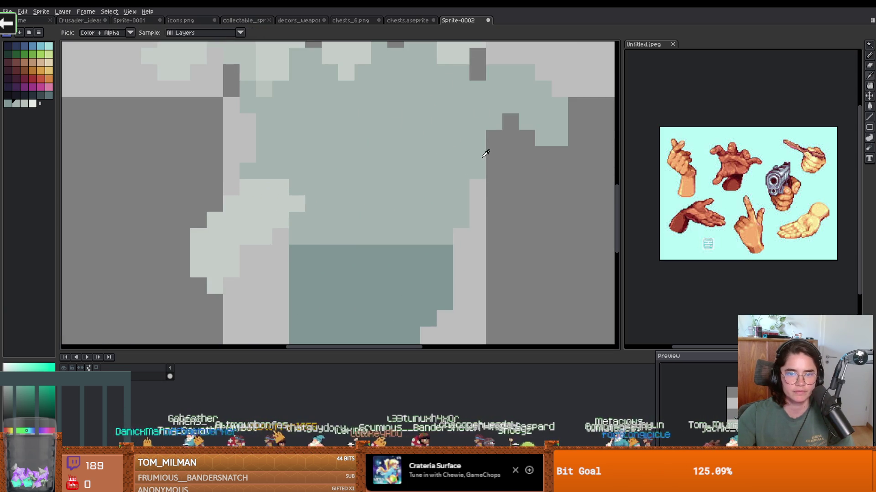
pyautogui.scroll(-2, 476, 201)
pyautogui.scroll(1, 476, 202)
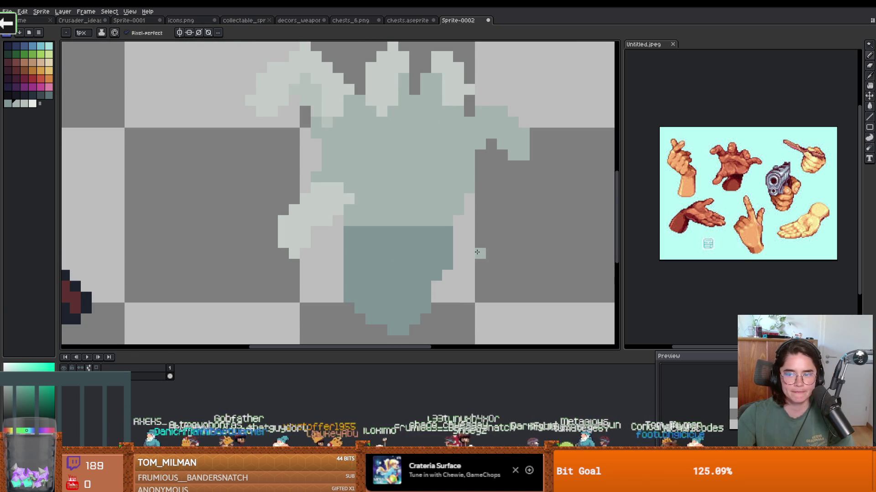
pyautogui.scroll(1, 478, 253)
pyautogui.scroll(-1, 331, 220)
pyautogui.press('b')
pyautogui.moveTo(301, 215)
pyautogui.mouseDown()
pyautogui.moveTo(309, 210)
pyautogui.moveTo(312, 221)
pyautogui.mouseUp()
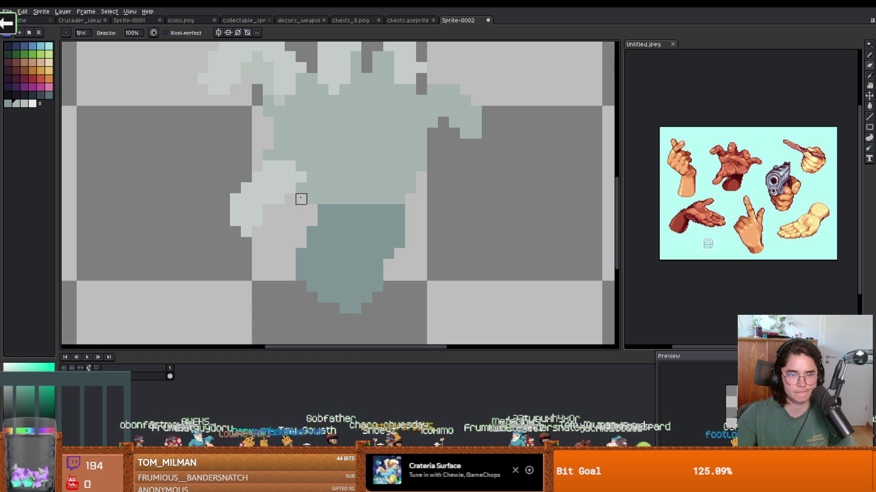
pyautogui.scroll(-2, 324, 210)
pyautogui.scroll(-2, 380, 211)
pyautogui.scroll(1, 379, 211)
pyautogui.scroll(-2, 379, 211)
pyautogui.scroll(5, 360, 202)
pyautogui.scroll(1, 383, 210)
pyautogui.scroll(-1, 382, 201)
# Bucket-fill the creature's upper body and three whitish fingers with a tan swatch.
pyautogui.click(32, 62)
pyautogui.press('g')
pyautogui.click(385, 180)
pyautogui.scroll(-1, 374, 192)
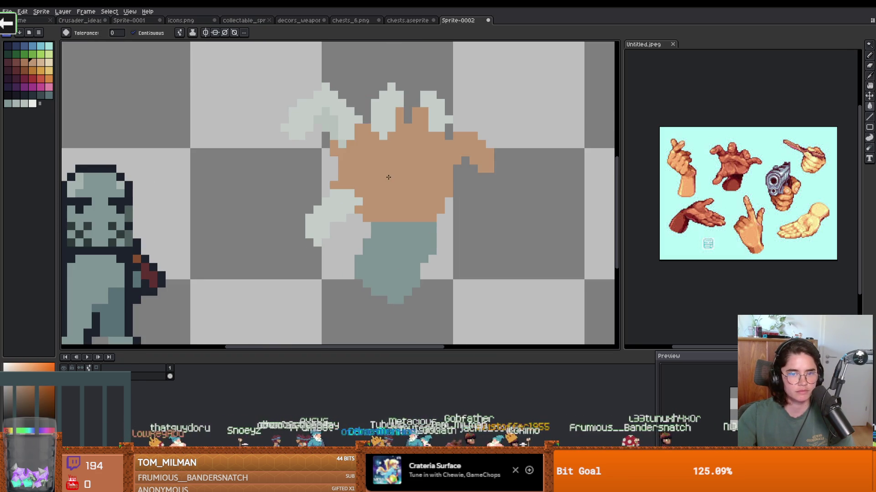
pyautogui.scroll(1, 368, 195)
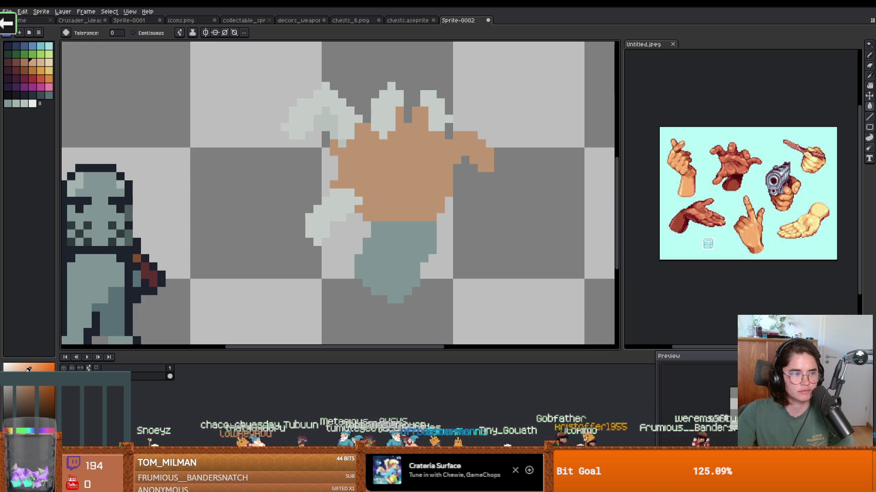
pyautogui.click(385, 109)
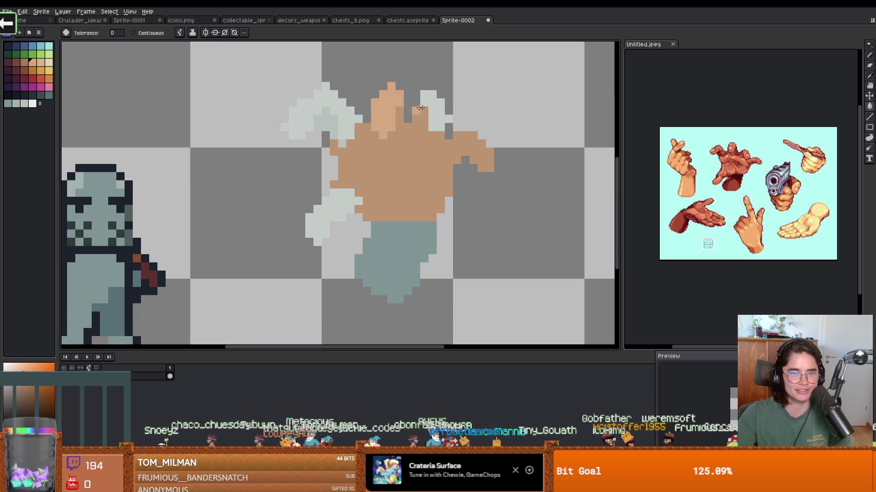
pyautogui.click(434, 112)
pyautogui.click(317, 96)
pyautogui.scroll(1, 315, 94)
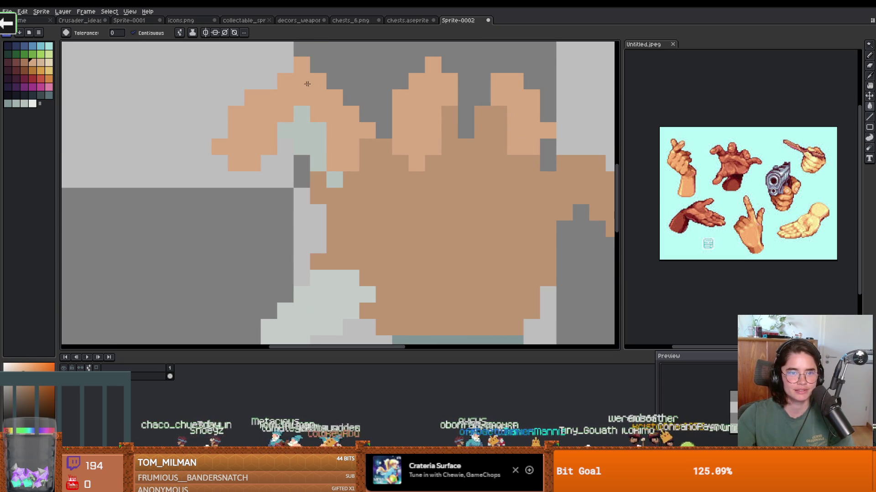
# Sample the hand's tan and pencil over the leftover blue-grey pixels.
pyautogui.press('b')
pyautogui.click(269, 83)
pyautogui.scroll(-2, 269, 82)
pyautogui.scroll(1, 307, 126)
pyautogui.press('e')
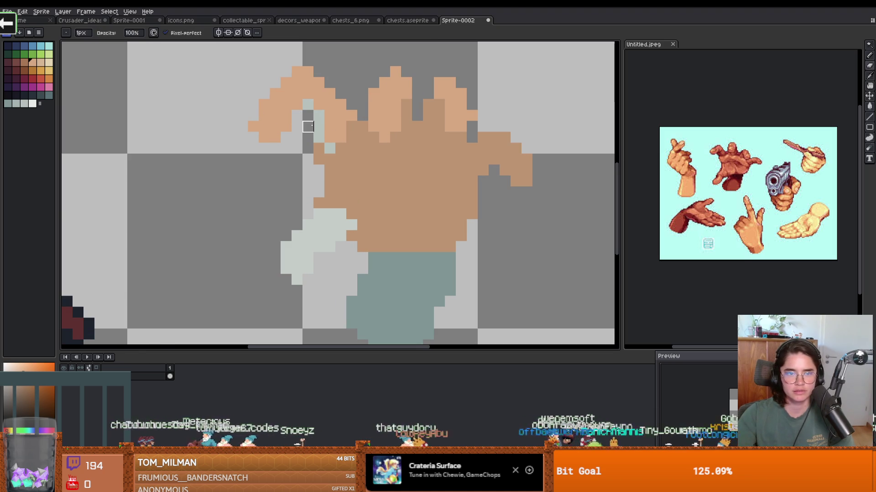
pyautogui.keyDown('alt'); pyautogui.click(328, 123); pyautogui.keyUp('alt')
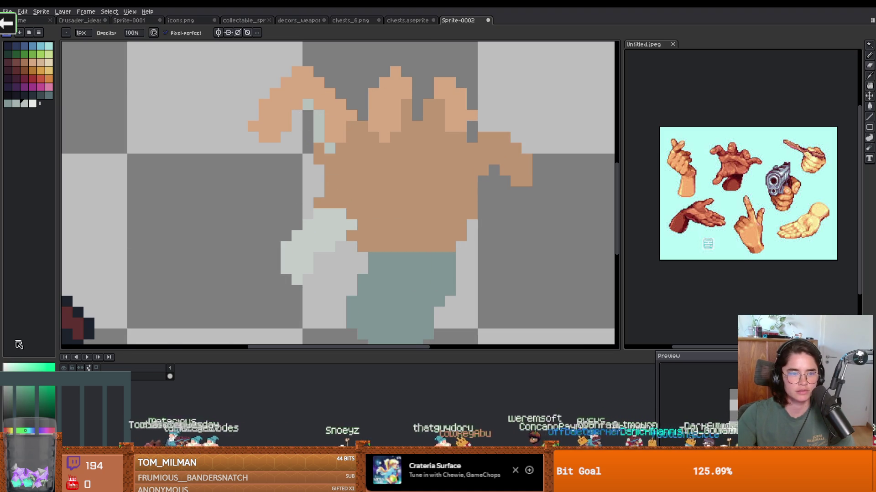
pyautogui.keyDown('alt'); pyautogui.click(354, 143); pyautogui.keyUp('alt')
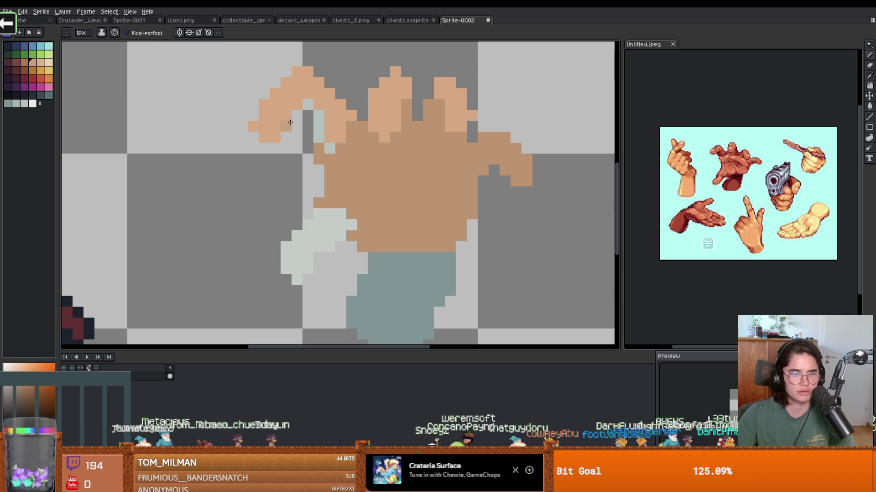
pyautogui.moveTo(319, 127); pyautogui.dragTo(319, 116)
pyautogui.click(303, 109)
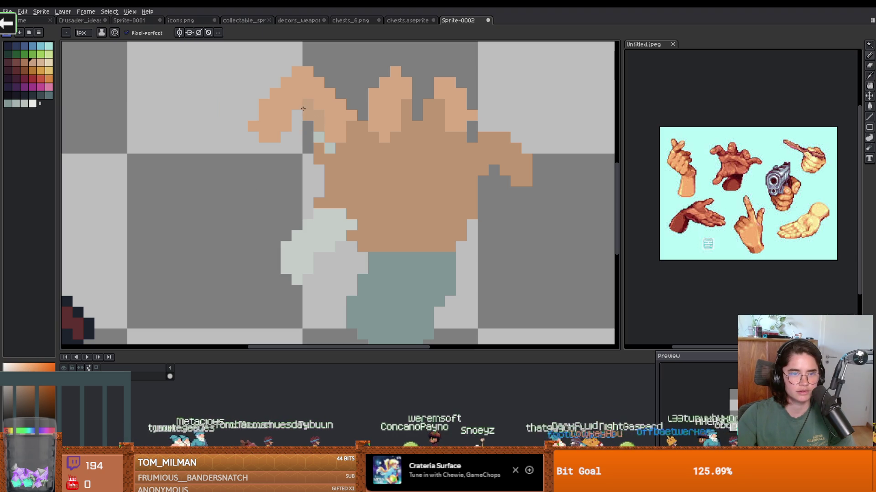
pyautogui.click(319, 137)
pyautogui.click(329, 148)
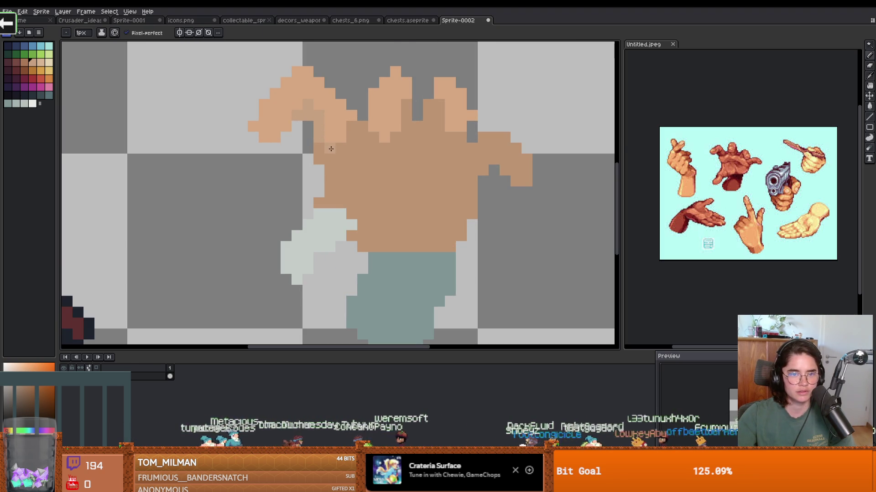
pyautogui.scroll(1, 364, 162)
# Shade the bases of four raised fingers in darker tan.
pyautogui.click(338, 121)
pyautogui.click(317, 121)
pyautogui.click(296, 121)
pyautogui.click(316, 98)
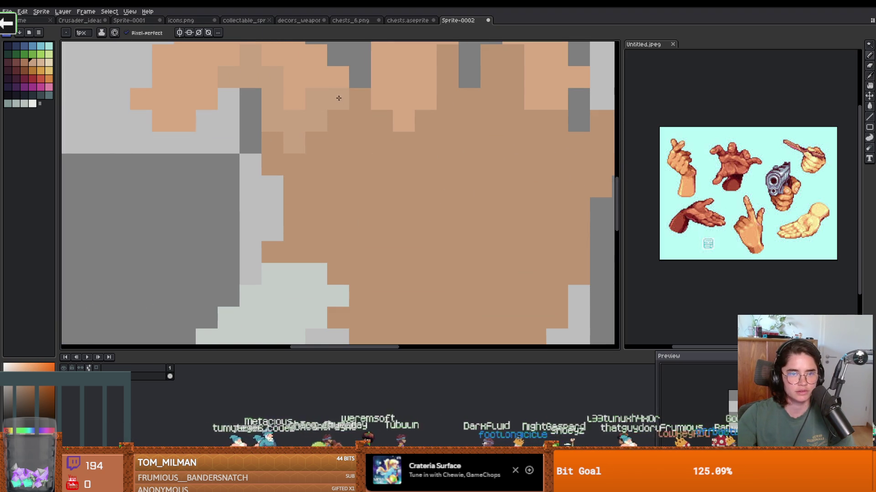
pyautogui.scroll(-1, 319, 150)
pyautogui.scroll(-2, 319, 149)
pyautogui.scroll(1, 336, 151)
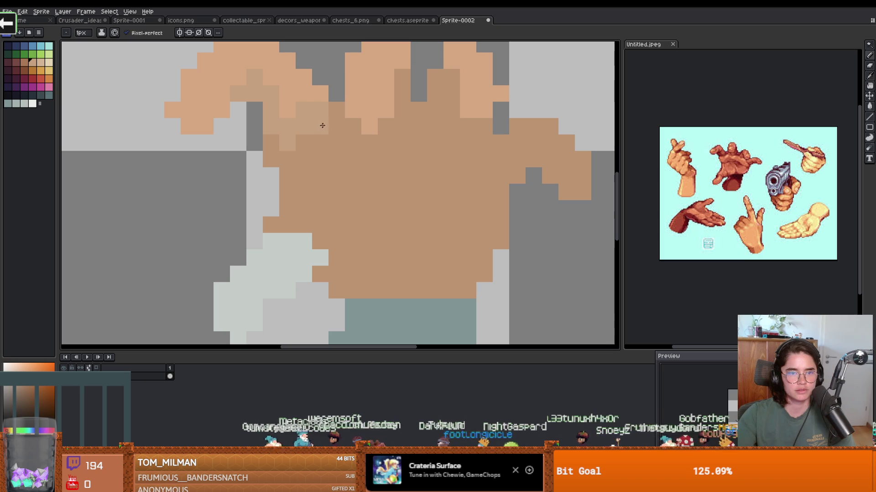
pyautogui.scroll(-2, 268, 151)
pyautogui.scroll(2, 269, 150)
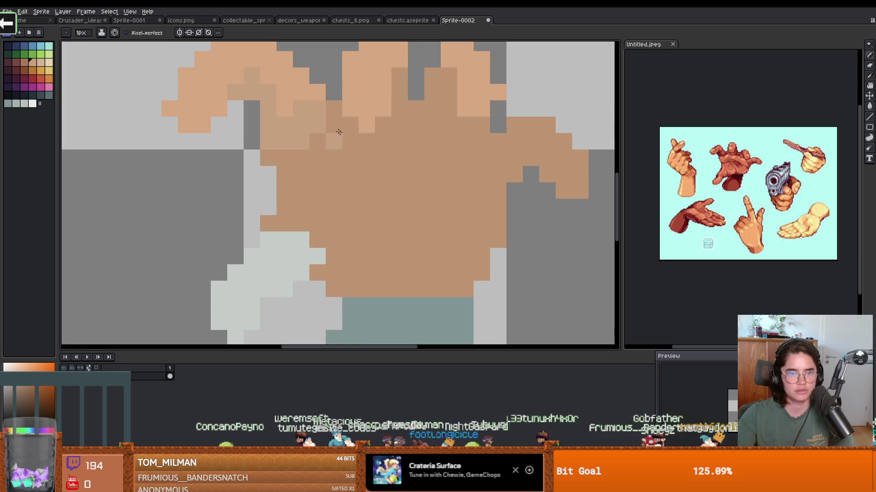
# Lighten a column of pixels down the right raised finger.
pyautogui.click(404, 84)
pyautogui.click(402, 79)
pyautogui.moveTo(401, 79); pyautogui.dragTo(399, 118)
# Fill the creature's body and a leftover dark pixel maroon, after undoing stray tan and near-black attempts.
pyautogui.scroll(-2, 386, 130)
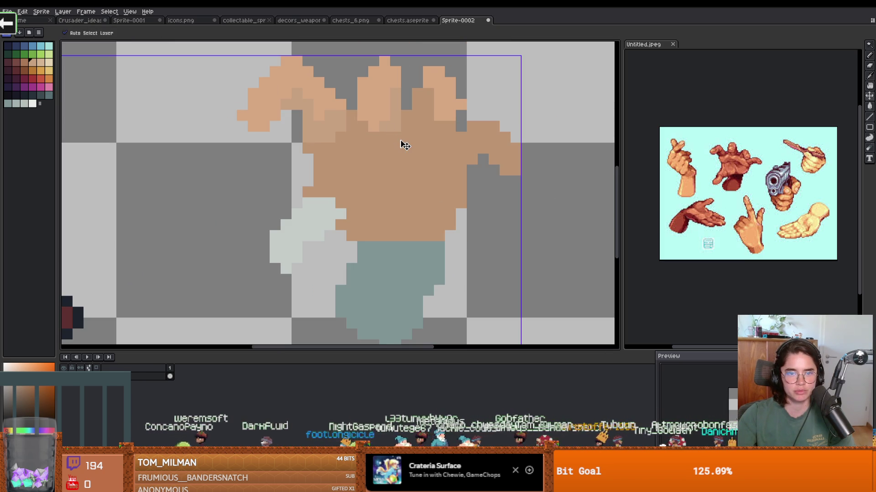
pyautogui.click(220, 137)
pyautogui.hotkey('ctrl', 'z')
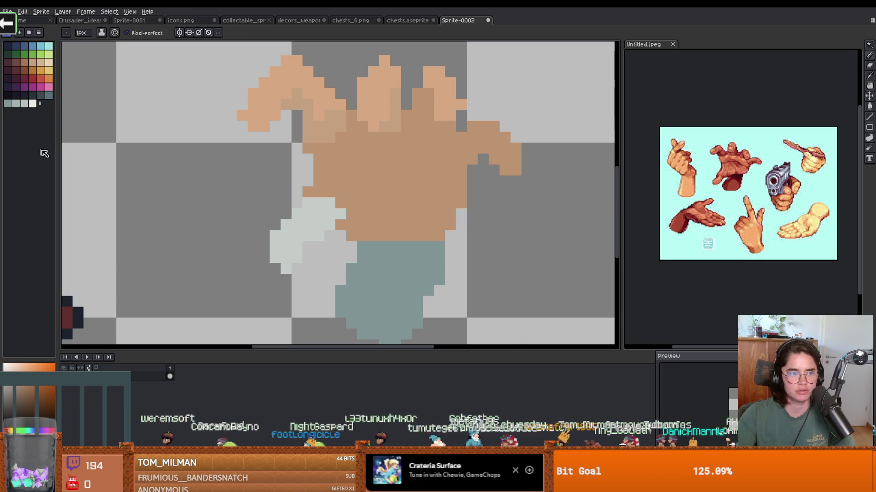
pyautogui.click(8, 95)
pyautogui.press('g')
pyautogui.click(340, 135)
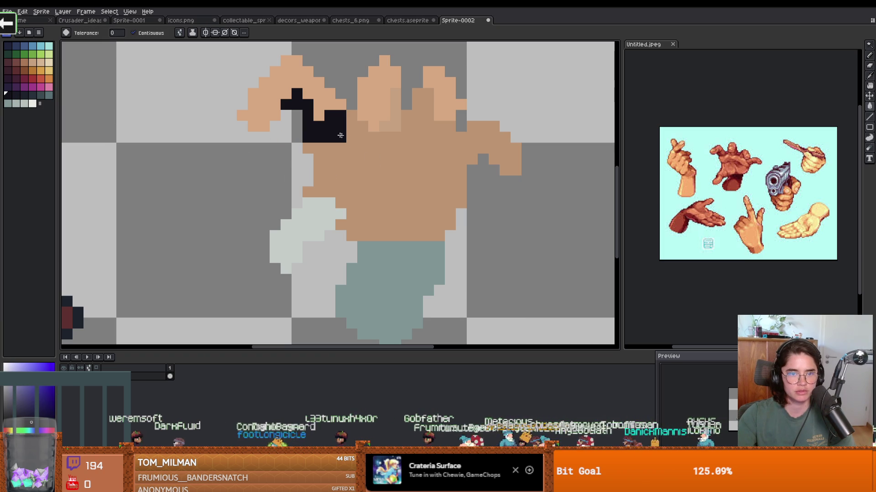
pyautogui.hotkey('ctrl', 'z')
pyautogui.click(14, 68)
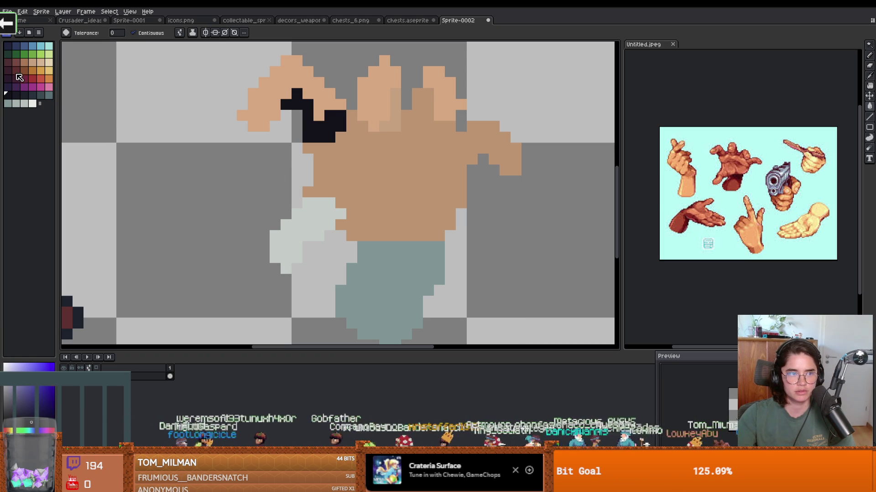
pyautogui.click(350, 163)
pyautogui.press('i')
pyautogui.press('g')
pyautogui.click(326, 124)
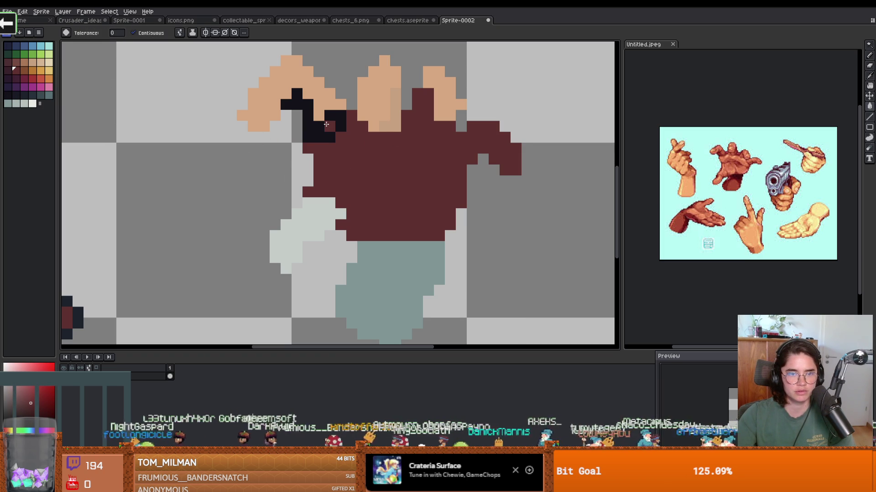
# Fill the pale lower hand with tan instead of orange-yellow.
pyautogui.click(49, 70)
pyautogui.click(364, 114)
pyautogui.hotkey('ctrl', 'z')
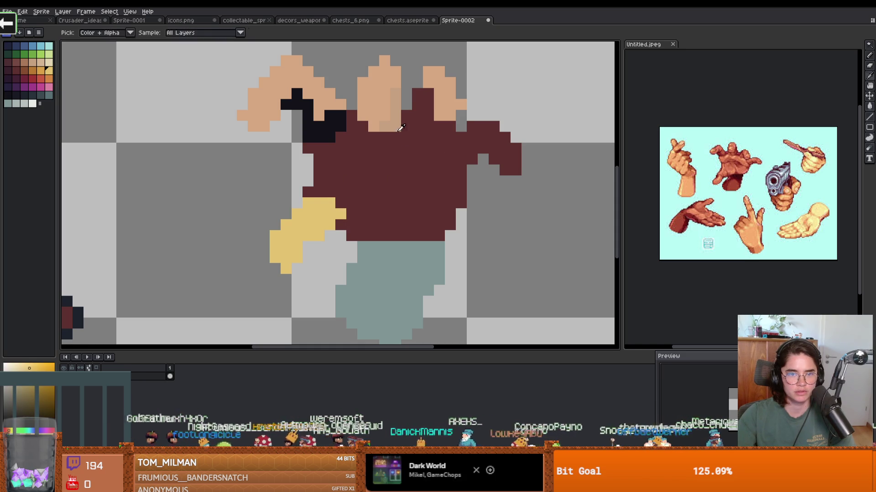
pyautogui.click(406, 158)
pyautogui.press('i')
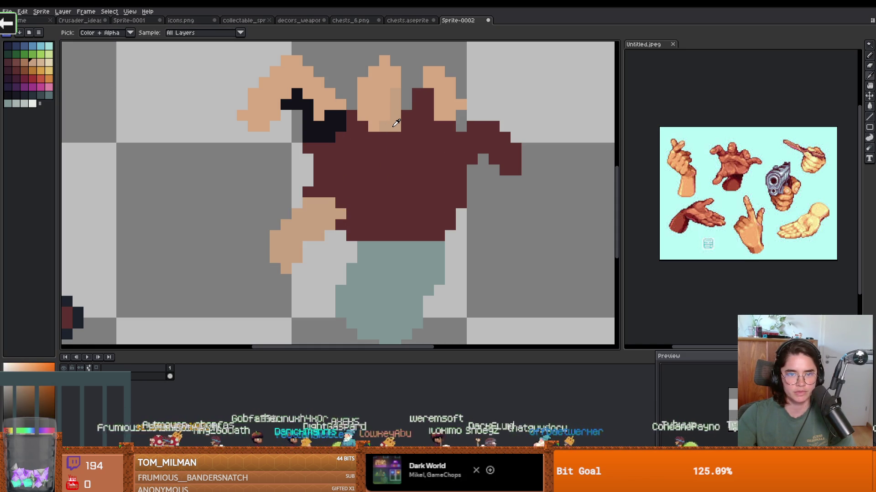
pyautogui.press('g')
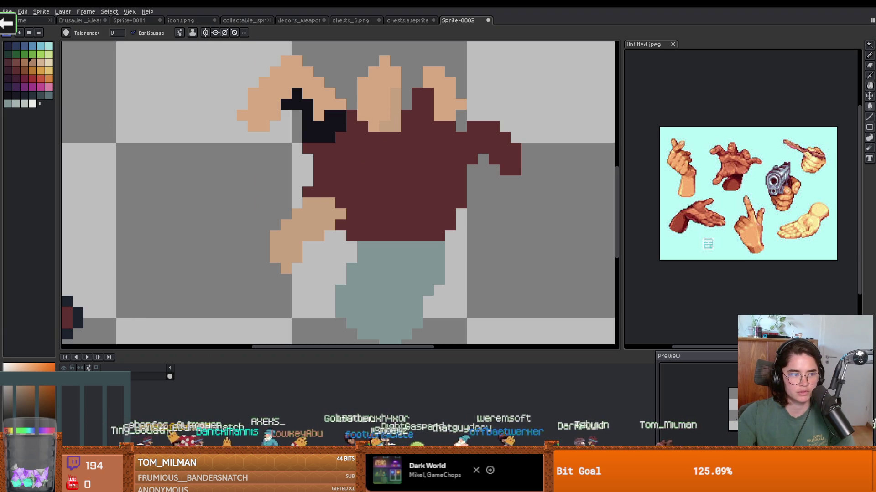
# Turn the middle finger's shading strip and the near-black patch darker tan.
pyautogui.click(386, 120)
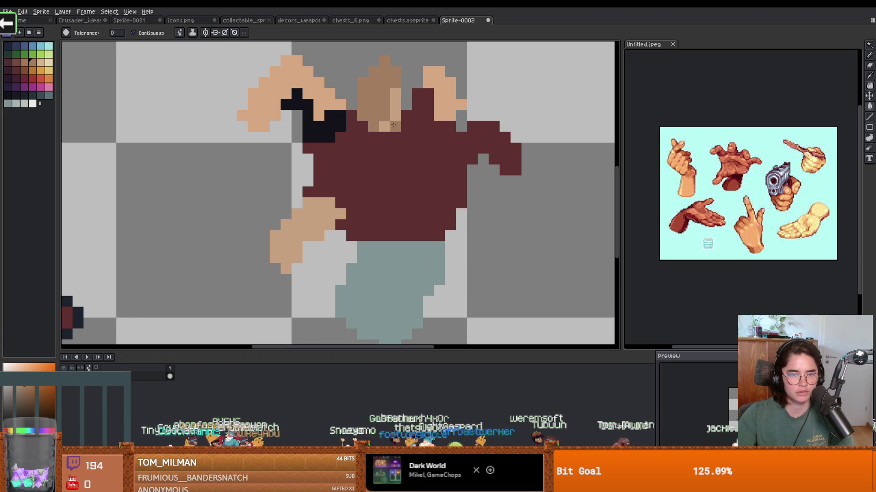
pyautogui.hotkey('ctrl', 'z')
pyautogui.click(399, 122)
pyautogui.click(319, 123)
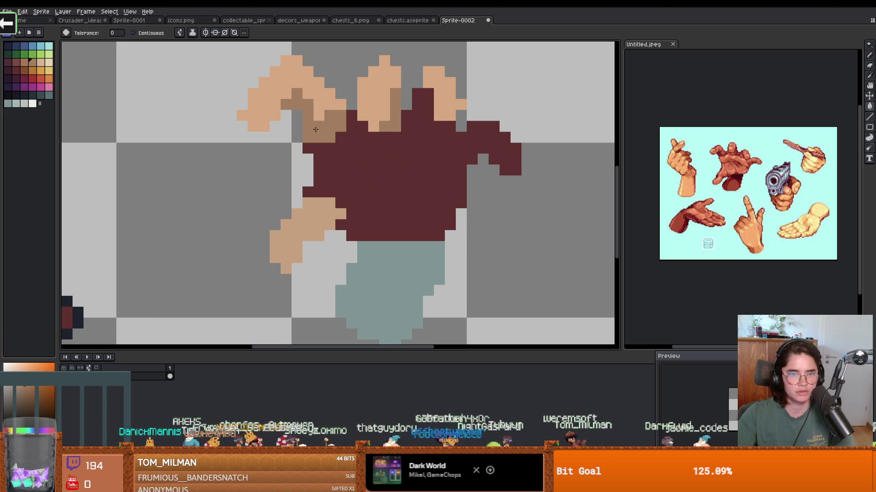
pyautogui.scroll(-3, 362, 160)
pyautogui.scroll(2, 378, 159)
pyautogui.scroll(1, 381, 158)
# Pencil a darker tan column beside the right finger, then fill the maroon body lighter tan.
pyautogui.press('b')
pyautogui.moveTo(420, 94); pyautogui.dragTo(416, 110)
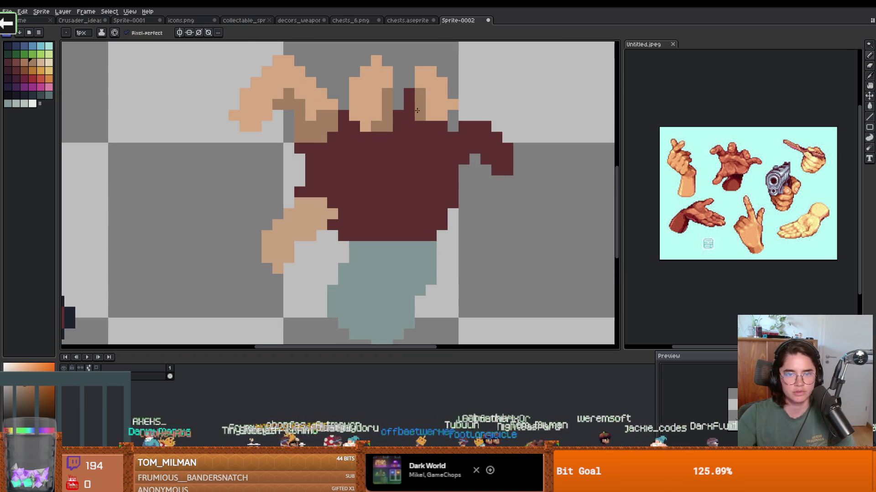
pyautogui.keyDown('alt'); pyautogui.click(336, 151); pyautogui.keyUp('alt')
pyautogui.keyDown('alt'); pyautogui.click(318, 136); pyautogui.keyUp('alt')
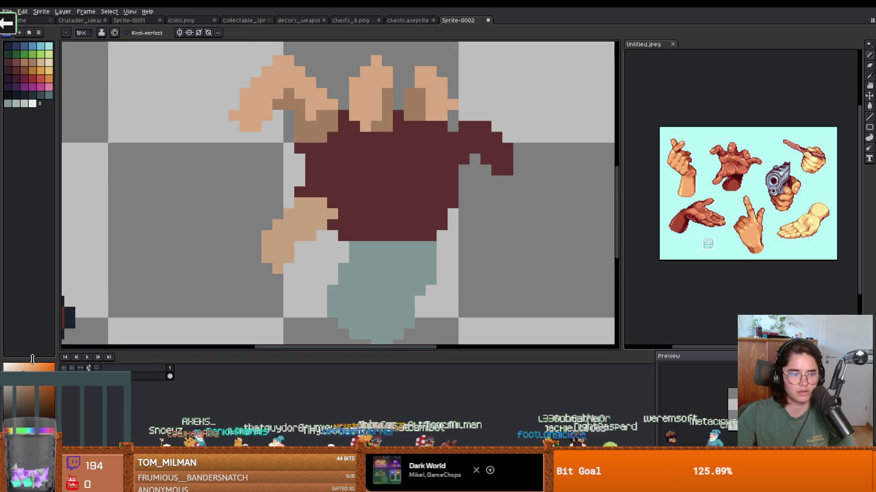
pyautogui.press('g')
pyautogui.click(401, 211)
pyautogui.scroll(-3, 395, 211)
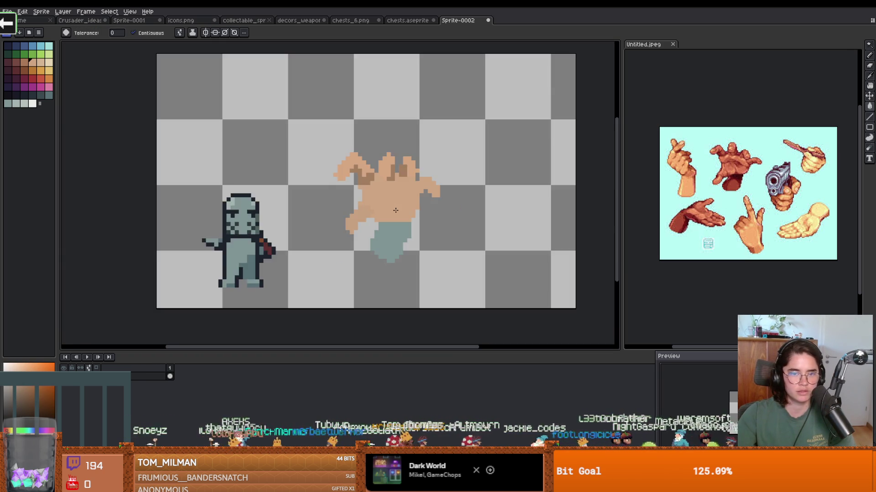
# Redo the tan fill over the creature's maroon body.
pyautogui.scroll(2, 396, 210)
pyautogui.hotkey('ctrl', 'z')
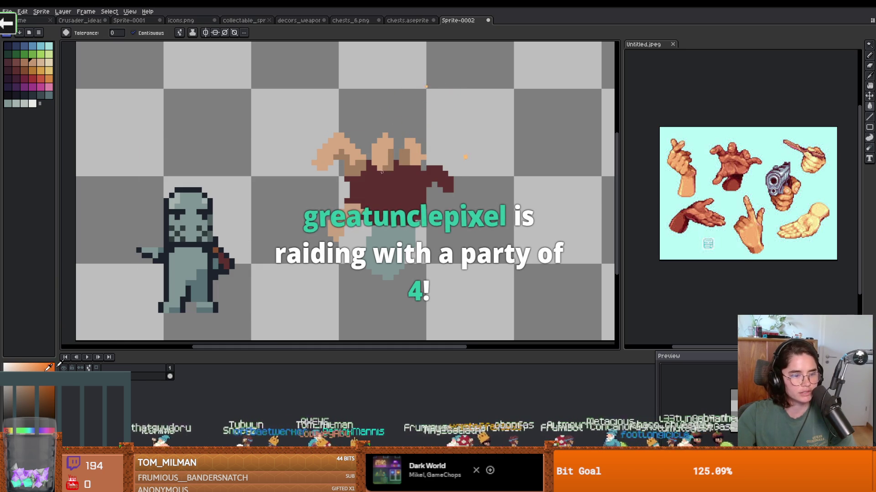
pyautogui.click(384, 206)
pyautogui.scroll(-2, 384, 206)
pyautogui.scroll(5, 365, 212)
pyautogui.press('alt')
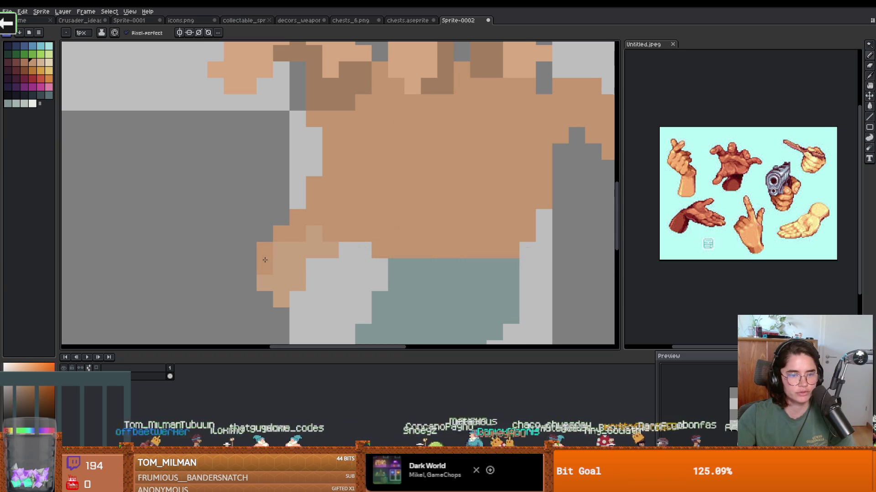
pyautogui.scroll(-1, 307, 235)
pyautogui.scroll(1, 309, 232)
pyautogui.scroll(-3, 343, 143)
pyautogui.scroll(4, 358, 174)
pyautogui.moveTo(357, 174); pyautogui.dragTo(344, 160)
# Sample the darker tan to refine finger-base shading, undoing an accidental large skin fill.
pyautogui.press('i')
pyautogui.press('b')
pyautogui.press('g')
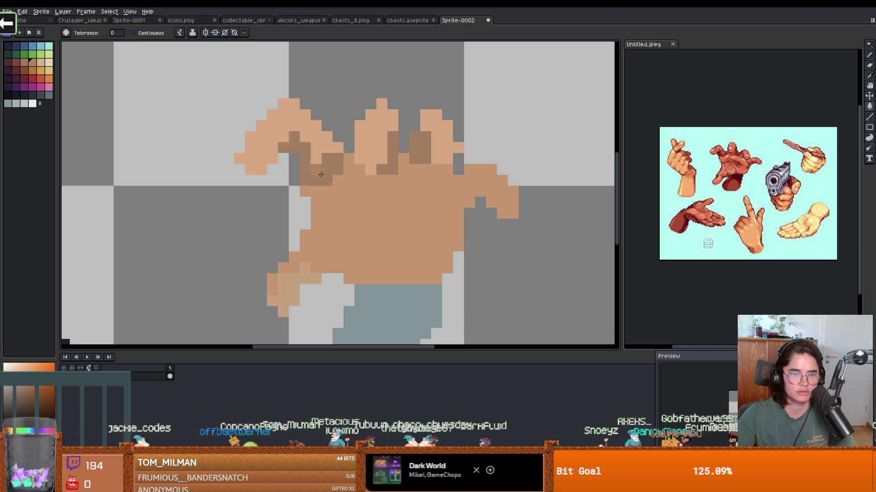
pyautogui.scroll(-3, 428, 148)
pyautogui.scroll(4, 413, 179)
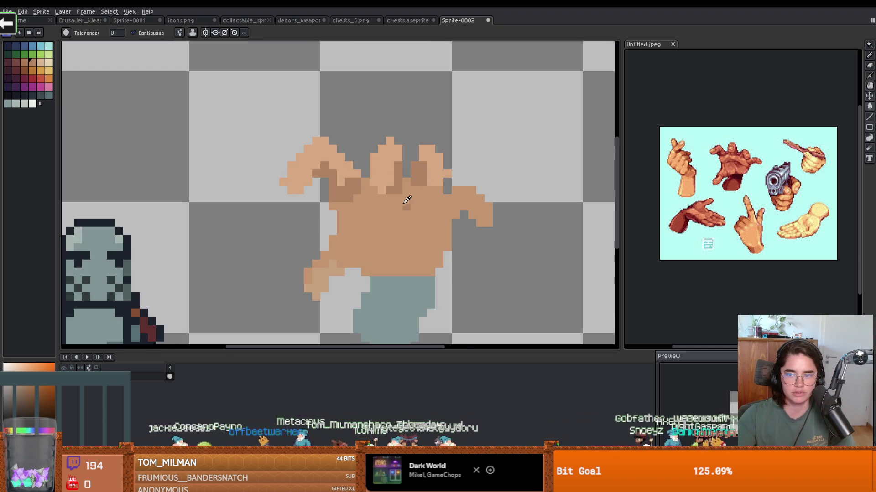
pyautogui.press('i')
pyautogui.keyDown('alt'); pyautogui.click(413, 182); pyautogui.keyUp('alt')
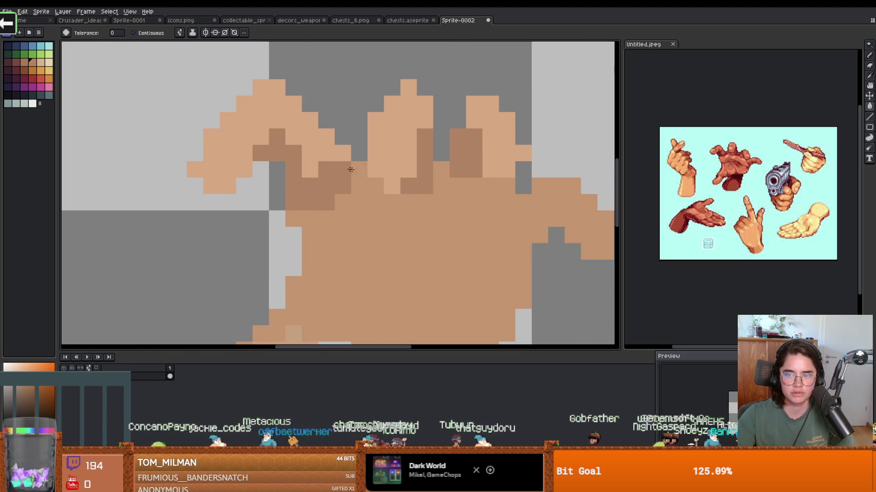
pyautogui.click(362, 171)
pyautogui.hotkey('ctrl', 'z')
pyautogui.press('b')
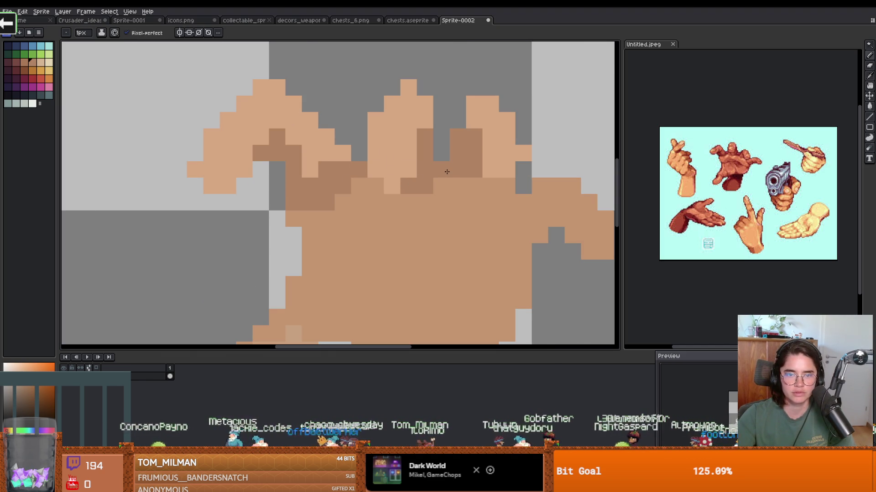
pyautogui.scroll(-2, 475, 216)
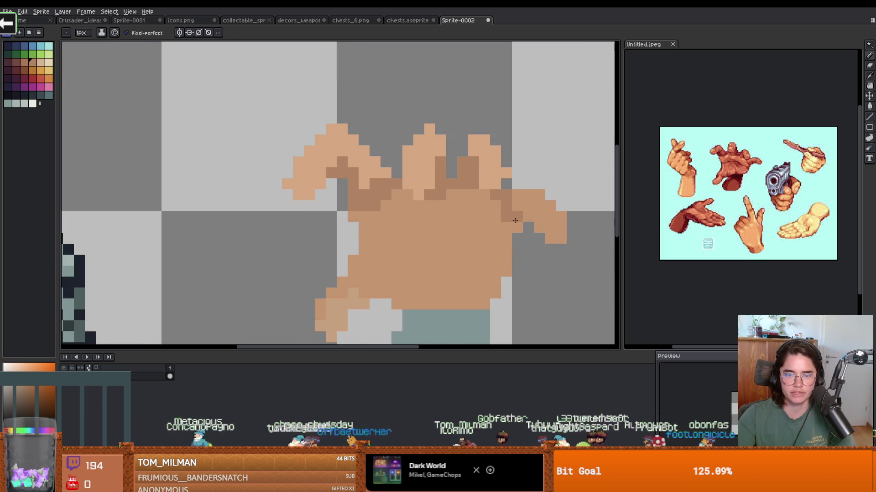
pyautogui.scroll(-3, 515, 220)
pyautogui.scroll(2, 360, 160)
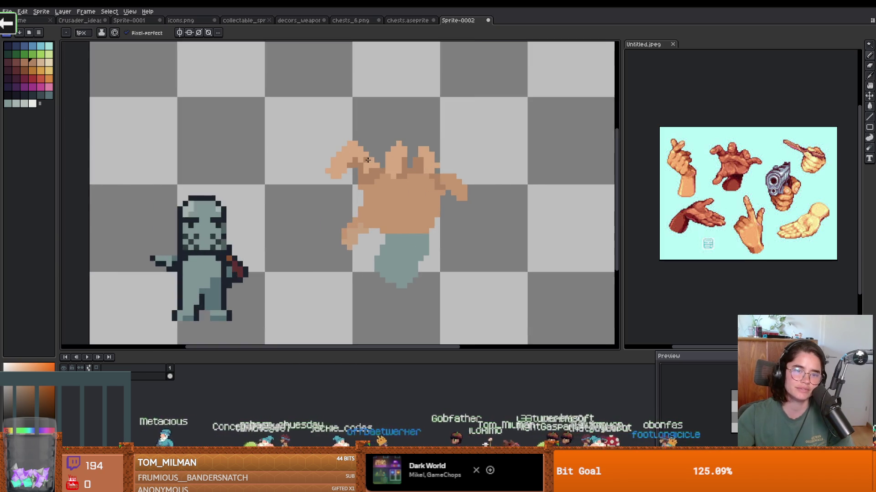
pyautogui.scroll(1, 361, 160)
pyautogui.scroll(1, 336, 175)
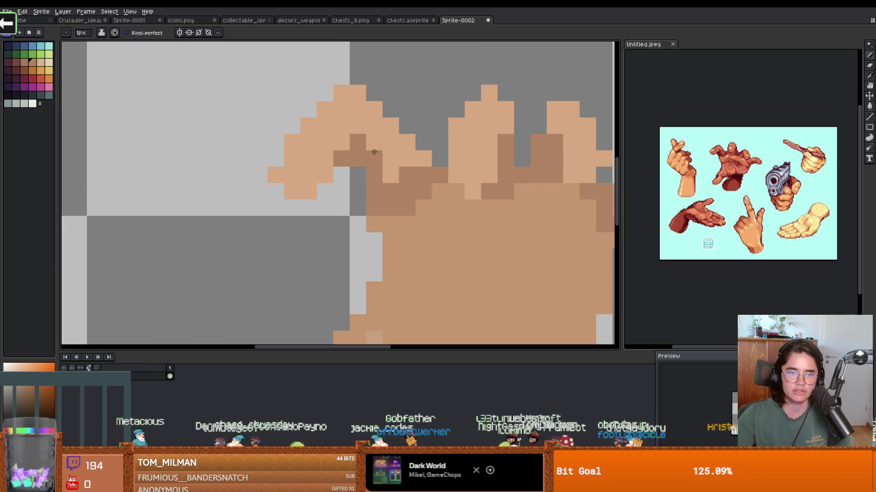
pyautogui.press('e')
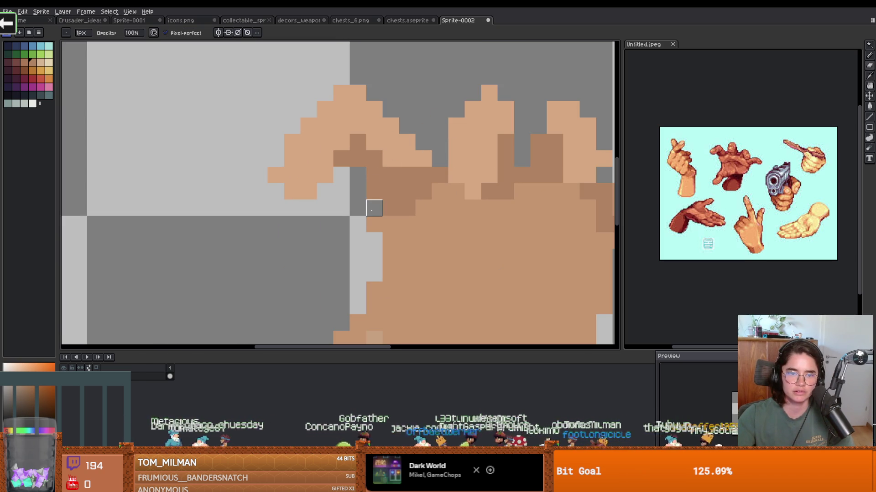
pyautogui.scroll(-2, 446, 239)
pyautogui.scroll(3, 351, 205)
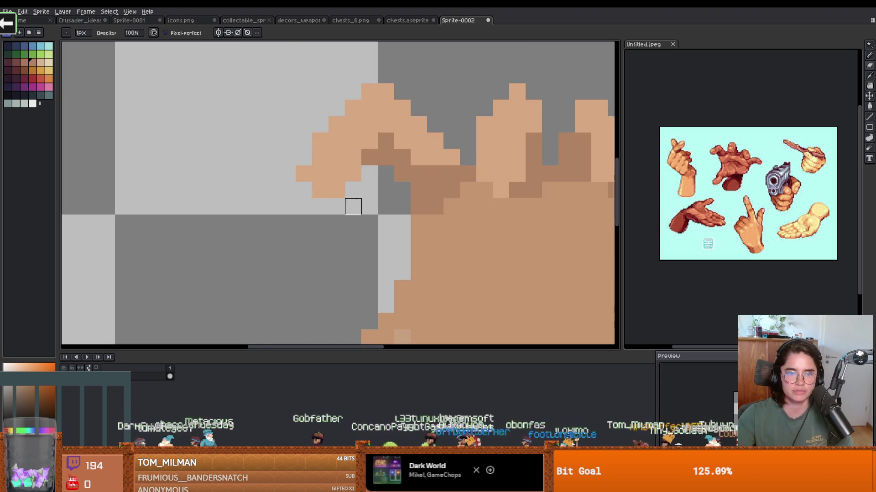
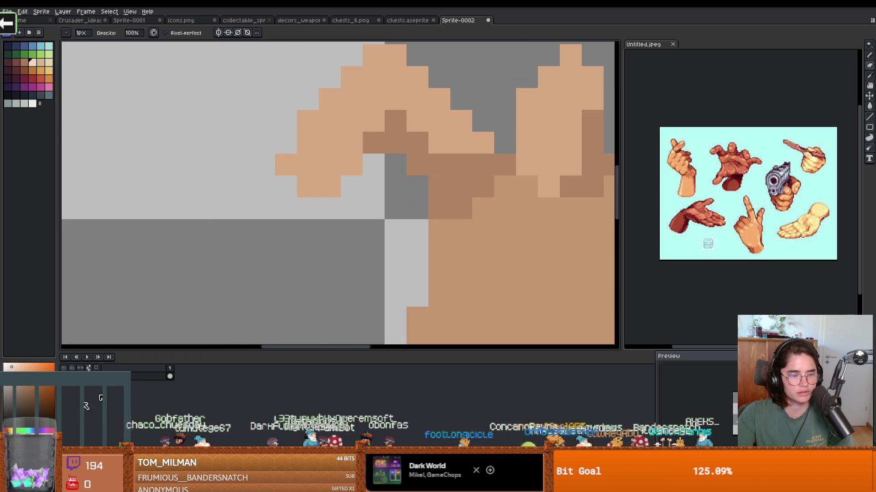
# Pick a lighter skin tone and pencil highlight pixels onto the hand's knuckles.
pyautogui.click(28, 368)
pyautogui.click(307, 143)
pyautogui.click(308, 164)
pyautogui.click(287, 163)
pyautogui.scroll(-3, 373, 186)
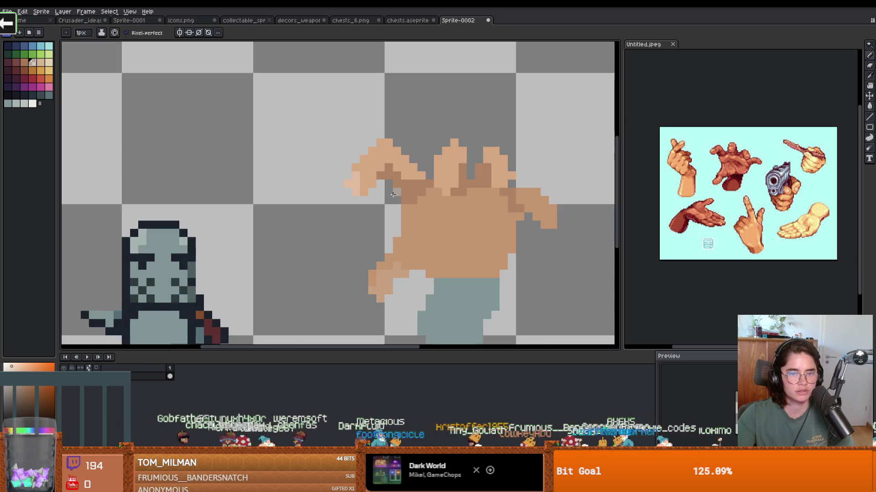
pyautogui.scroll(2, 418, 180)
pyautogui.click(417, 180)
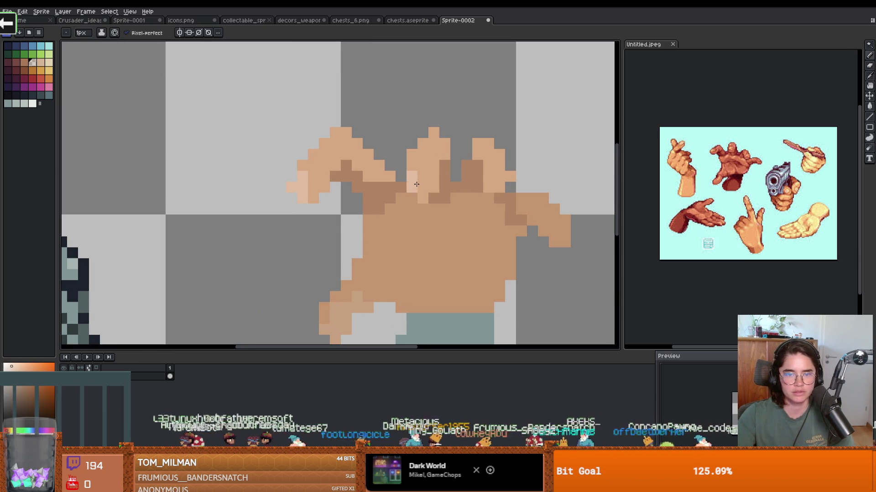
# Adjust the drawing colour's skin tone in the colour editor.
pyautogui.press('e')
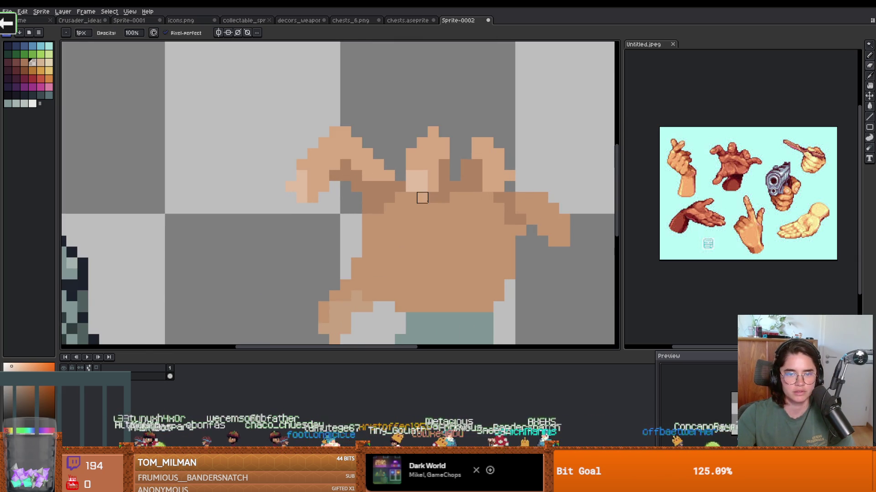
pyautogui.press('e')
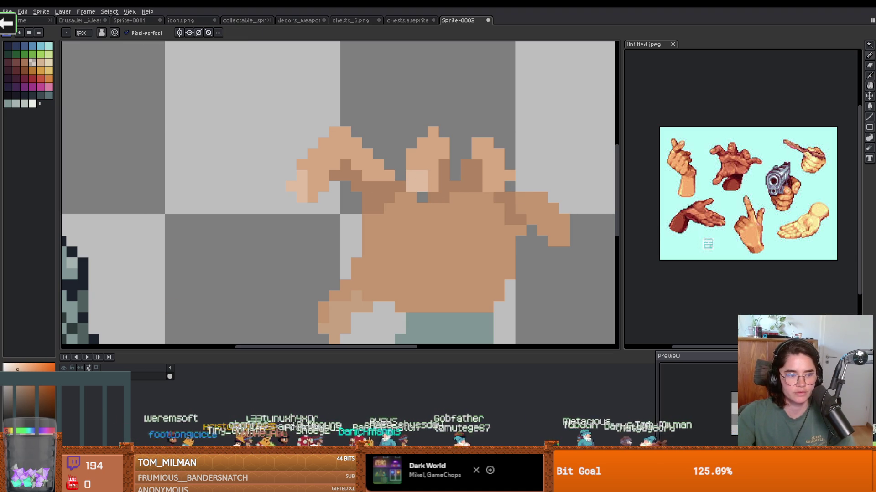
pyautogui.click(30, 432)
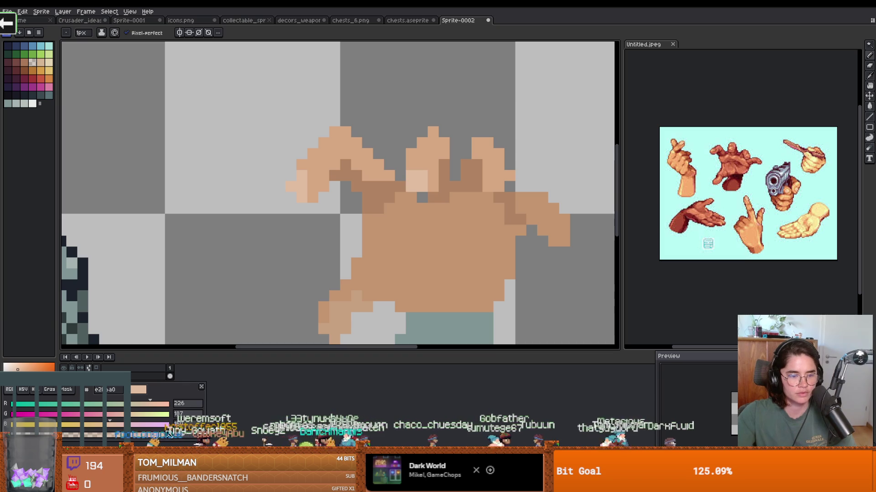
pyautogui.click(450, 234)
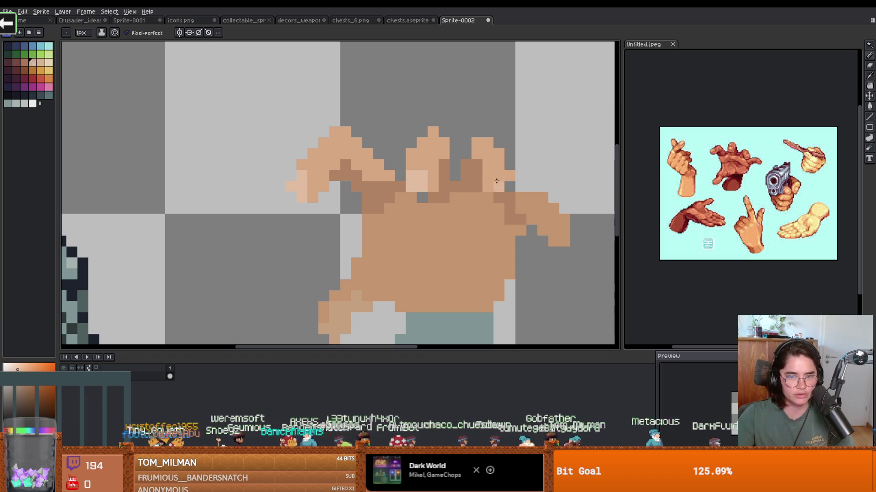
# Add another light skin highlight pixel on the hand's fingers.
pyautogui.scroll(-1, 507, 185)
pyautogui.scroll(1, 511, 187)
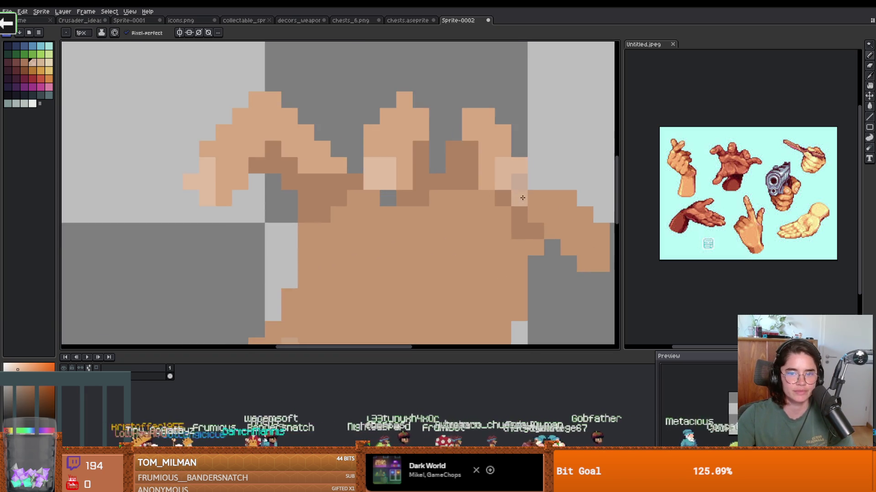
pyautogui.scroll(-1, 524, 188)
pyautogui.scroll(1, 538, 189)
pyautogui.press('e')
pyautogui.scroll(-1, 547, 190)
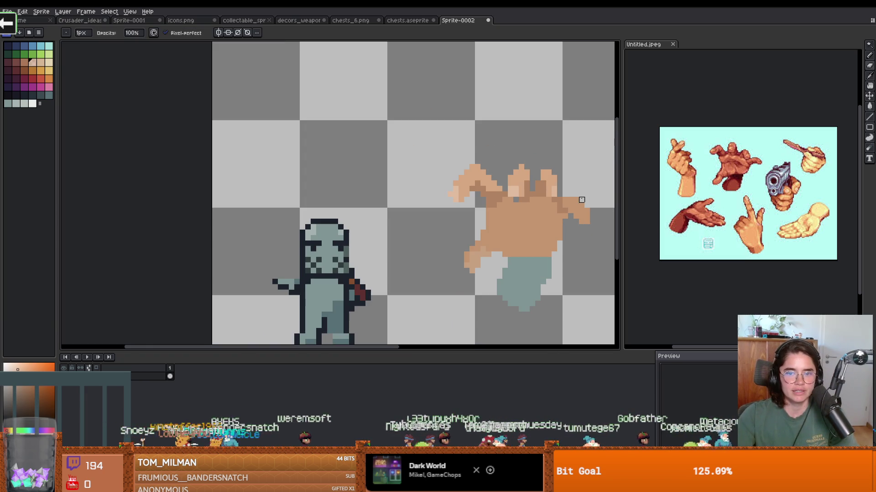
pyautogui.hscroll(1, 512, 192)
pyautogui.scroll(-1, 416, 195)
pyautogui.scroll(1, 379, 184)
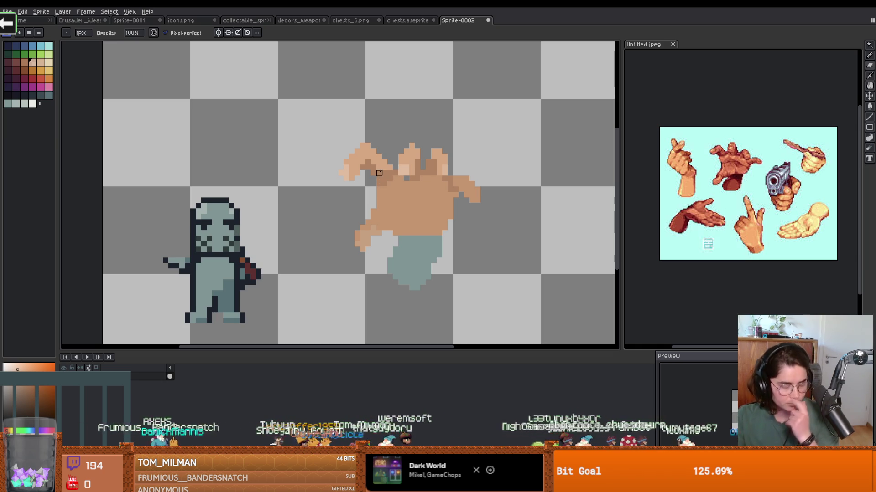
pyautogui.scroll(1, 488, 190)
pyautogui.scroll(1, 472, 191)
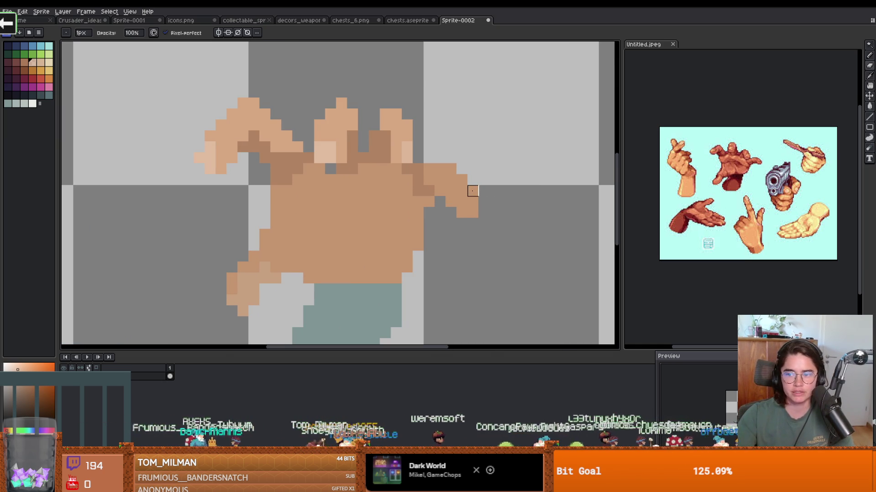
pyautogui.scroll(1, 474, 191)
pyautogui.click(470, 212)
pyautogui.scroll(-2, 469, 213)
# Fill a small patch of the hand with lighter skin using the Paint Bucket.
pyautogui.scroll(1, 458, 188)
pyautogui.press('g')
pyautogui.click(458, 188)
pyautogui.scroll(-4, 458, 188)
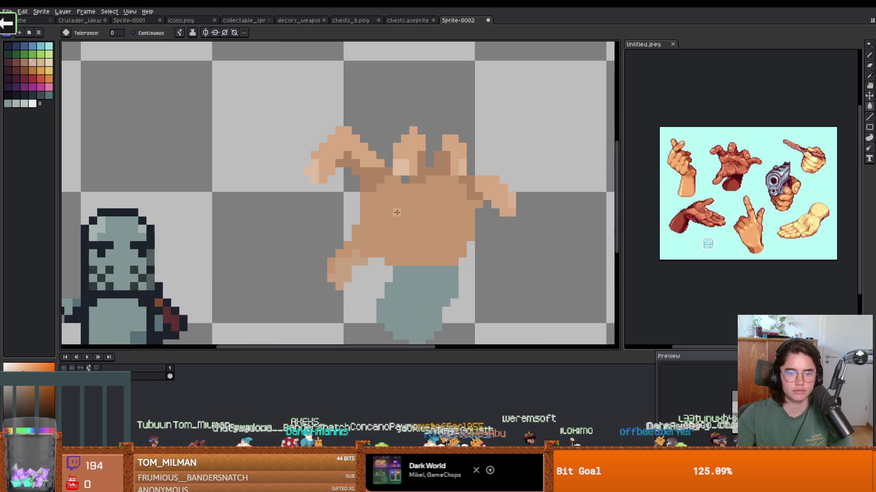
pyautogui.moveTo(396, 212); pyautogui.dragTo(472, 181)
pyautogui.press('i')
pyautogui.click(447, 162)
pyautogui.press('g')
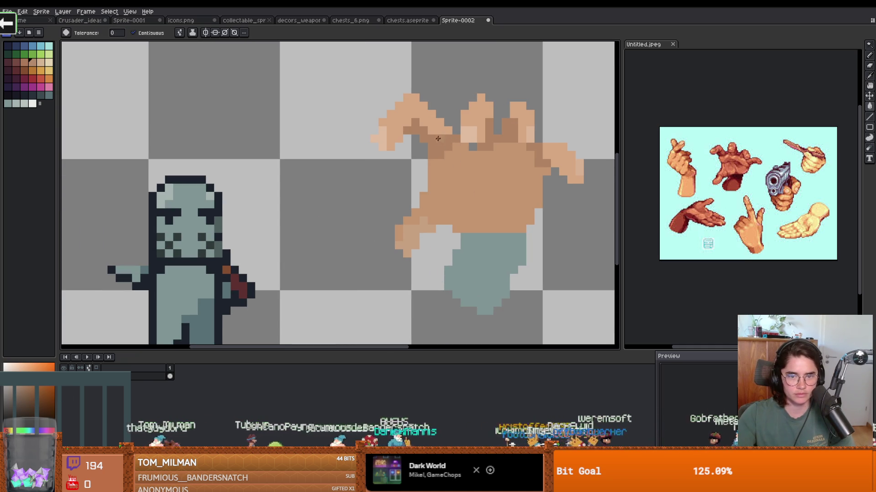
pyautogui.scroll(-2, 540, 159)
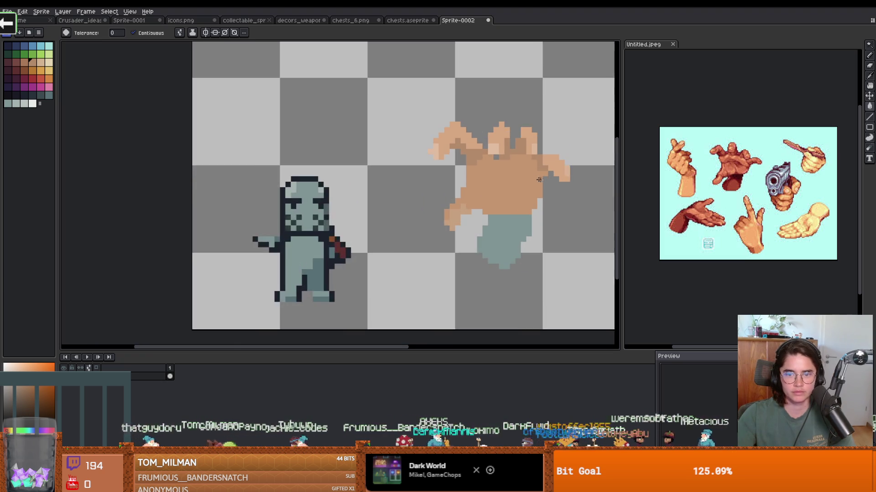
pyautogui.scroll(3, 456, 146)
pyautogui.scroll(-1, 486, 150)
# Pencil darker shading lines across the palm and a crease down its centre.
pyautogui.press('b')
pyautogui.moveTo(429, 166)
pyautogui.mouseDown()
pyautogui.moveTo(548, 155)
pyautogui.moveTo(574, 165)
pyautogui.mouseUp()
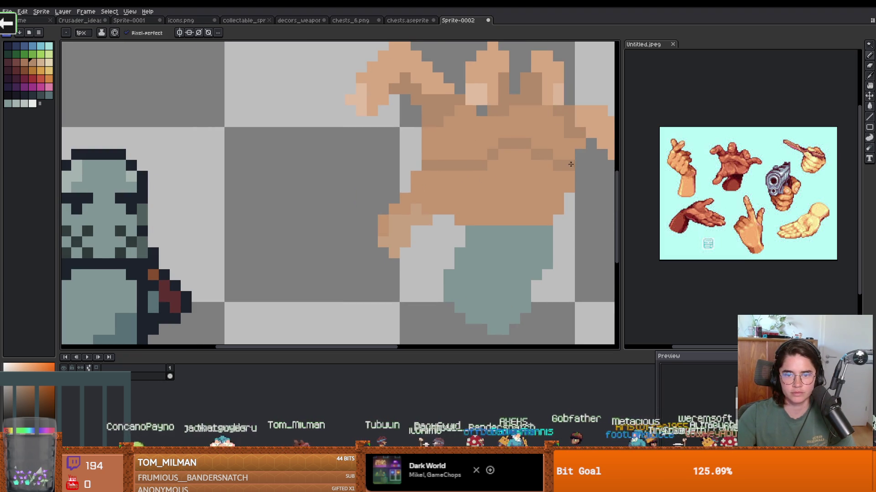
pyautogui.moveTo(504, 163); pyautogui.dragTo(513, 212)
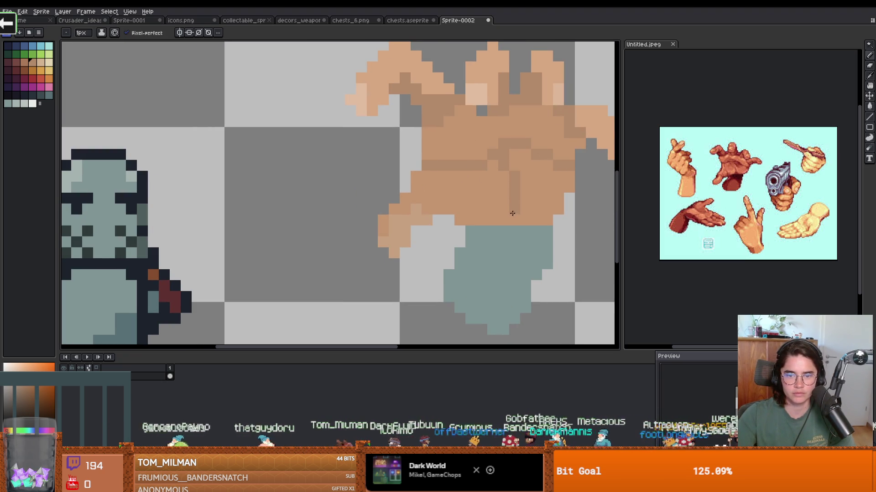
pyautogui.scroll(-3, 514, 212)
pyautogui.scroll(4, 433, 173)
pyautogui.scroll(-1, 417, 173)
pyautogui.scroll(2, 418, 173)
pyautogui.scroll(-1, 416, 171)
# Alt-pick skin shades from the hand and the palm.
pyautogui.press('alt')
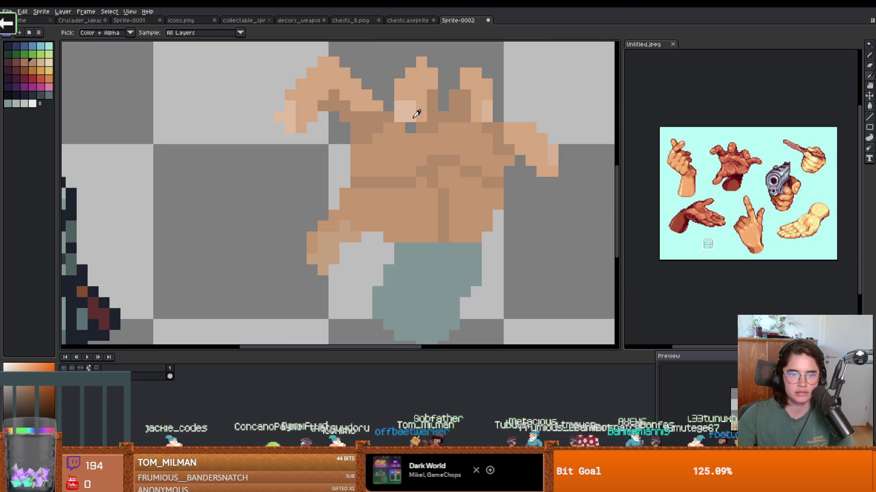
pyautogui.keyDown('alt'); pyautogui.click(420, 104); pyautogui.keyUp('alt')
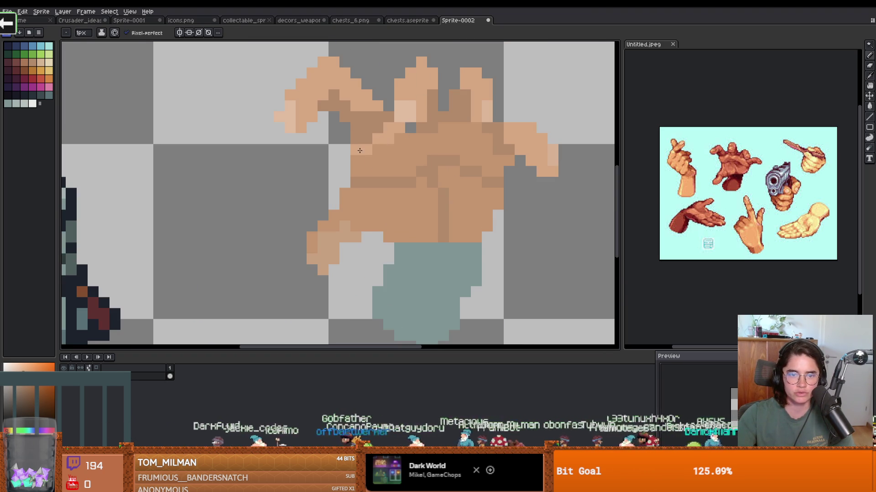
pyautogui.scroll(1, 434, 164)
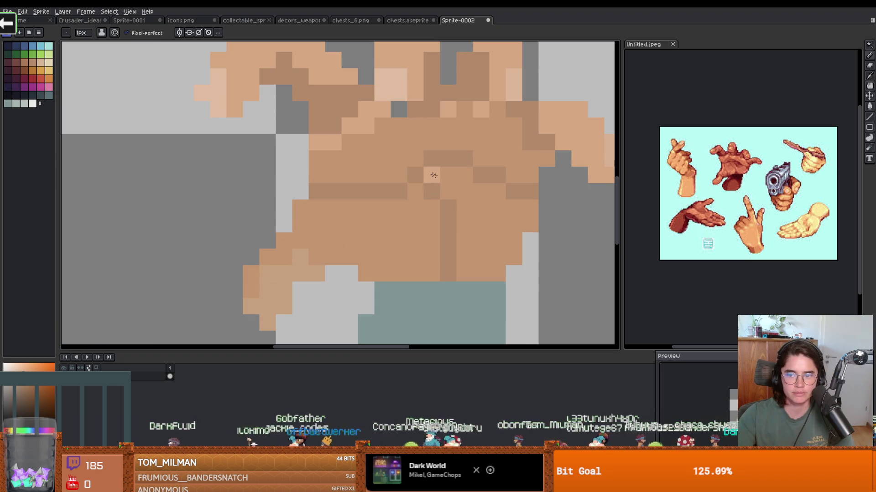
pyautogui.press('alt')
pyautogui.keyDown('alt'); pyautogui.click(448, 183); pyautogui.keyUp('alt')
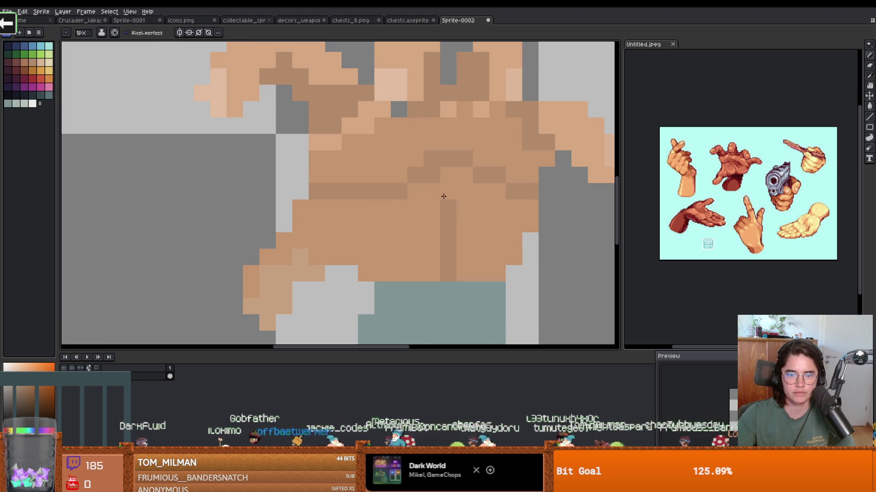
pyautogui.scroll(-6, 428, 192)
pyautogui.scroll(3, 395, 176)
pyautogui.scroll(-3, 383, 169)
pyautogui.scroll(2, 386, 172)
pyautogui.scroll(-2, 392, 178)
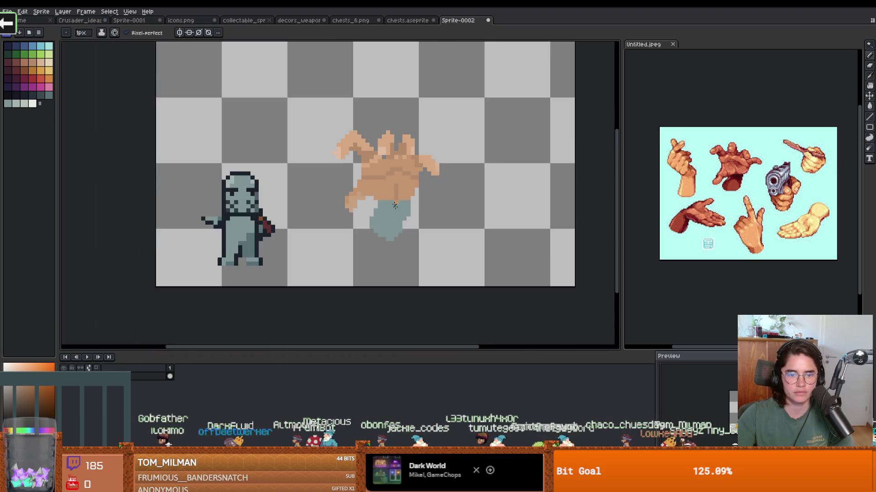
pyautogui.scroll(3, 398, 181)
pyautogui.press('alt')
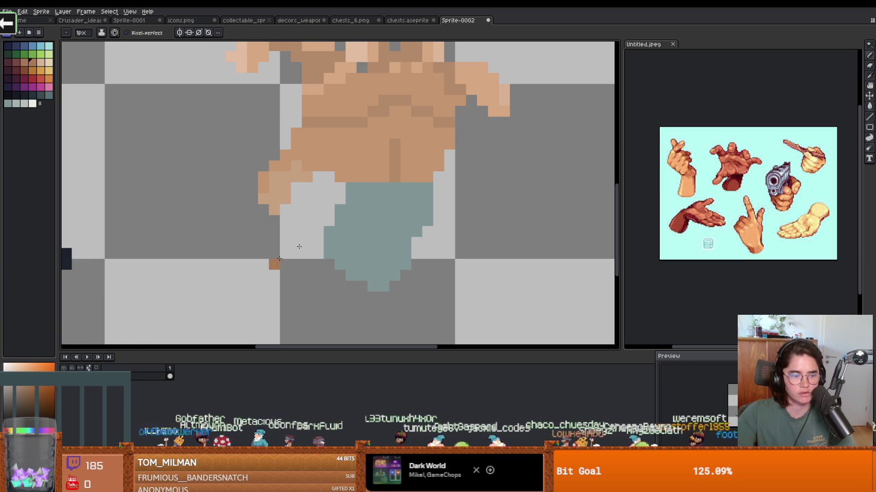
# Paint brown over the teal pixels beside the brown block.
pyautogui.moveTo(380, 195); pyautogui.dragTo(408, 208)
pyautogui.scroll(-3, 424, 224)
pyautogui.scroll(1, 415, 215)
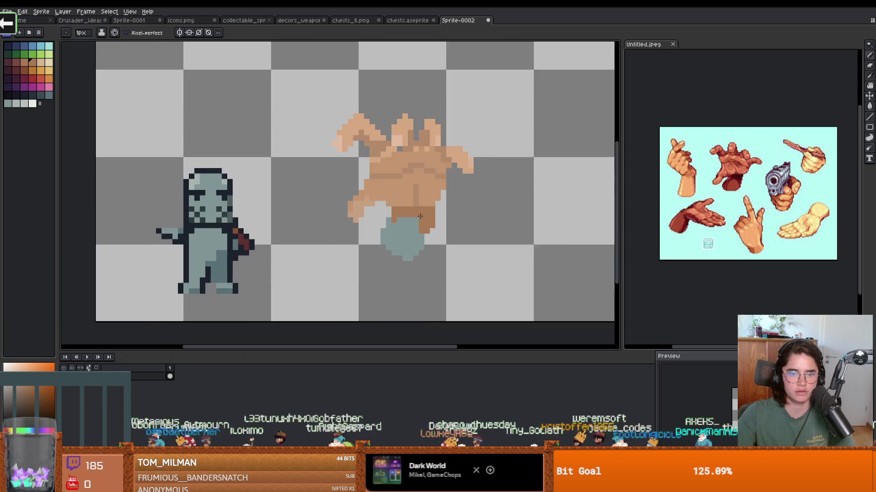
pyautogui.scroll(-1, 410, 207)
pyautogui.scroll(2, 404, 201)
pyautogui.scroll(-2, 404, 201)
pyautogui.scroll(2, 380, 130)
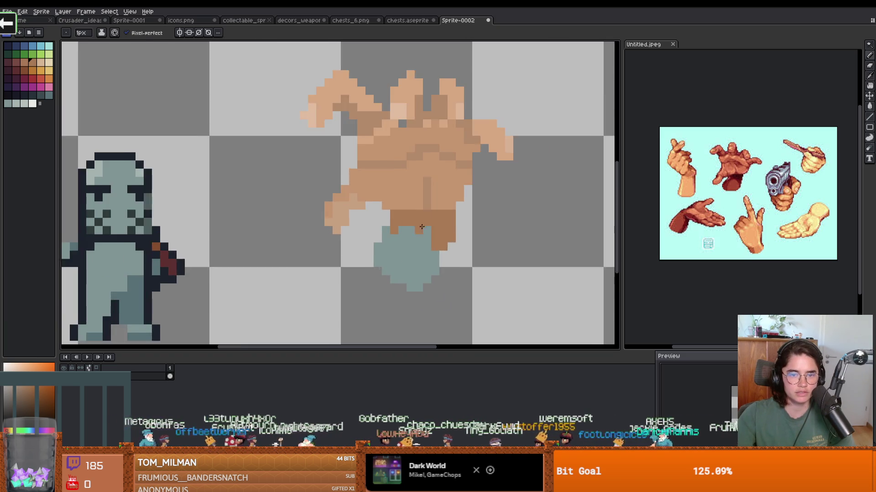
pyautogui.scroll(-3, 379, 130)
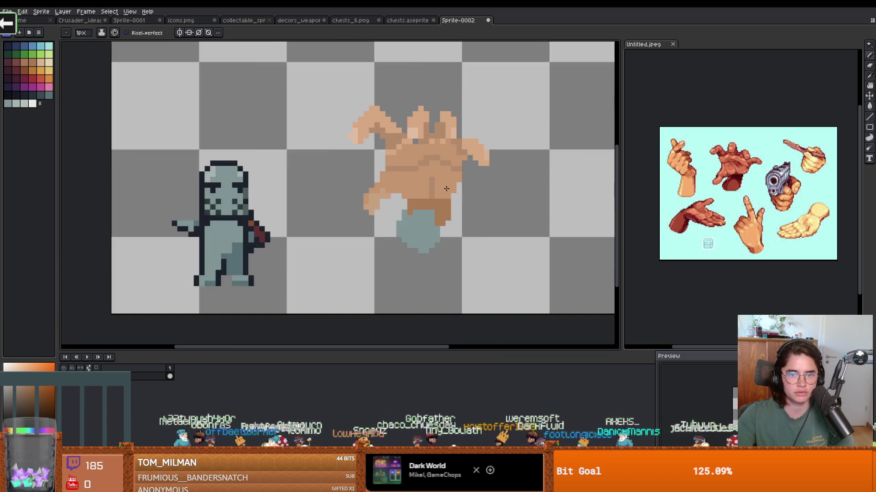
pyautogui.scroll(2, 444, 171)
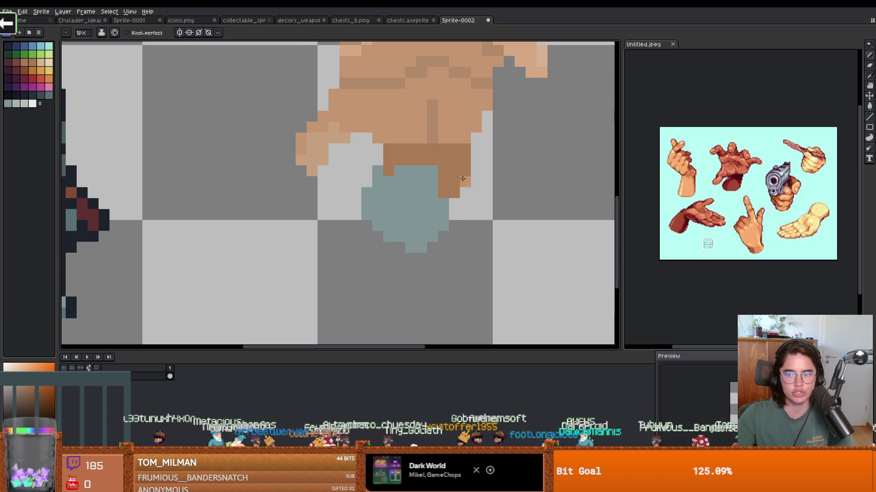
# Sample the skin colour and bucket-fill the remaining teal area at the hand's base.
pyautogui.press('i')
pyautogui.moveTo(453, 159); pyautogui.dragTo(455, 210)
pyautogui.press('g')
pyautogui.click(391, 250)
pyautogui.scroll(-2, 411, 250)
pyautogui.scroll(-1, 433, 249)
pyautogui.scroll(1, 433, 249)
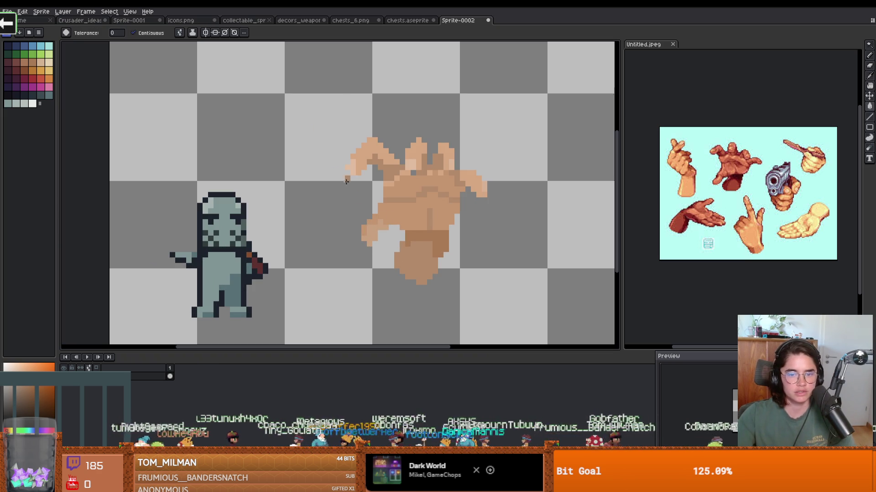
# Select the whole hand sprite with a rectangular selection.
pyautogui.press('m')
pyautogui.moveTo(516, 319)
pyautogui.mouseDown()
pyautogui.moveTo(381, 189)
pyautogui.moveTo(321, 103)
pyautogui.mouseUp()
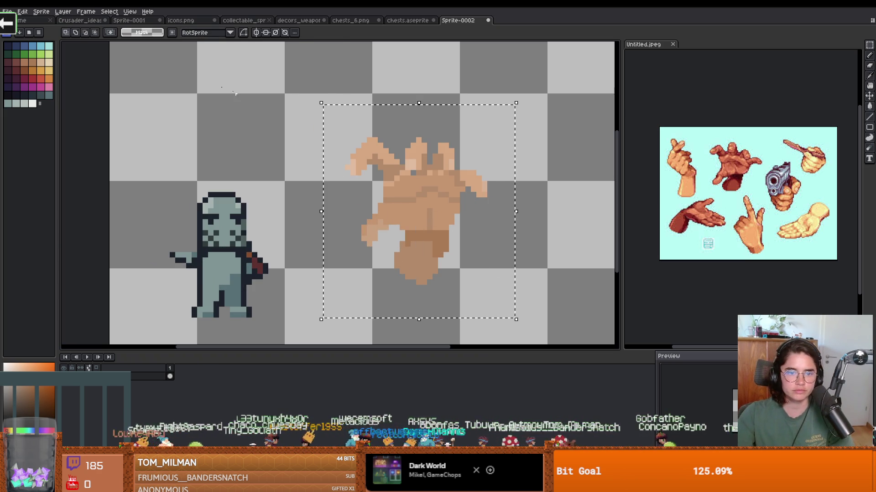
pyautogui.hotkey('ctrl', 's')
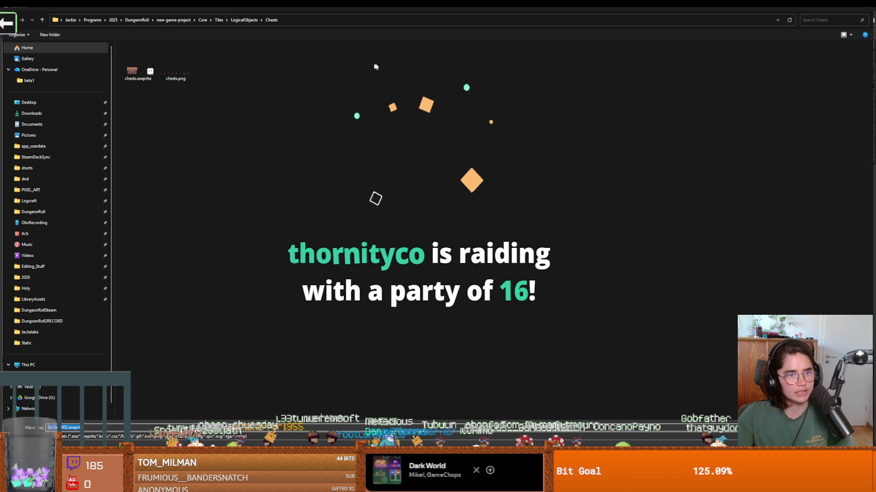
pyautogui.press('Escape')
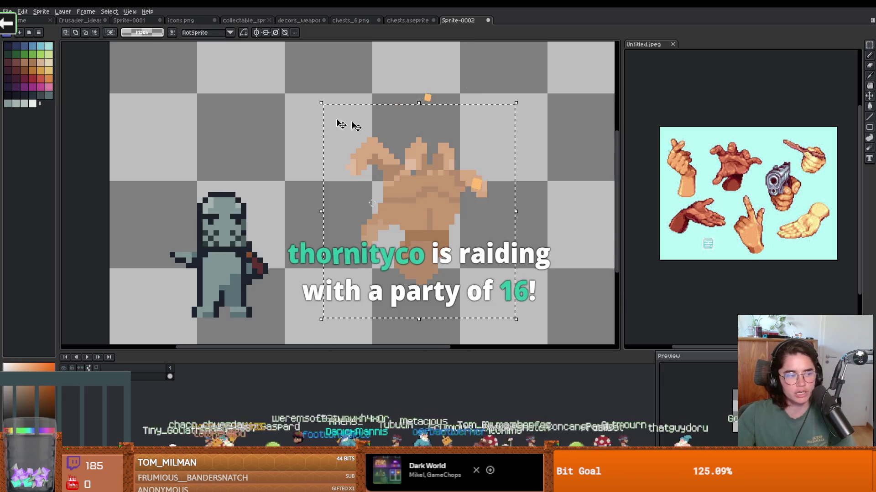
# Apply Edit > FX > Outline using near-black palette colour 36.
pyautogui.click(22, 12)
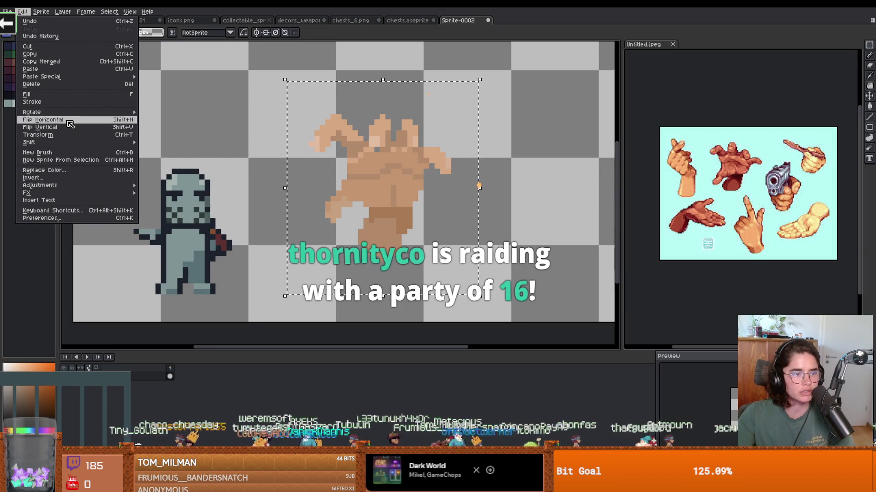
pyautogui.moveTo(57, 185)
pyautogui.click(164, 193)
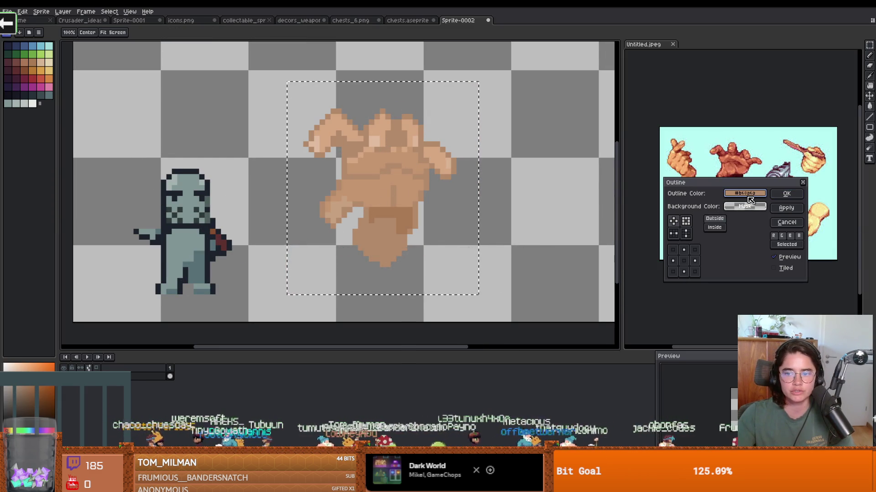
pyautogui.click(739, 207)
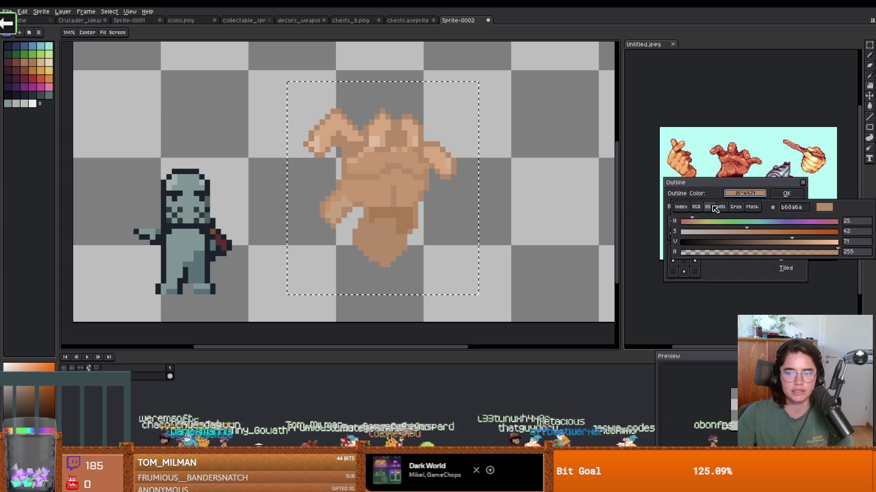
pyautogui.click(751, 207)
pyautogui.click(735, 206)
pyautogui.click(680, 206)
pyautogui.click(683, 227)
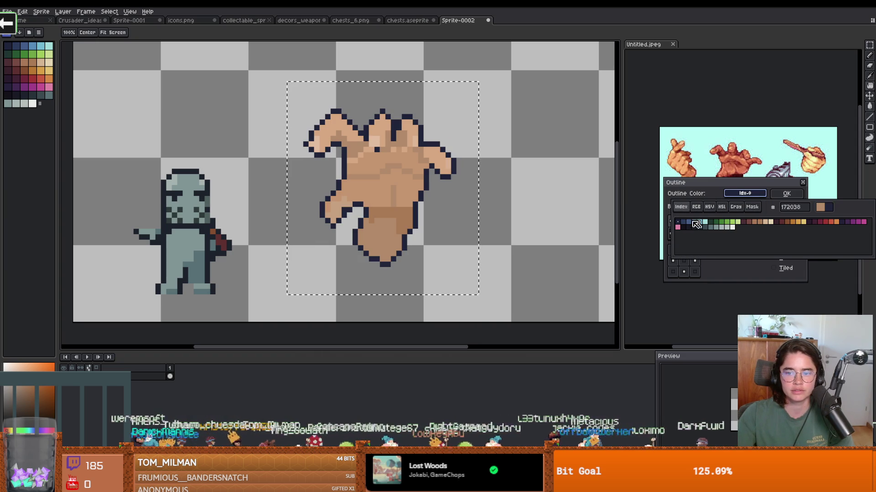
pyautogui.click(786, 193)
pyautogui.scroll(-4, 514, 199)
pyautogui.scroll(8, 458, 178)
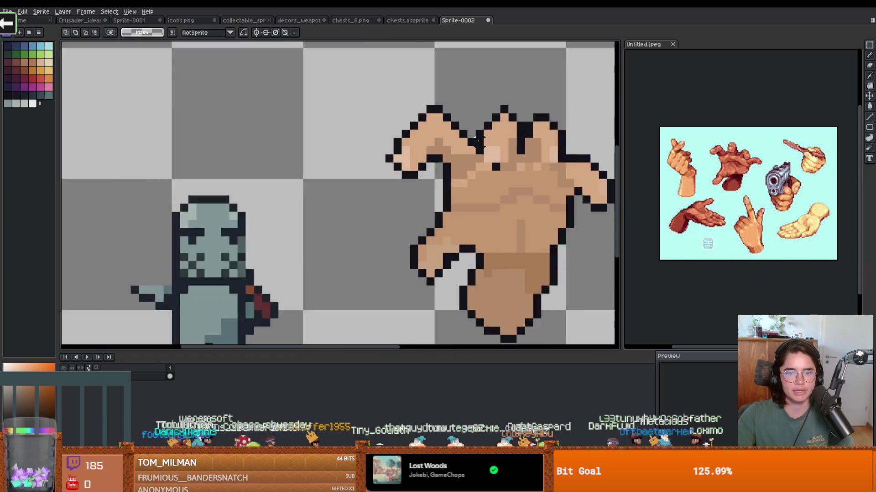
# Eyedrop the near-black outline colour as the drawing colour.
pyautogui.press('i')
pyautogui.keyDown('alt'); pyautogui.click(365, 135); pyautogui.keyUp('alt')
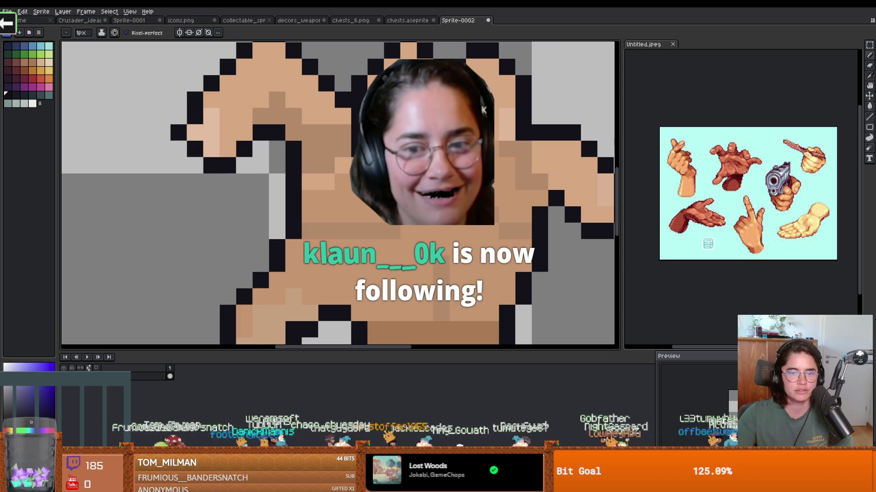
pyautogui.scroll(-3, 340, 194)
pyautogui.scroll(1, 340, 194)
# Centre both sprites on the canvas, then switch to the Godot script editor.
pyautogui.press('v')
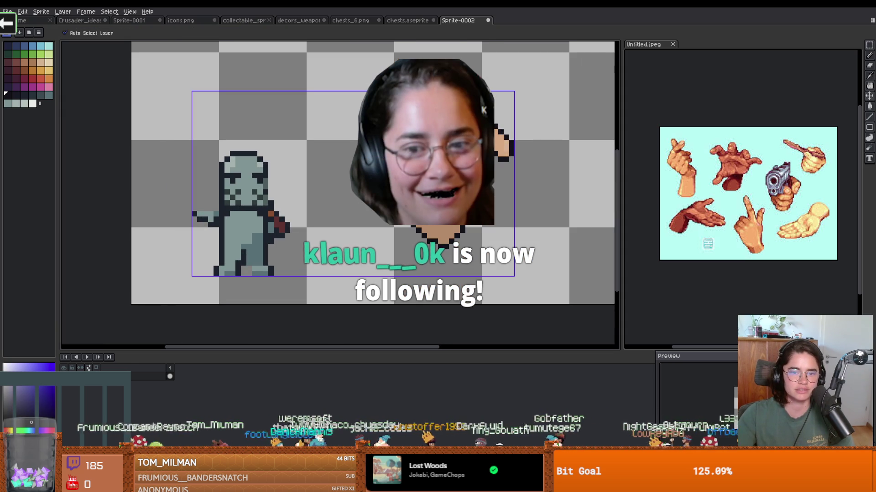
pyautogui.press('b')
pyautogui.scroll(1, 436, 133)
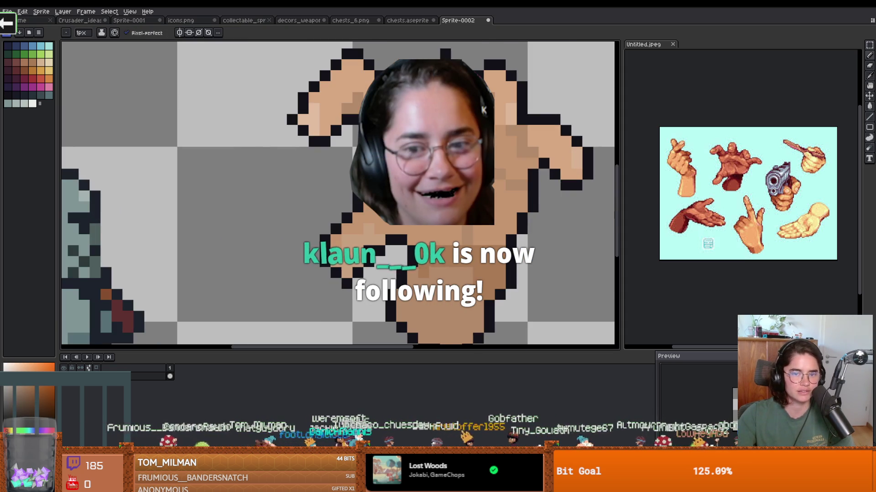
pyautogui.scroll(-3, 456, 146)
pyautogui.scroll(1, 448, 157)
pyautogui.moveTo(448, 158); pyautogui.dragTo(460, 136)
pyautogui.press('v')
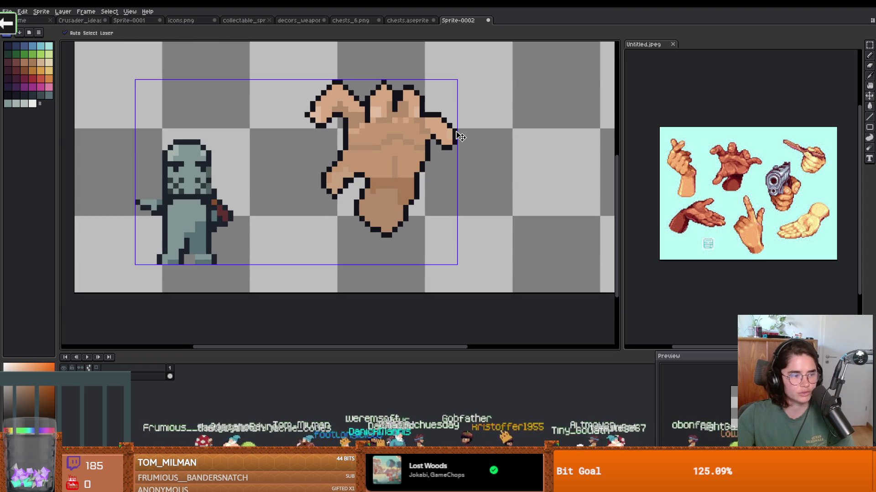
pyautogui.press('b')
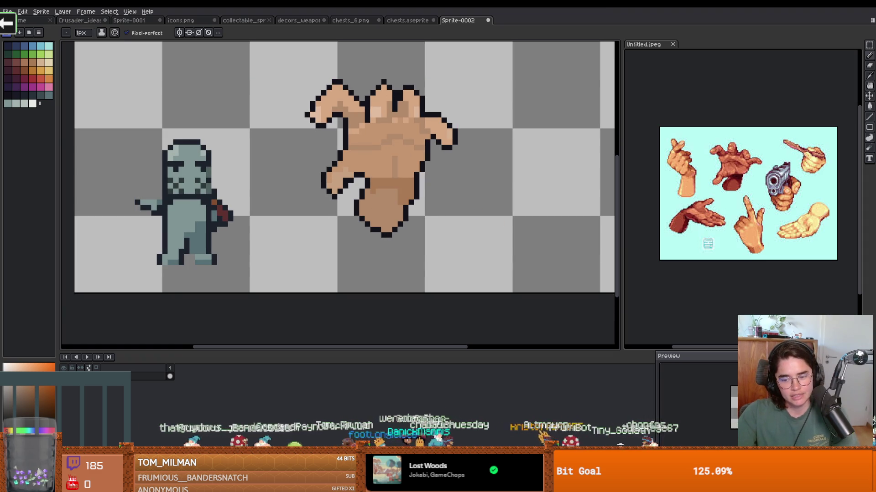
pyautogui.hotkey('alt', 'Tab')
pyautogui.scroll(8, 427, 184)
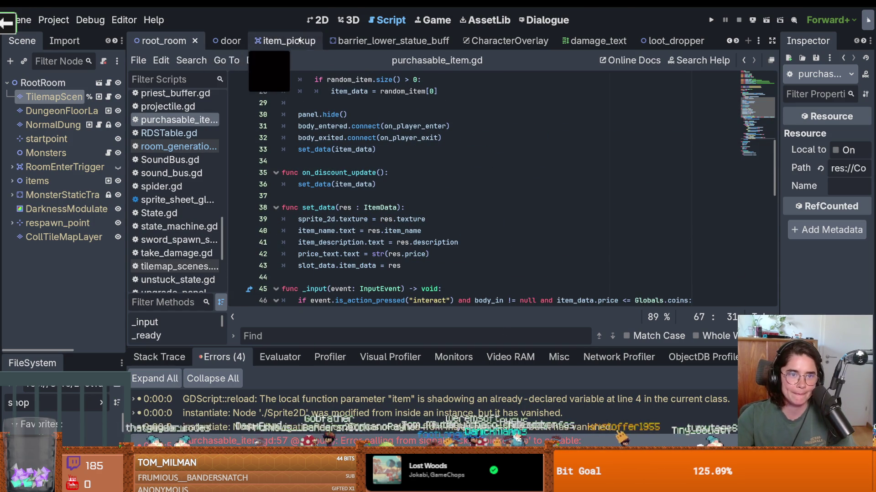
# Scroll through the open scene tabs in the Godot editor.
pyautogui.click(729, 41)
pyautogui.click(729, 41)
pyautogui.click(729, 41)
pyautogui.click(729, 41)
pyautogui.click(729, 41)
pyautogui.click(729, 41)
pyautogui.click(730, 41)
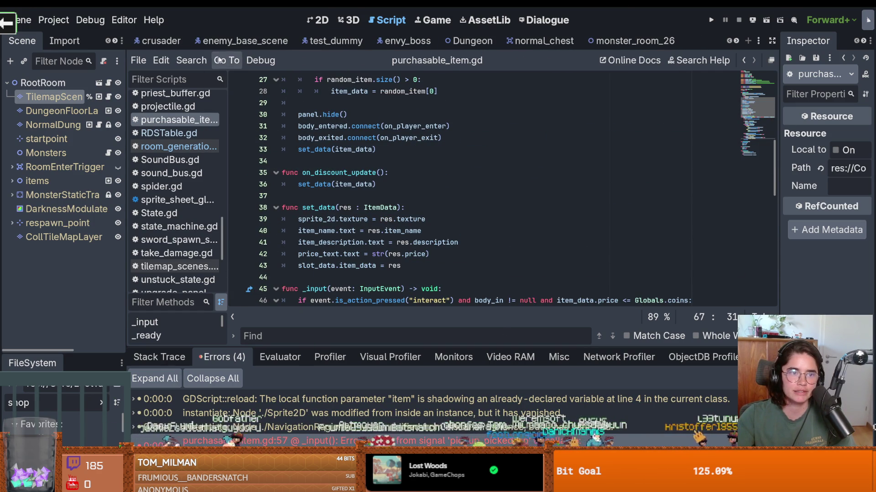
pyautogui.click(735, 41)
pyautogui.click(735, 41)
pyautogui.click(736, 41)
pyautogui.click(736, 41)
pyautogui.click(735, 41)
pyautogui.click(735, 41)
pyautogui.click(735, 41)
pyautogui.click(735, 41)
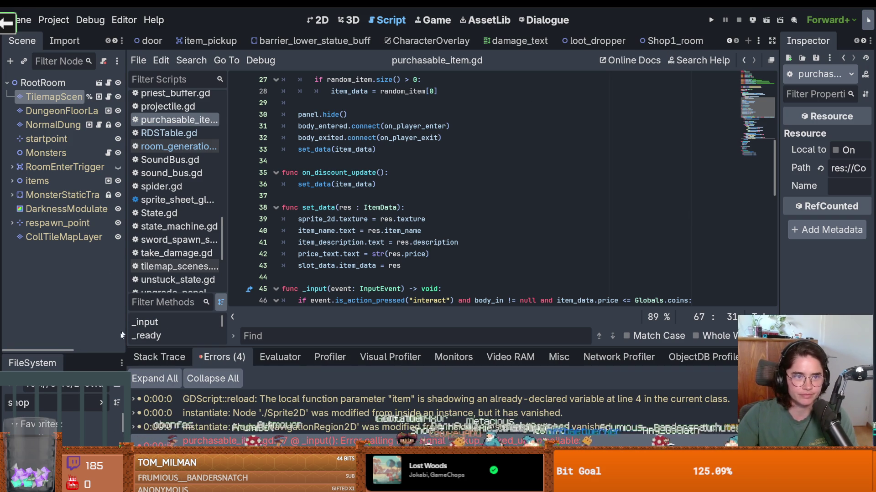
# Filter the FileSystem panel by 'root' and select the root_room scene.
pyautogui.moveTo(74, 359); pyautogui.dragTo(66, 235)
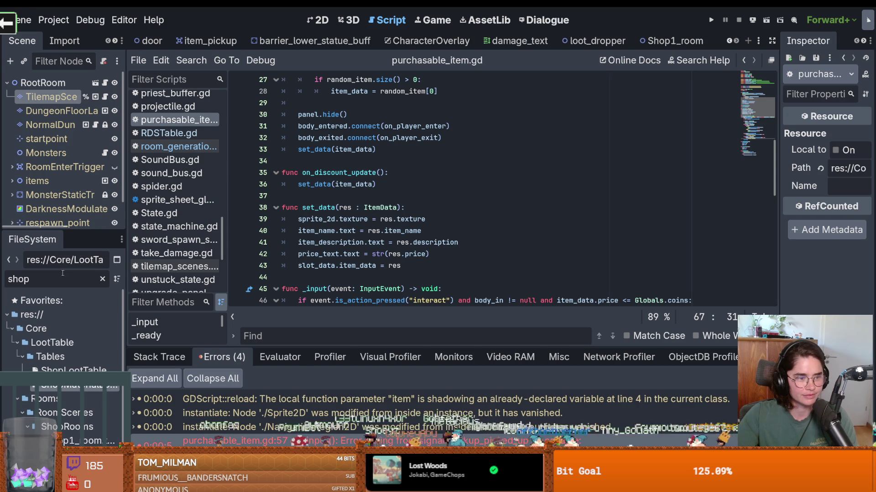
pyautogui.press('BackSpace')
pyautogui.press('BackSpace')
pyautogui.press('BackSpace')
pyautogui.write('root')
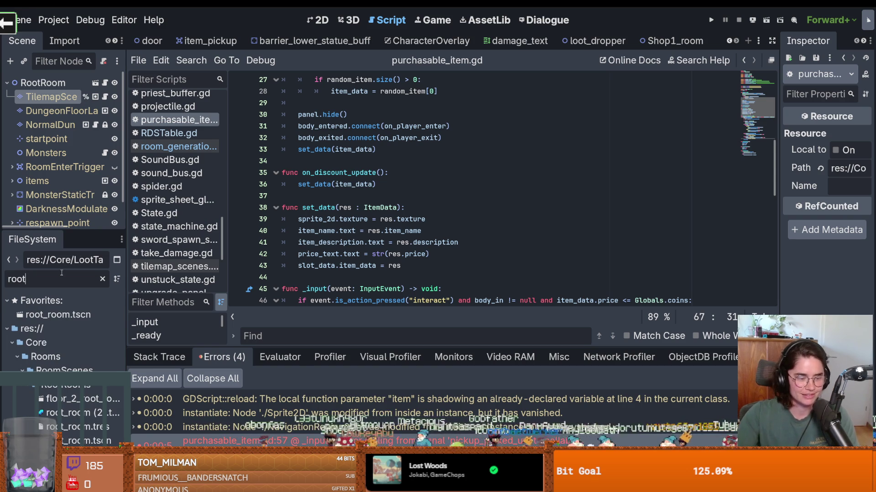
pyautogui.click(72, 426)
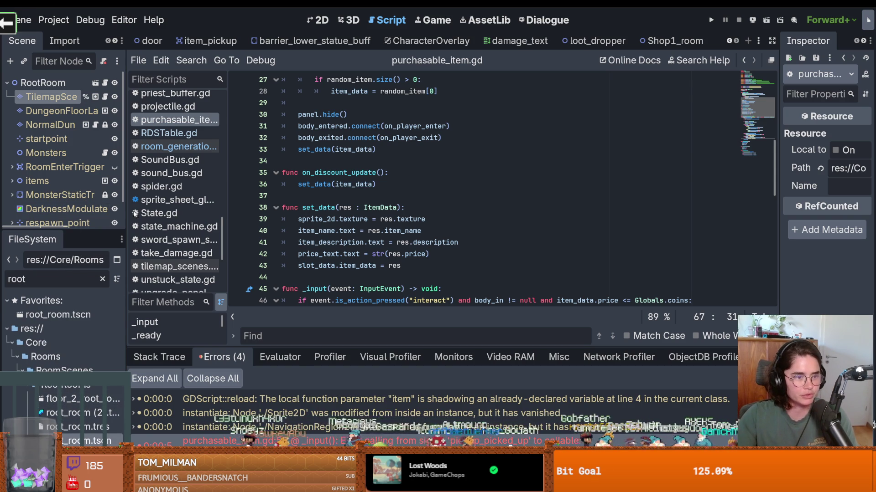
pyautogui.moveTo(91, 229); pyautogui.dragTo(91, 310)
# In the 2D view, open root_room, select the tilemap layer and choose the normal_chest tile.
pyautogui.hotkey('ctrl', 'F1')
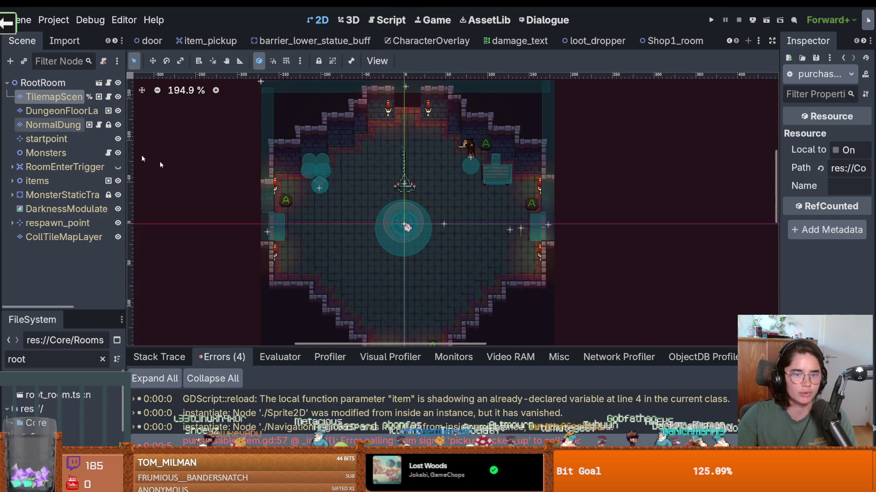
pyautogui.scroll(-1, 450, 312)
pyautogui.scroll(-1, 450, 312)
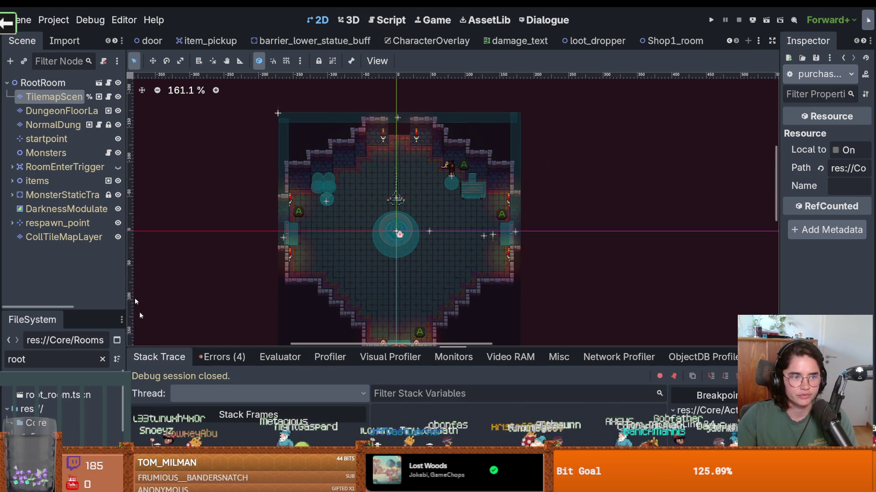
pyautogui.click(63, 104)
pyautogui.click(62, 102)
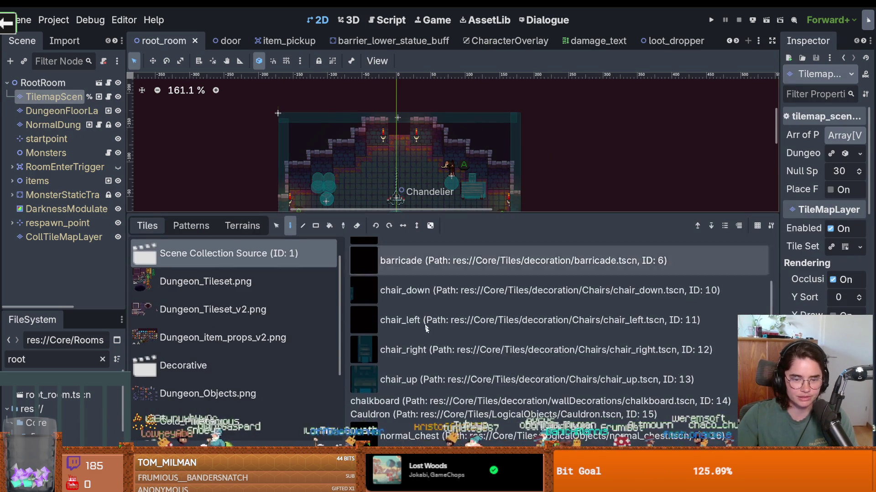
pyautogui.click(420, 375)
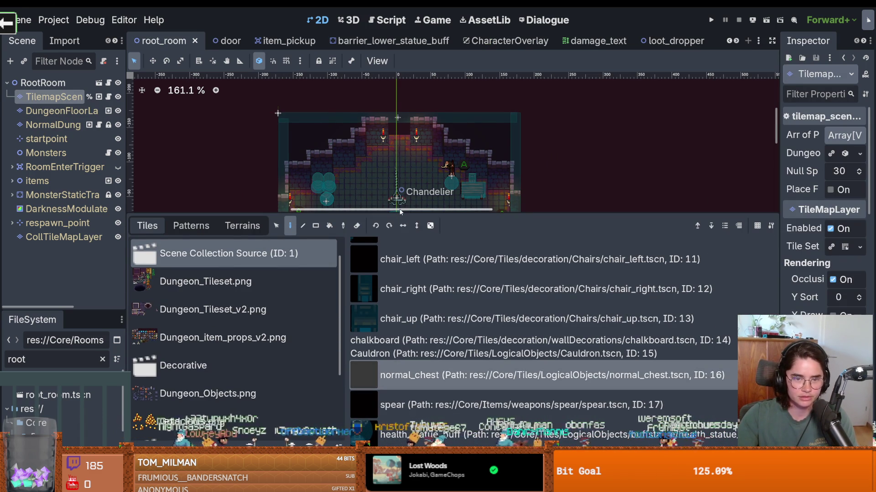
# Place four normal chests around the room and save root_room.
pyautogui.moveTo(399, 211); pyautogui.dragTo(399, 365)
pyautogui.scroll(2, 395, 260)
pyautogui.click(341, 225)
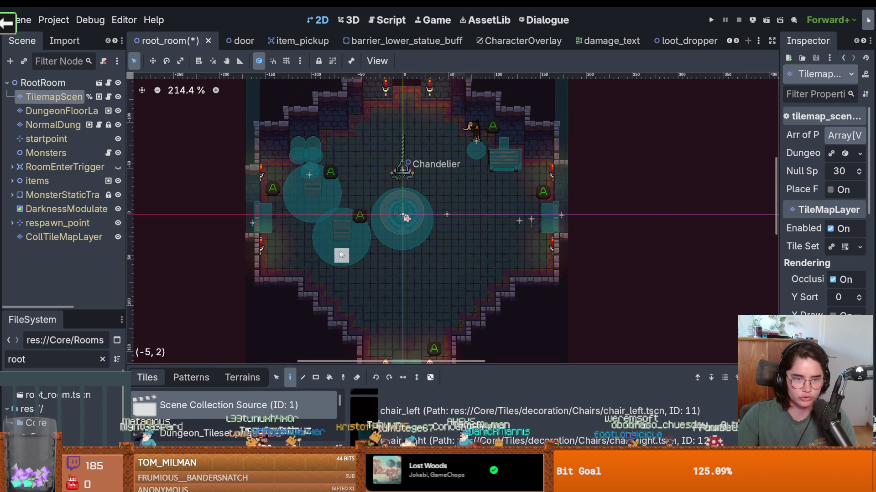
pyautogui.click(370, 185)
pyautogui.click(357, 274)
pyautogui.click(385, 263)
pyautogui.hotkey('ctrl', 's')
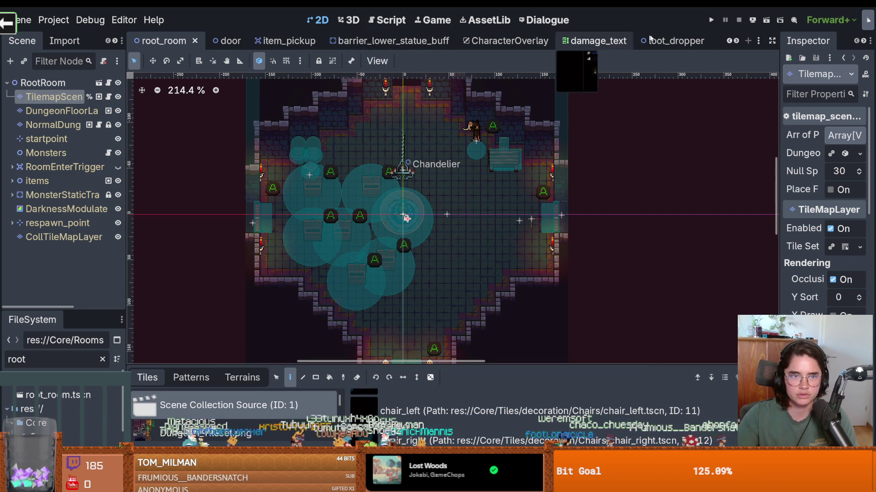
# Open the normal_chest scene tab.
pyautogui.click(735, 41)
pyautogui.click(729, 42)
pyautogui.click(729, 41)
pyautogui.click(728, 41)
pyautogui.click(728, 42)
pyautogui.click(729, 41)
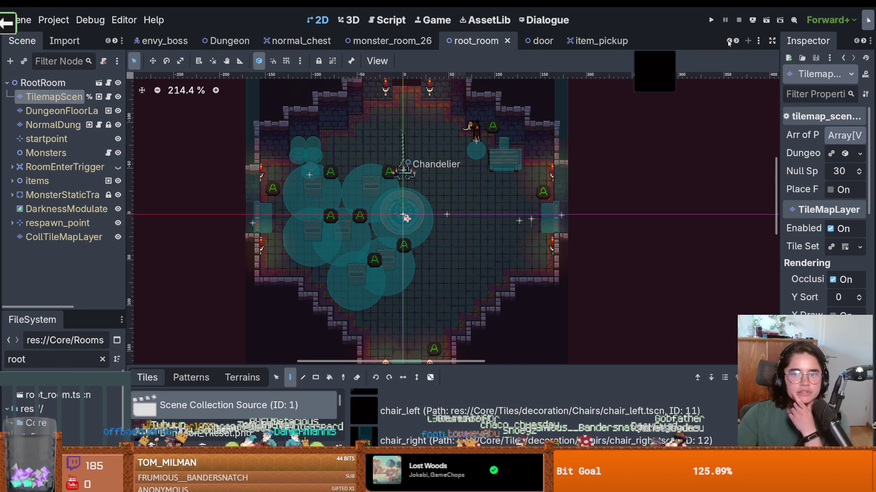
pyautogui.click(297, 40)
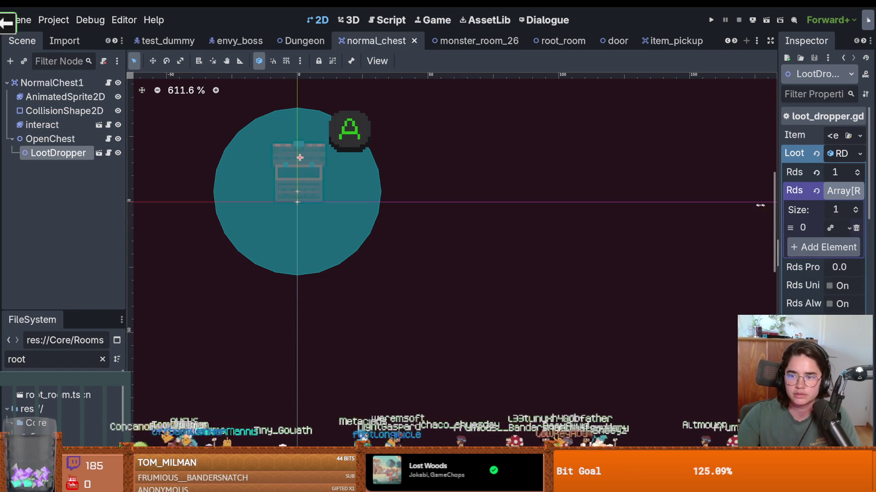
# Widen the Inspector, run the project, and smash the nearby chests with the knight.
pyautogui.moveTo(777, 208); pyautogui.dragTo(631, 208)
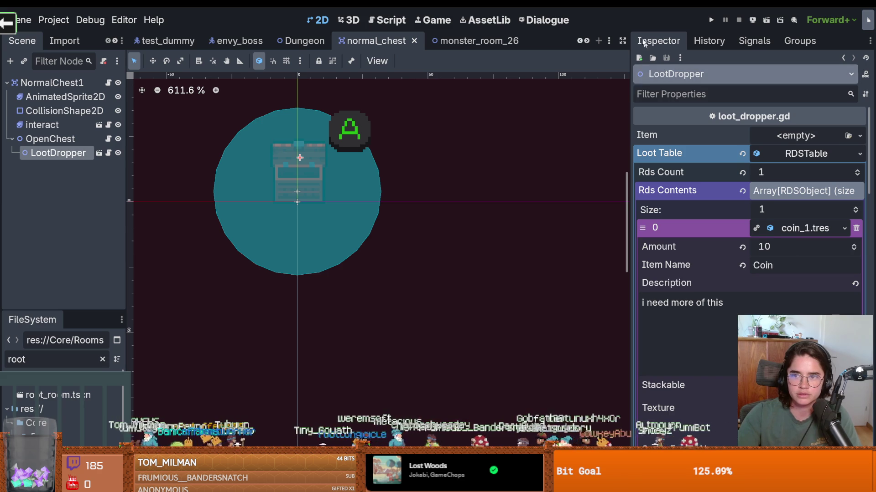
pyautogui.click(711, 20)
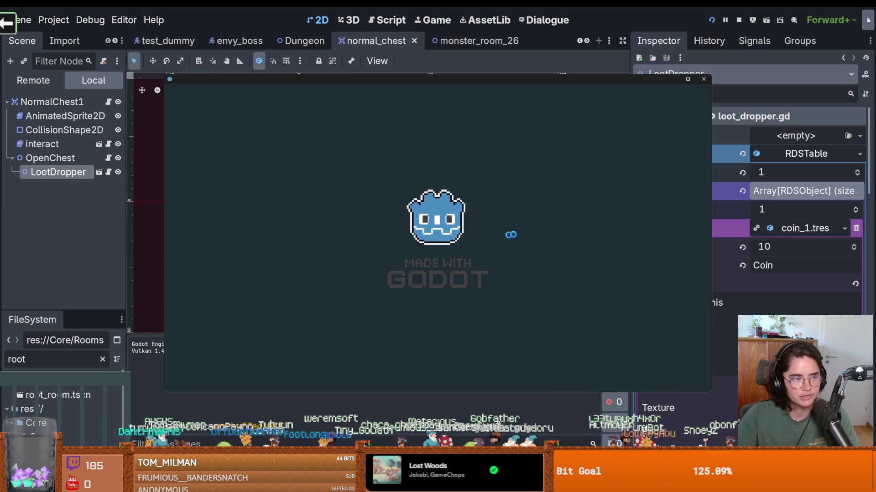
pyautogui.press('e')
pyautogui.press('s')
pyautogui.press('d')
pyautogui.press('s')
# Collect the spilled coins around the room, then switch to the Mining and Dwarves Steam page.
pyautogui.press('w')
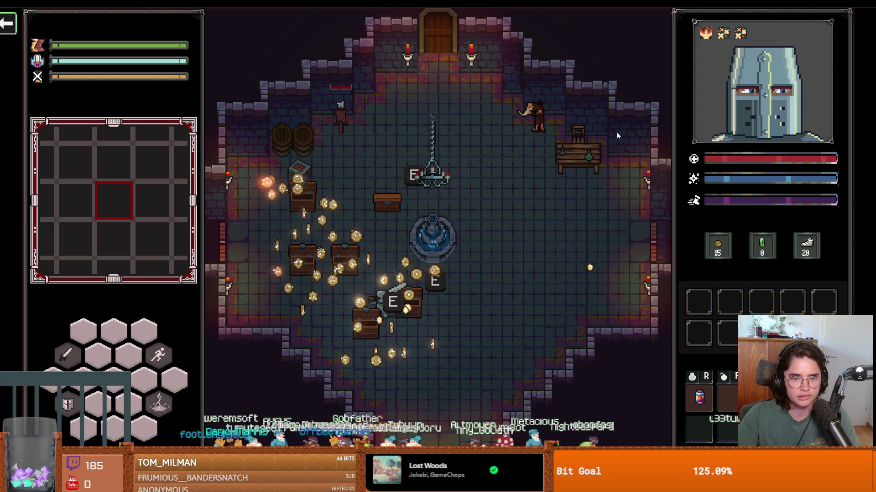
pyautogui.press('a')
pyautogui.press('a')
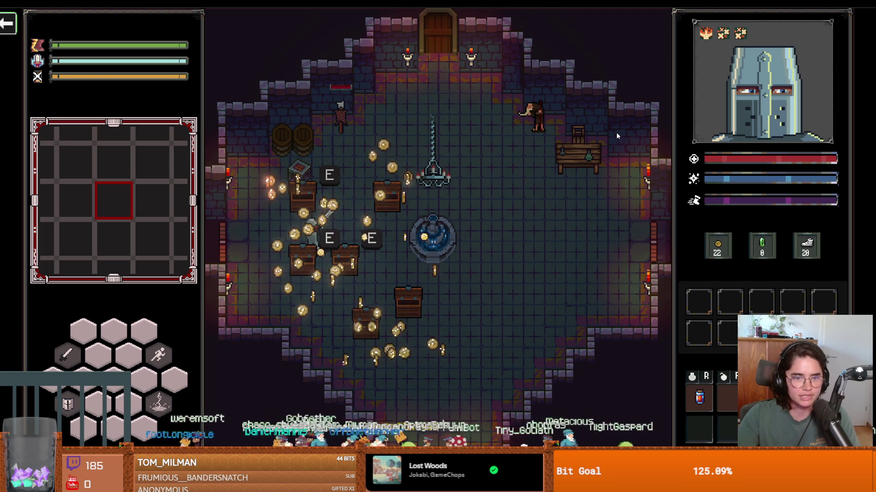
pyautogui.press('s')
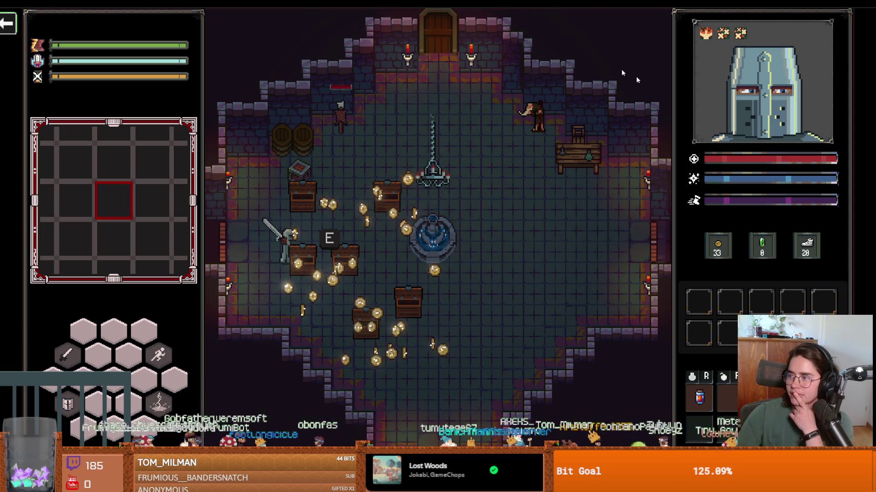
pyautogui.hotkey('alt', 'Tab')
pyautogui.scroll(-2, 352, 258)
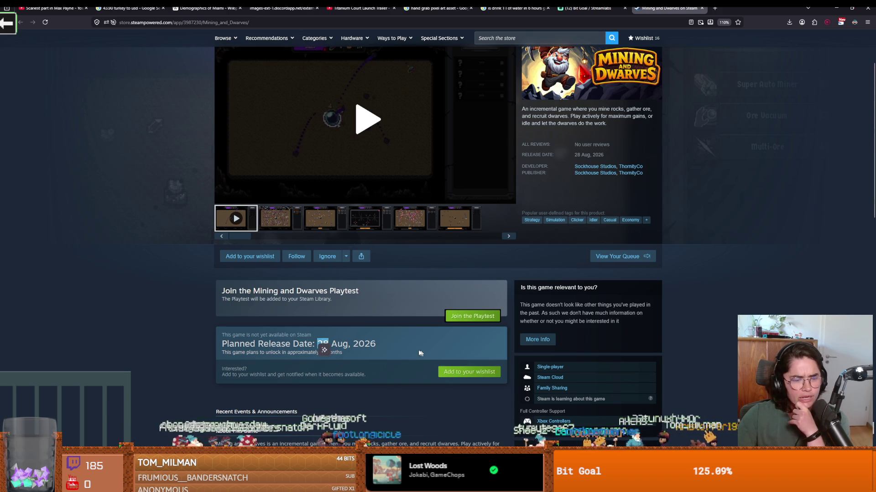
# Start the Mining and Dwarves trailer on the store page.
pyautogui.click(366, 346)
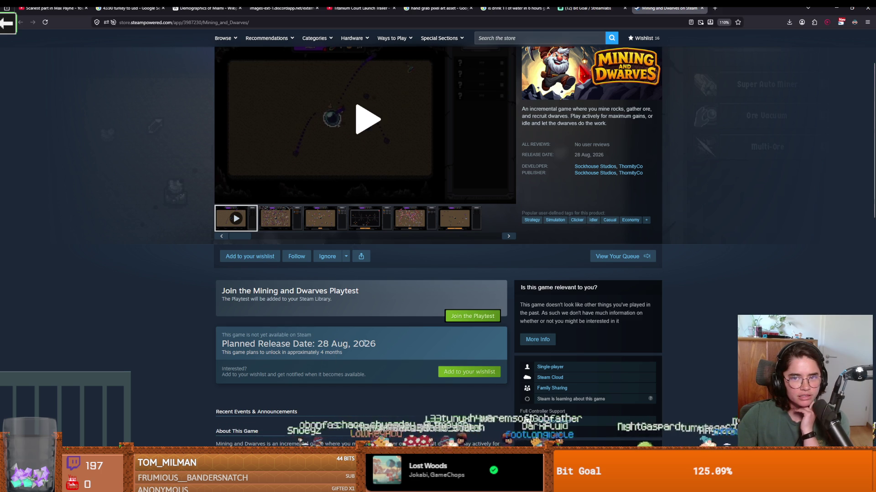
pyautogui.scroll(3, 363, 343)
pyautogui.click(389, 216)
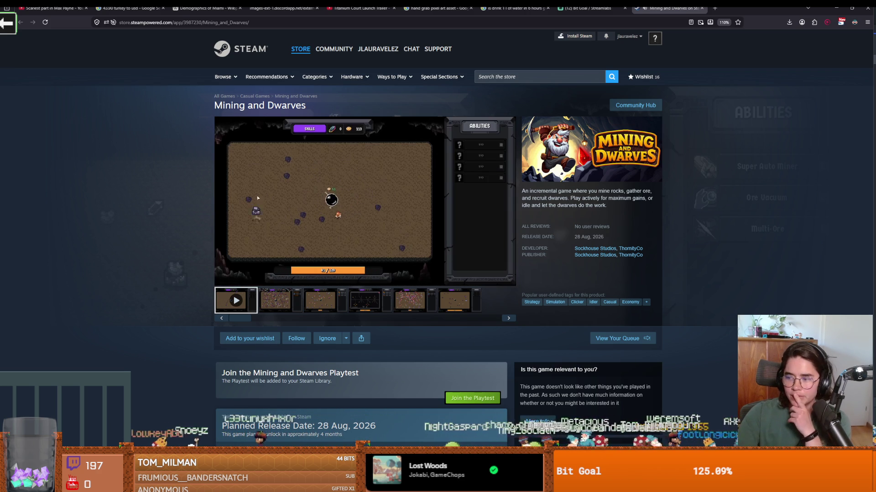
pyautogui.moveTo(345, 226)
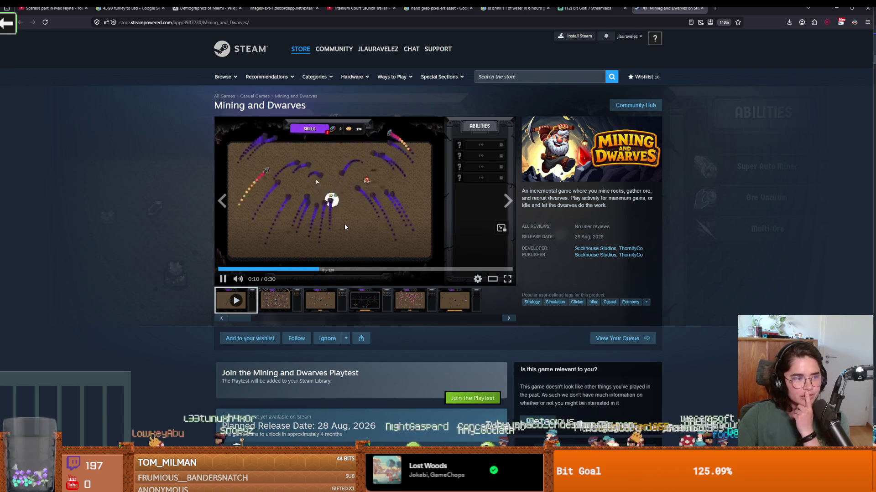
# Pause and resume the trailer around 0:14, then watch it fullscreen to the end.
pyautogui.click(223, 279)
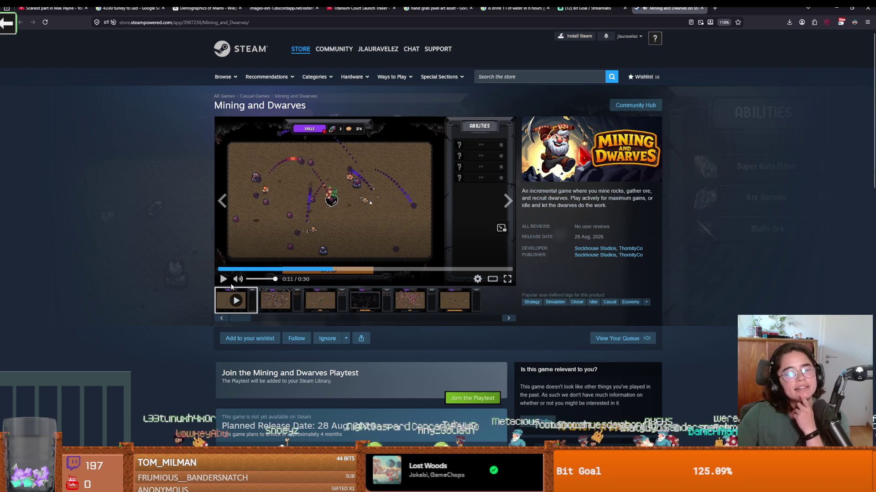
pyautogui.click(309, 242)
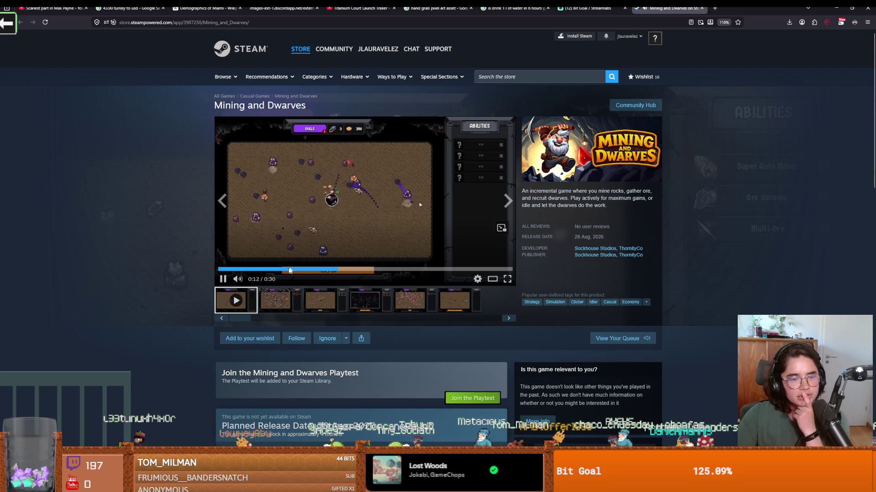
pyautogui.click(306, 245)
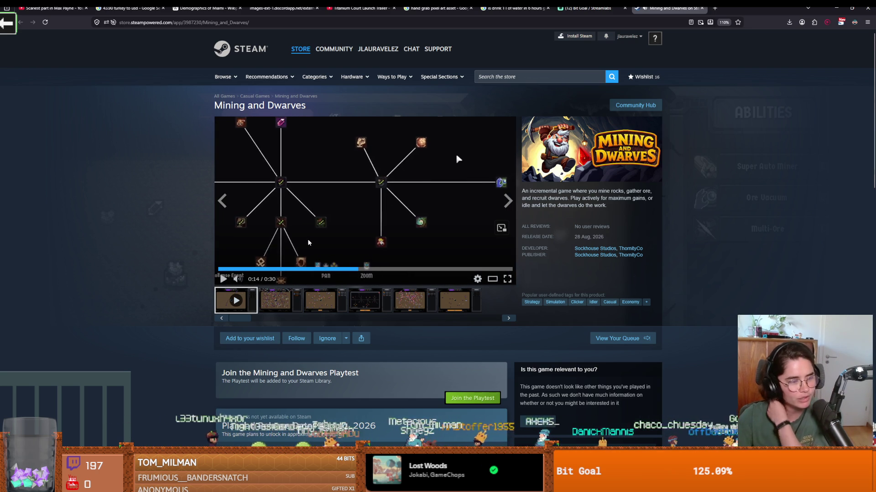
pyautogui.click(382, 229)
pyautogui.doubleClick(379, 231)
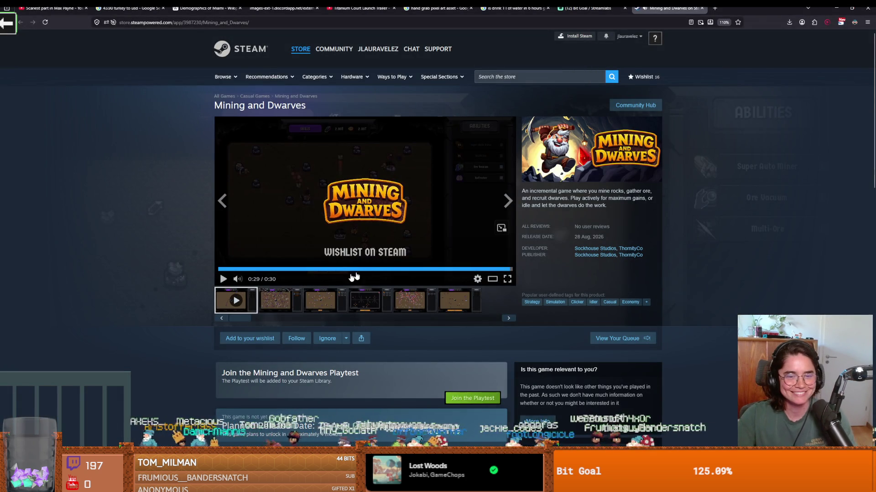
pyautogui.click(380, 213)
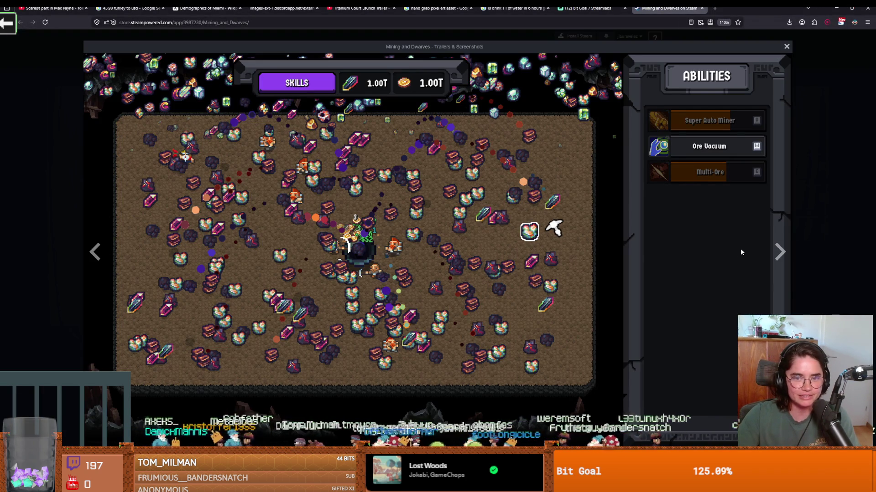
# Browse the full-size screenshots to the skill-tree image, close the viewer, and return to the game.
pyautogui.click(778, 254)
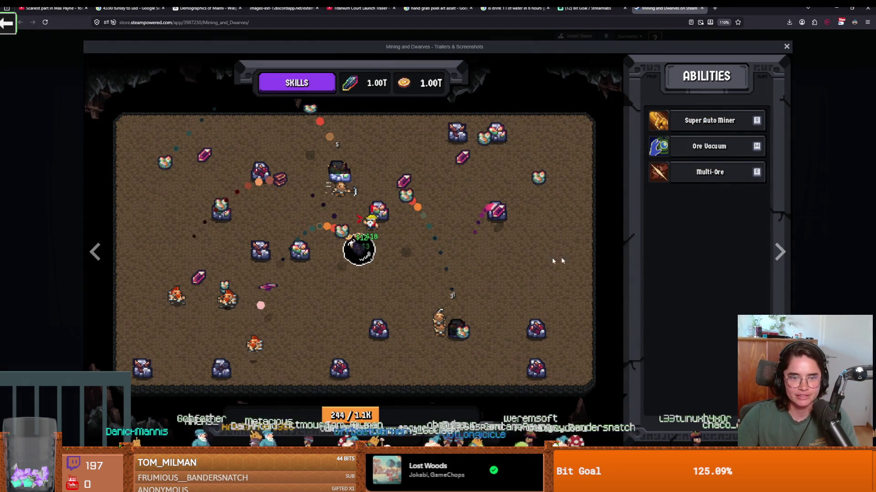
pyautogui.click(812, 246)
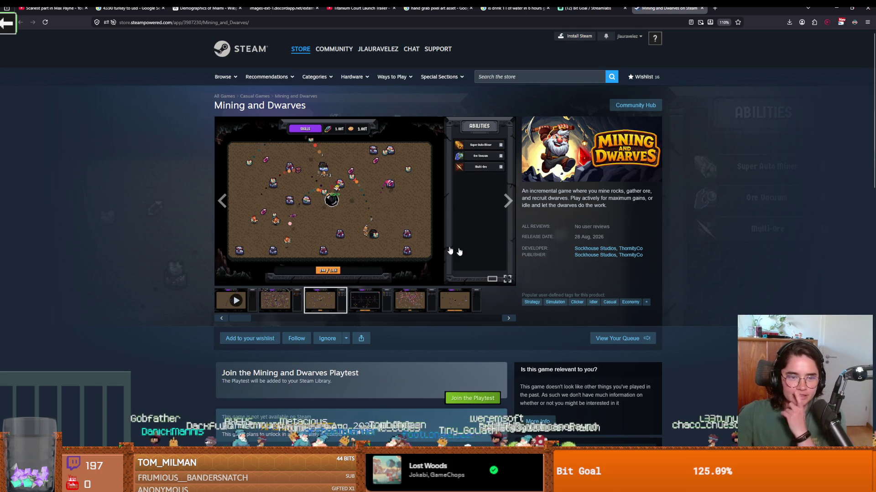
pyautogui.click(503, 186)
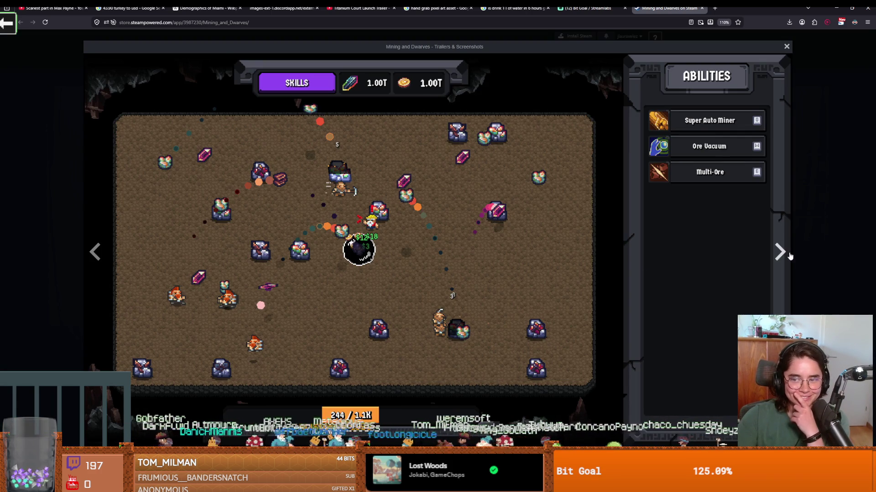
pyautogui.click(791, 257)
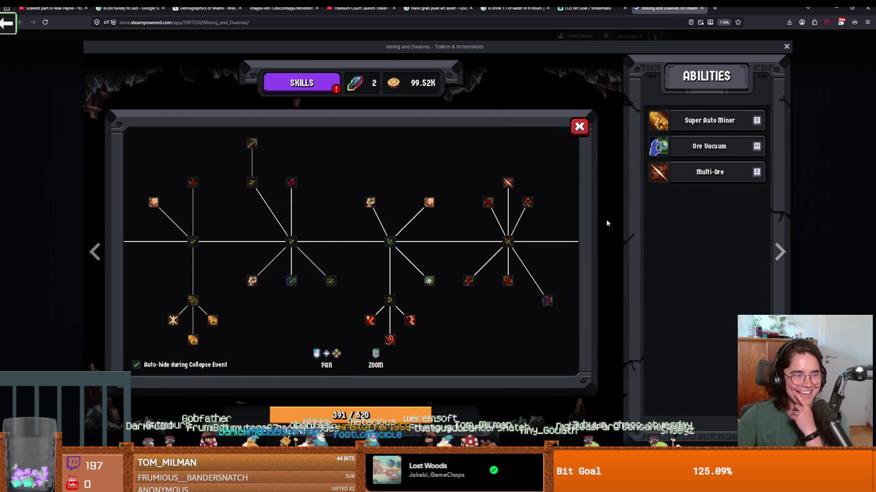
pyautogui.click(844, 212)
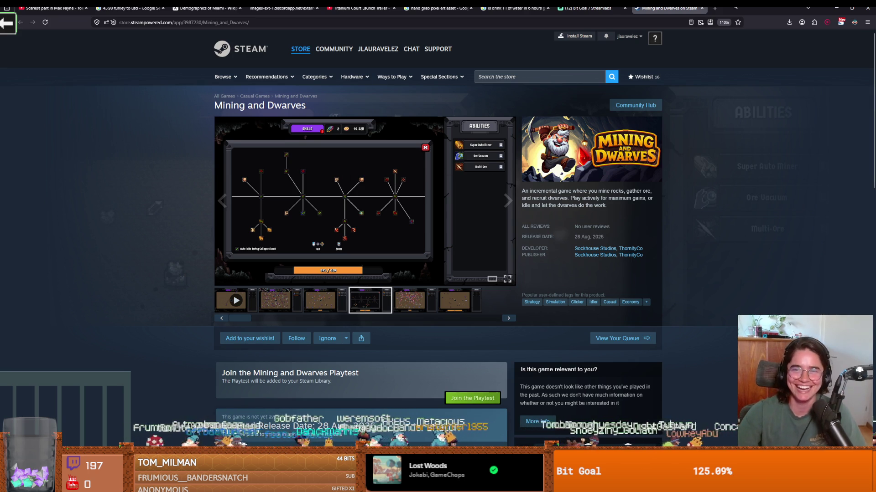
pyautogui.hotkey('alt', 'Tab')
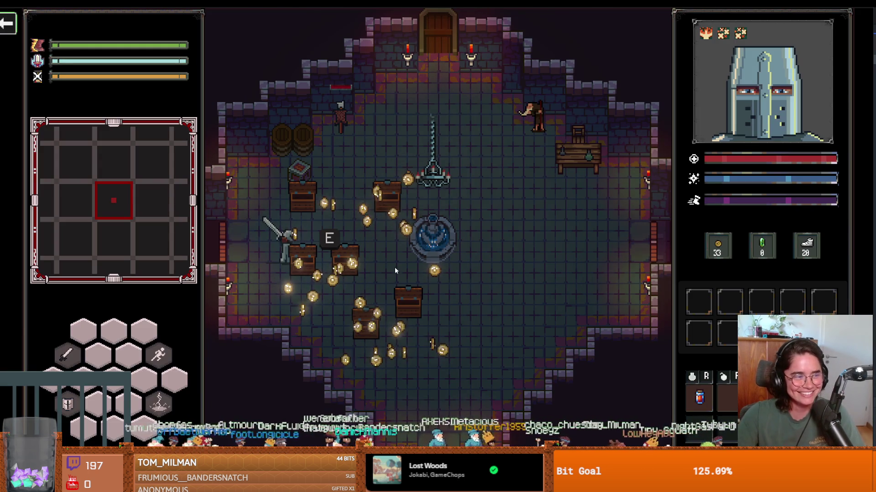
# Walk the knight around the lower and left chests with WASD, collecting coins.
pyautogui.press('s')
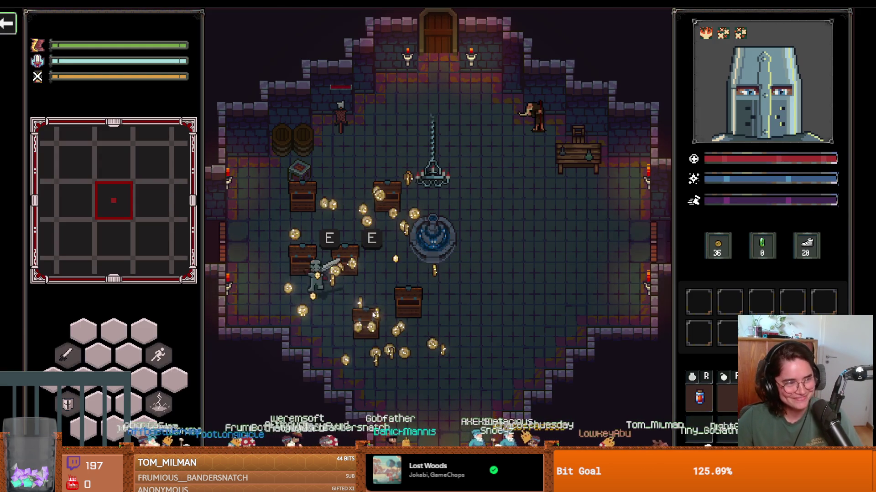
pyautogui.press('d')
pyautogui.press('w')
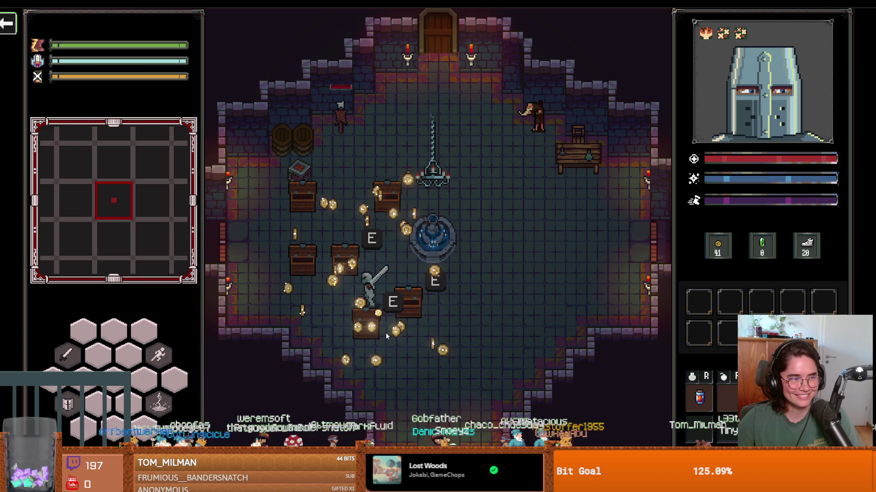
pyautogui.press('s')
pyautogui.press('d')
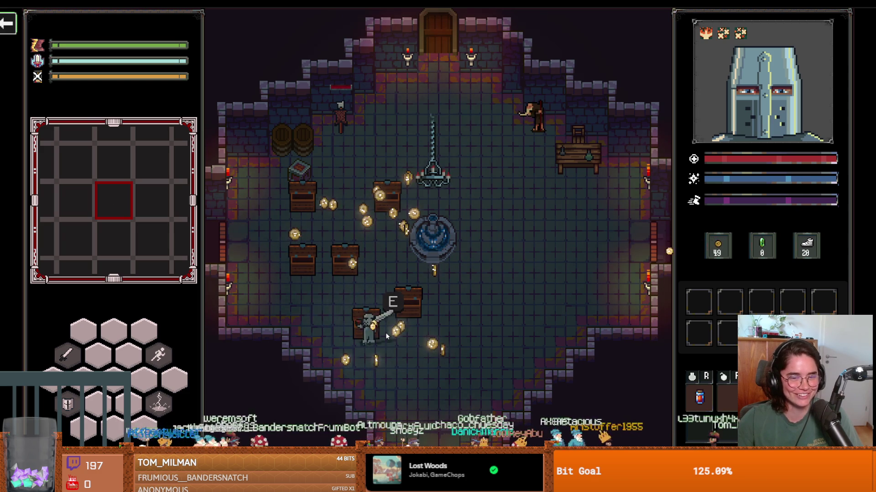
pyautogui.press('d')
pyautogui.press('a')
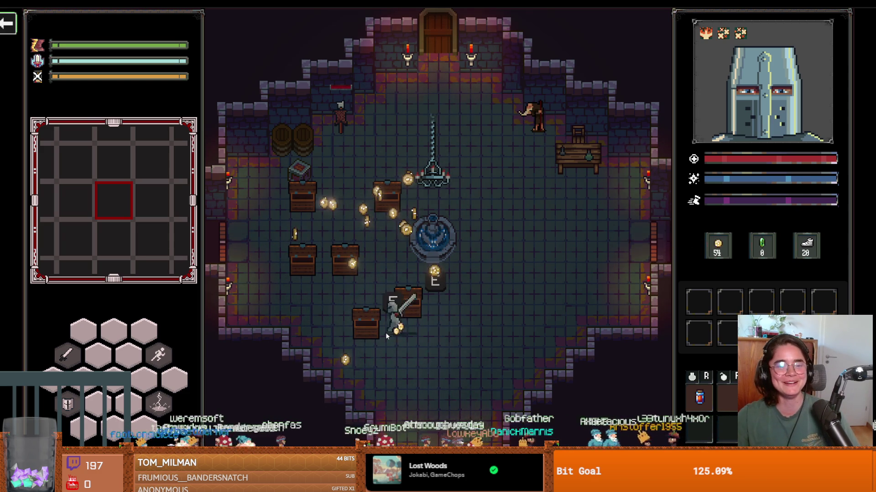
pyautogui.press('w')
# Gather coins by the fountain, upper and middle chests, then quit the game with F8.
pyautogui.press('d')
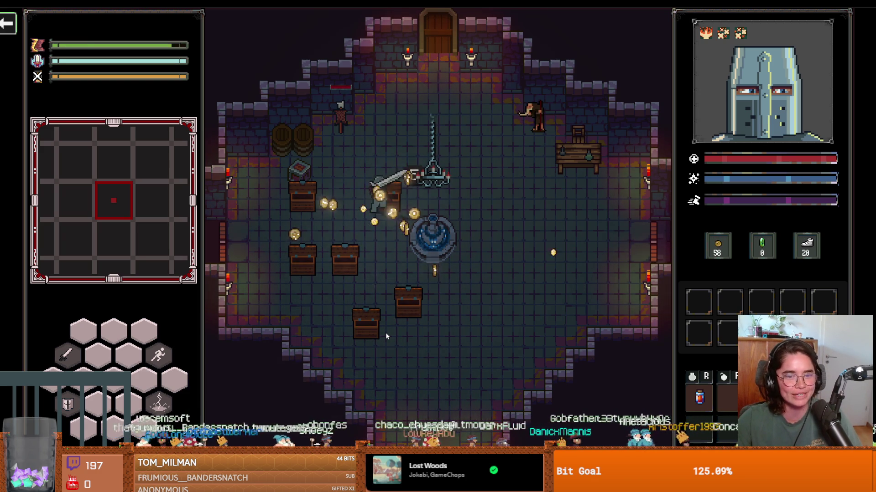
pyautogui.press('w')
pyautogui.press('a')
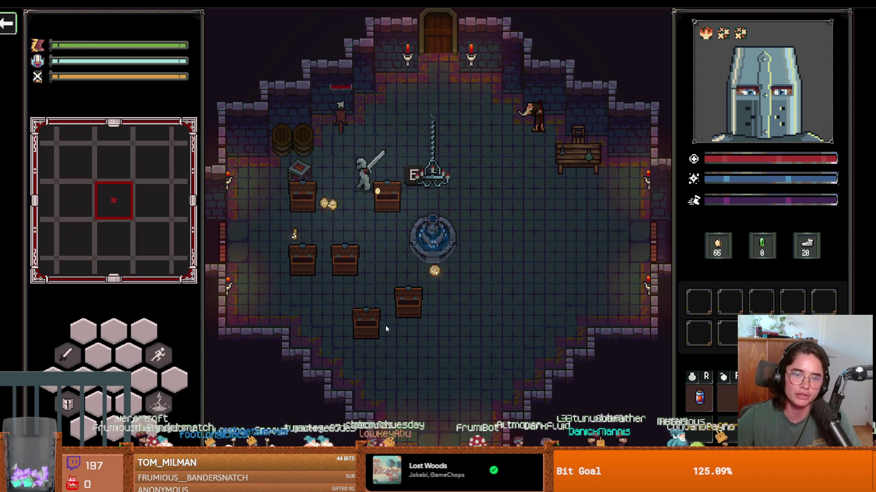
pyautogui.press('a')
pyautogui.press('s')
pyautogui.press('d')
pyautogui.press('d')
pyautogui.press('a')
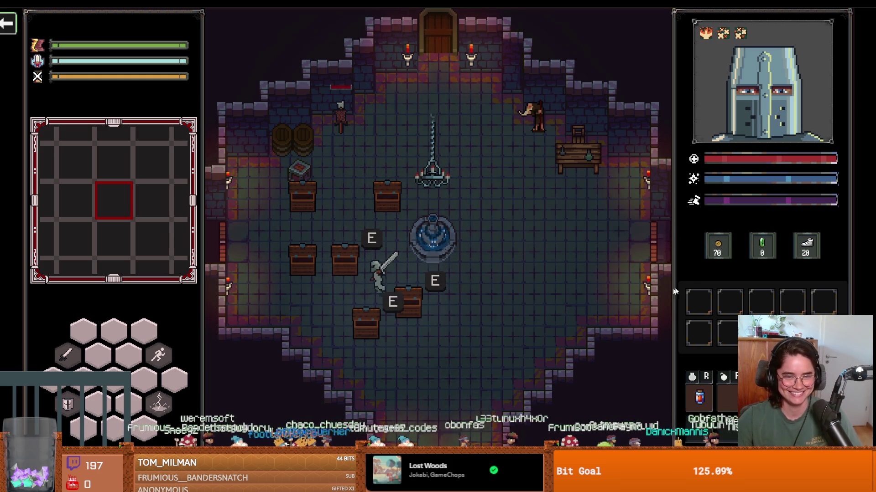
pyautogui.press('F8')
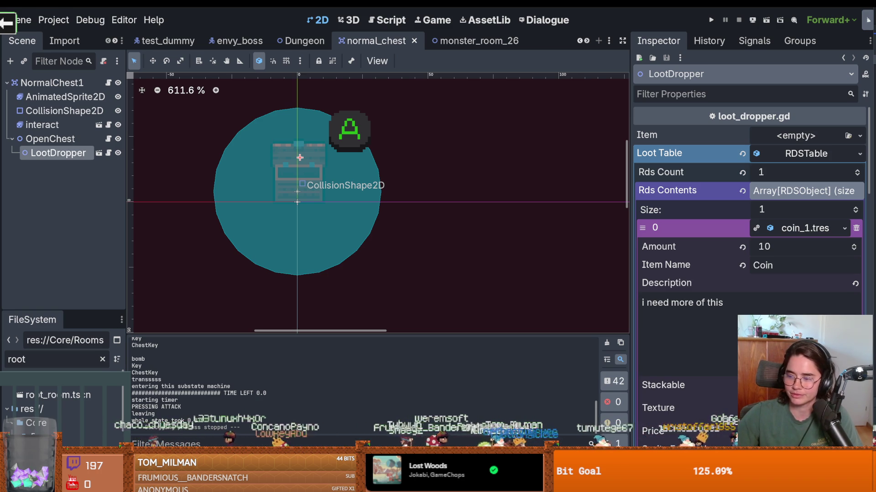
pyautogui.scroll(2, 327, 165)
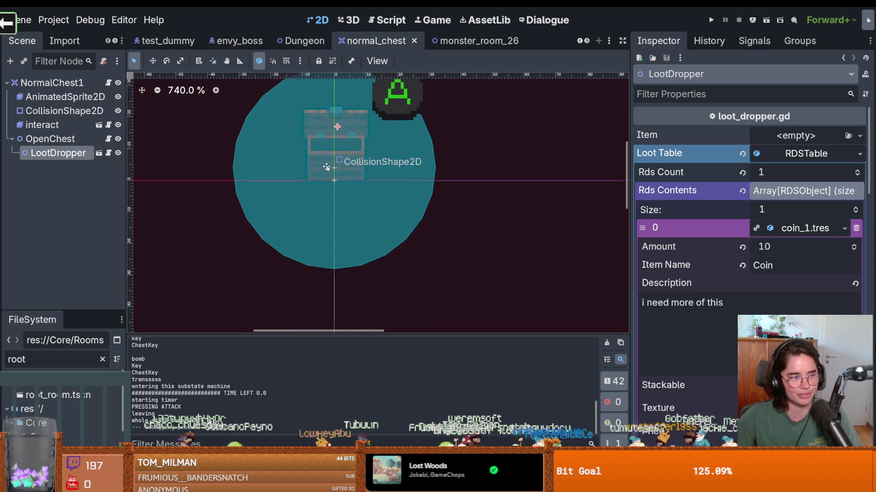
# Save the normal_chest scene and narrow the Inspector to give the canvas more room.
pyautogui.hotkey('ctrl', 's')
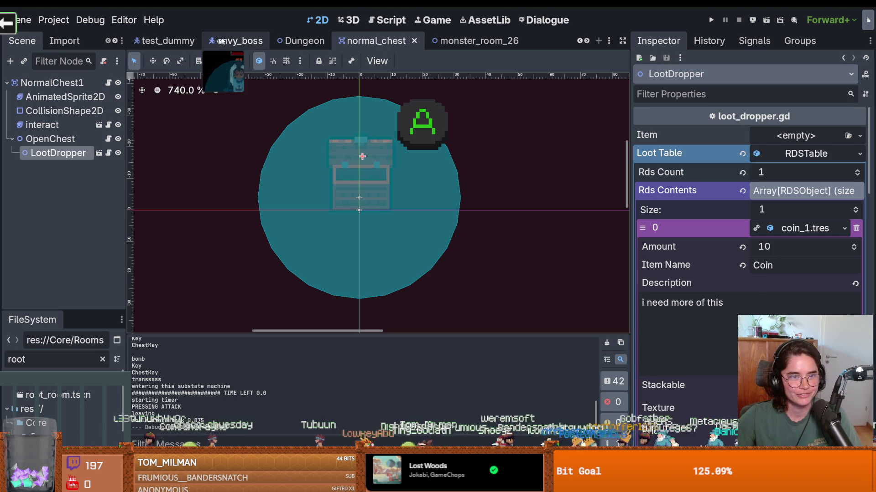
pyautogui.click(238, 40)
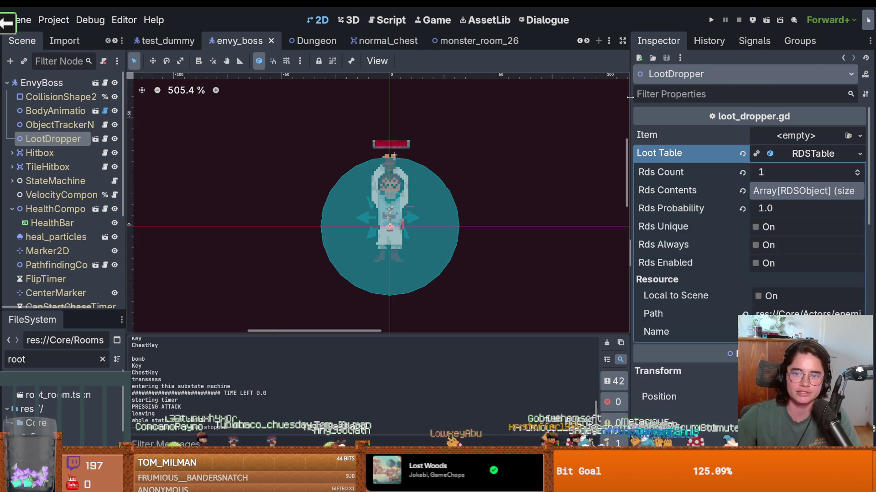
pyautogui.moveTo(630, 97); pyautogui.dragTo(781, 97)
pyautogui.click(399, 43)
pyautogui.scroll(-1, 365, 151)
pyautogui.scroll(-1, 410, 150)
pyautogui.scroll(1, 410, 137)
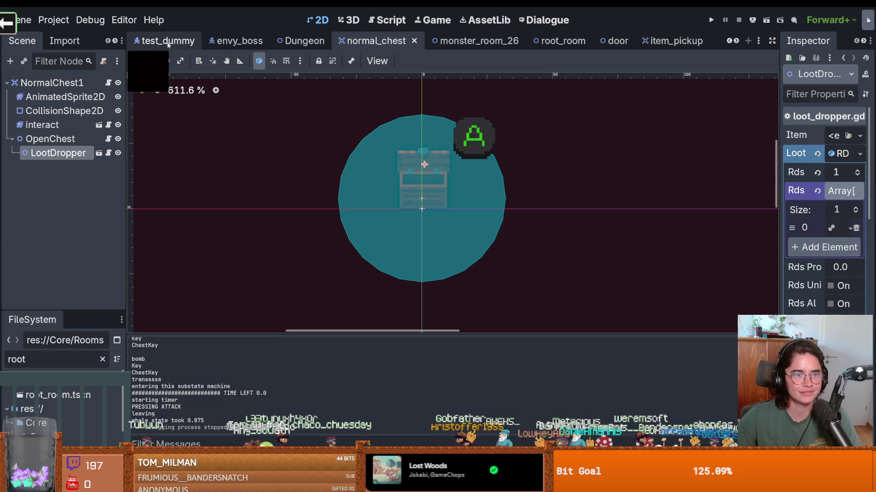
# Step through the test_dummy and envy_boss tabs and scroll the tab bar to open crusader.
pyautogui.click(173, 40)
pyautogui.click(237, 41)
pyautogui.click(736, 41)
pyautogui.click(735, 40)
pyautogui.click(728, 41)
pyautogui.click(729, 40)
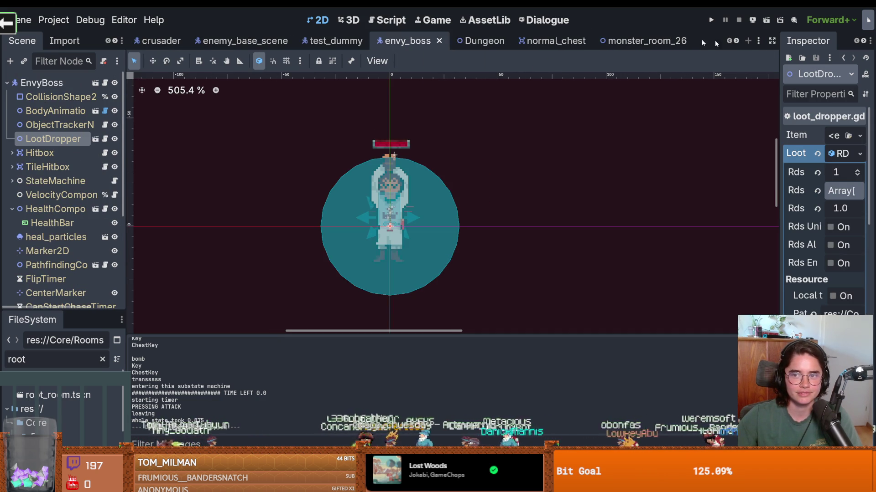
pyautogui.click(159, 41)
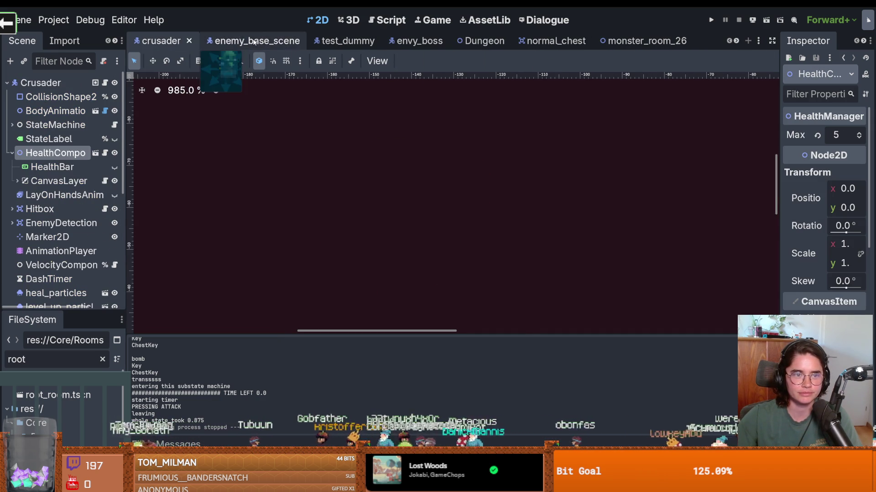
# Open enemy_base_scene, review enemy_1's three-entry LootDropper loot table, and save.
pyautogui.click(254, 41)
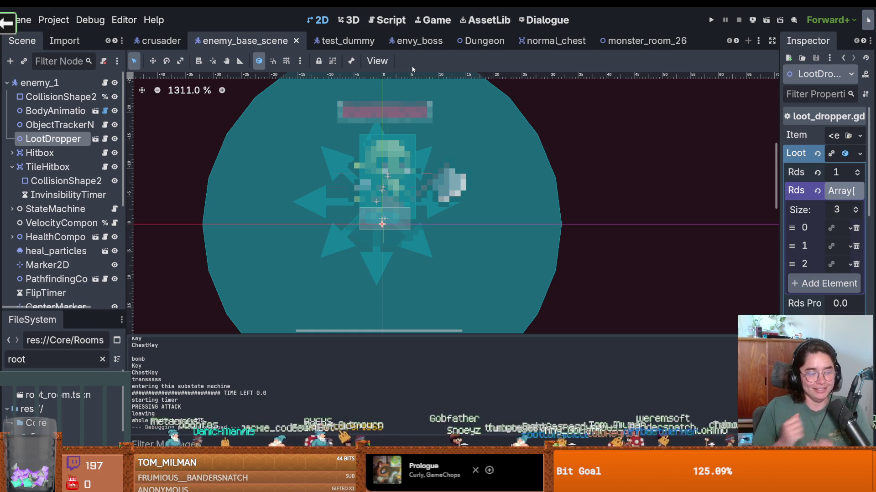
pyautogui.hscroll(-3, 280, 192)
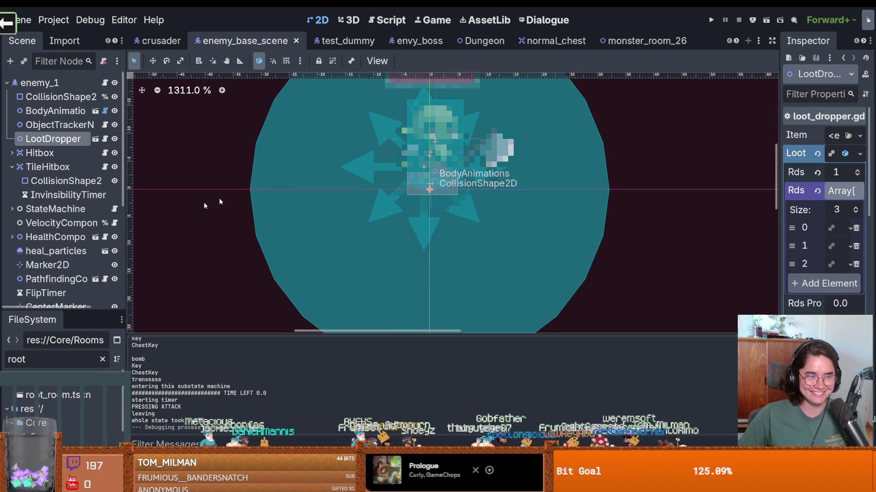
pyautogui.hotkey('ctrl', 's')
# Widen the Scene dock, collapse TileHitbox, save, then open the Dungeon scene via envy_boss.
pyautogui.moveTo(127, 215); pyautogui.dragTo(173, 215)
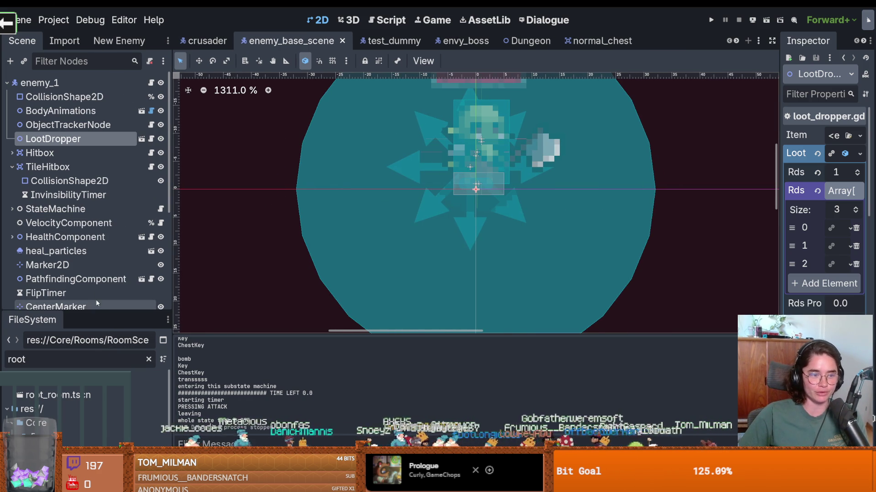
pyautogui.moveTo(87, 313); pyautogui.dragTo(87, 401)
pyautogui.click(11, 167)
pyautogui.hotkey('ctrl', 's')
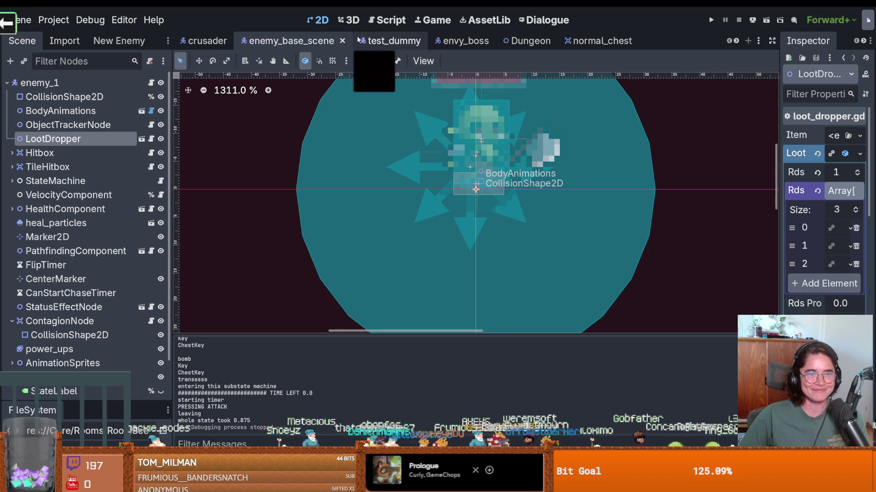
pyautogui.click(461, 41)
pyautogui.click(529, 40)
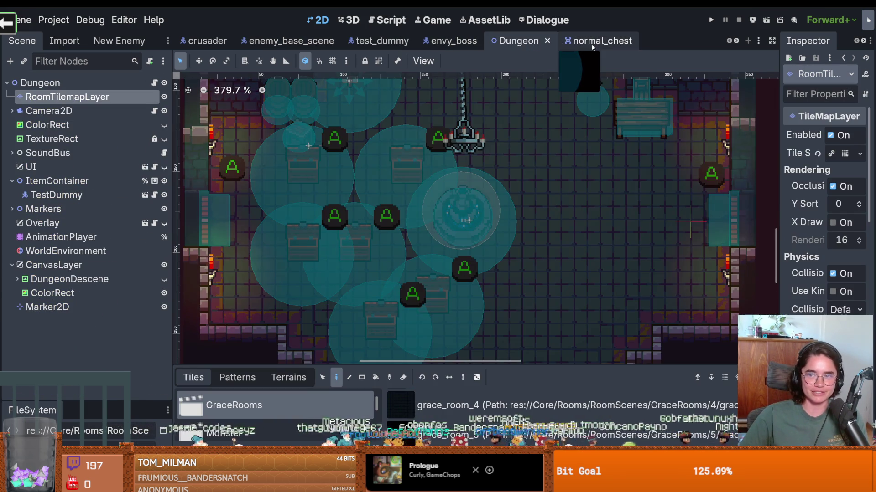
# Select Camera2D and then RoomTilemapLayer in the Dungeon tree, and save the scene.
pyautogui.scroll(-2, 425, 219)
pyautogui.click(49, 110)
pyautogui.click(68, 96)
pyautogui.scroll(-3, 371, 325)
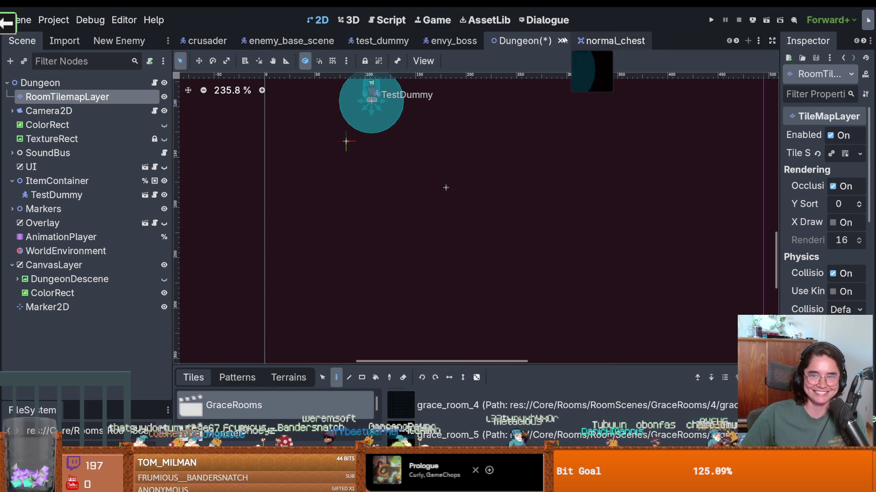
pyautogui.hotkey('ctrl', 's')
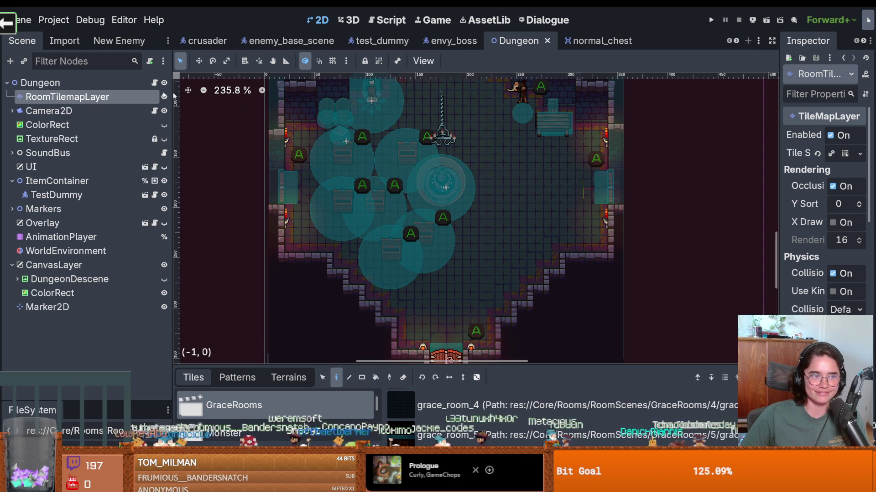
# Inspect the Camera2D node's properties, then switch to the root_room scene.
pyautogui.click(76, 111)
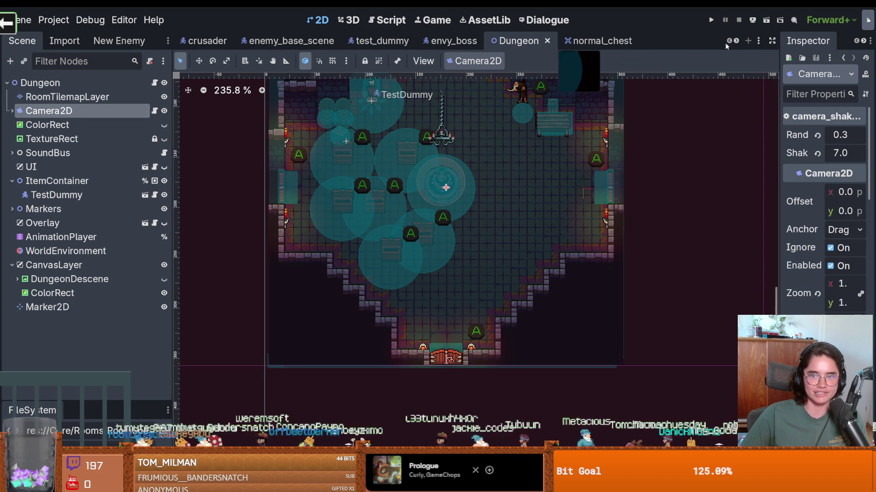
pyautogui.scroll(-5, 734, 42)
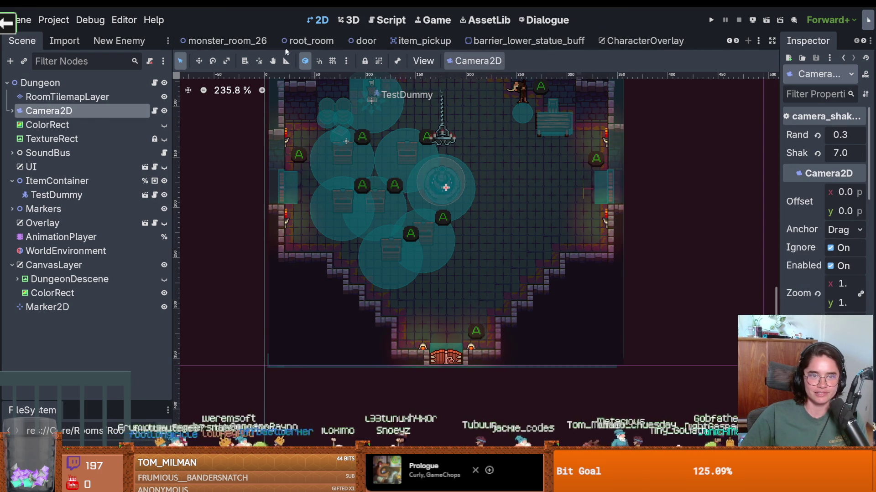
pyautogui.click(319, 41)
pyautogui.scroll(-1, 424, 217)
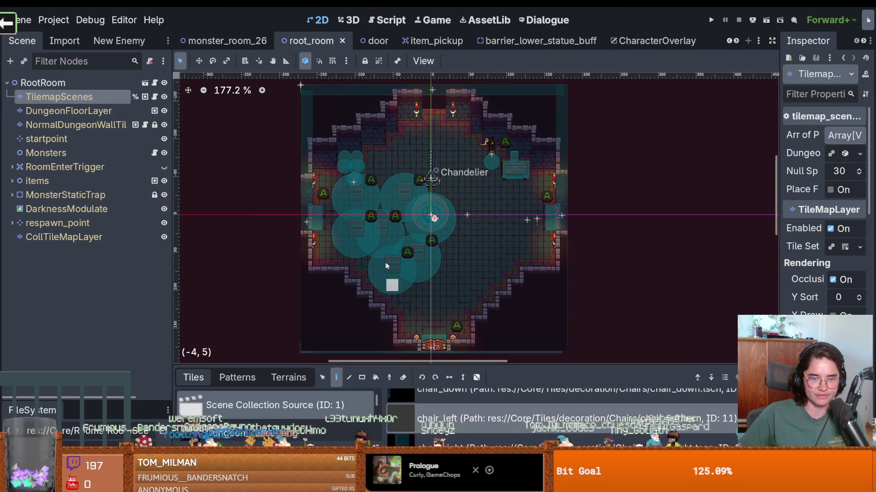
# Erase the scene tiles on the left side of the root_room floor and save.
pyautogui.rightClick(355, 233)
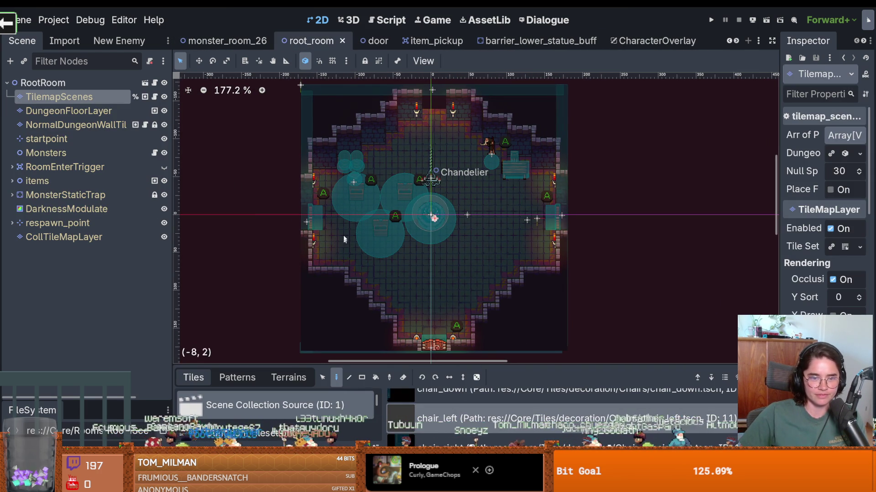
pyautogui.rightClick(404, 191)
pyautogui.rightClick(355, 196)
pyautogui.hotkey('ctrl', 's')
pyautogui.scroll(3, 424, 241)
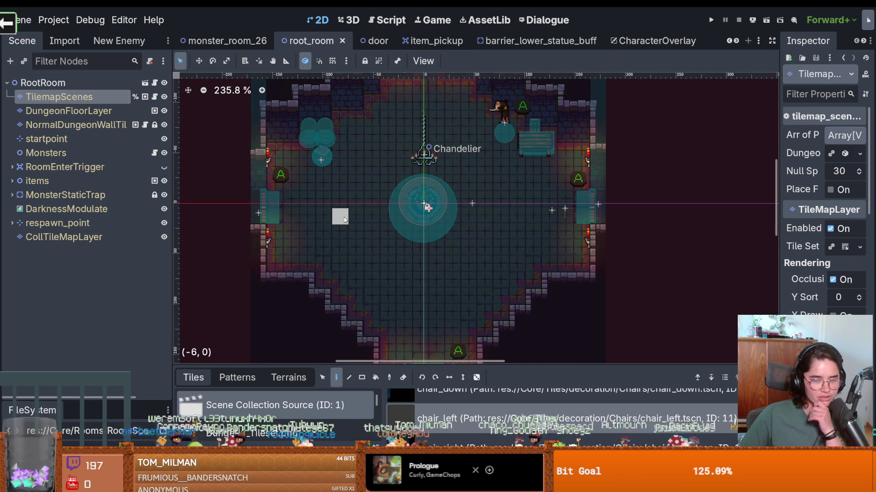
pyautogui.scroll(2, 360, 232)
pyautogui.scroll(-2, 360, 233)
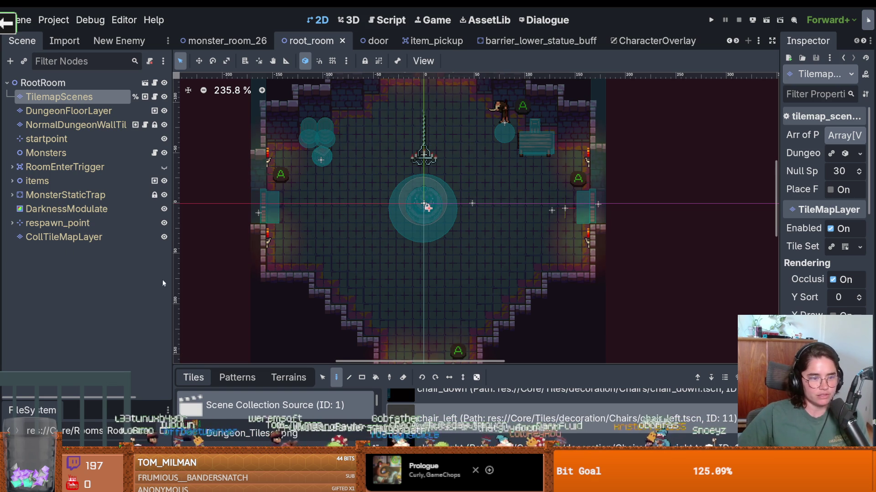
# Enlarge the project file list, browse the files, and re-save root_room.
pyautogui.moveTo(131, 399); pyautogui.dragTo(130, 249)
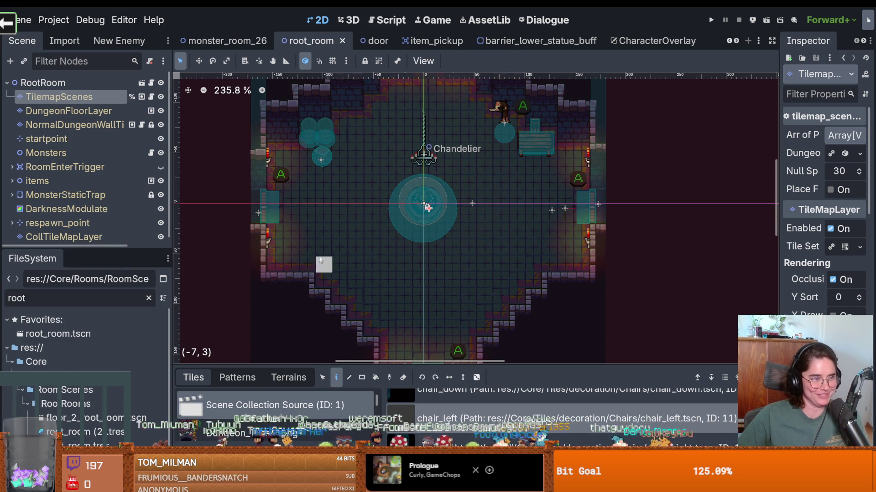
pyautogui.hscroll(-1, 347, 251)
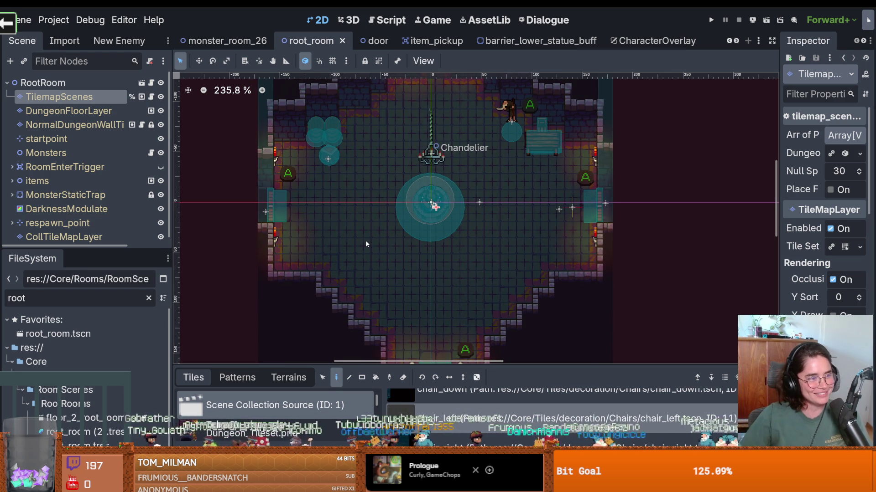
pyautogui.scroll(-1, 401, 221)
pyautogui.scroll(1, 401, 220)
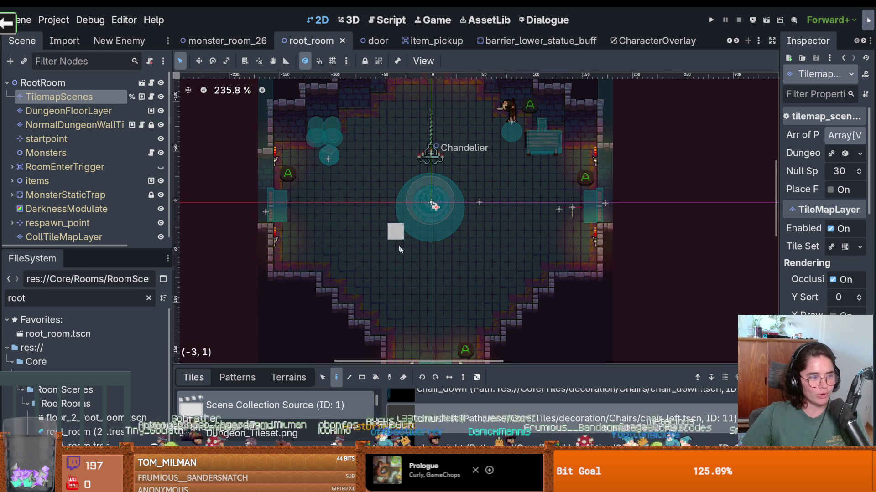
pyautogui.hotkey('ctrl', 's')
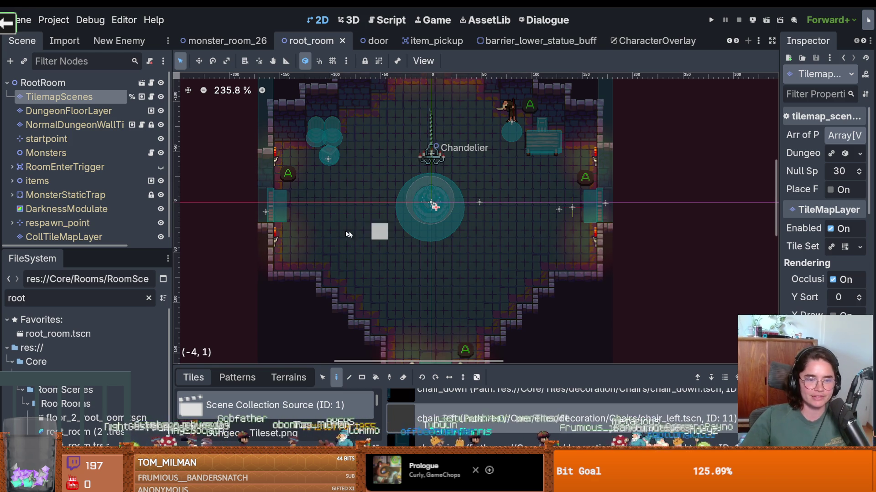
pyautogui.scroll(-1, 365, 233)
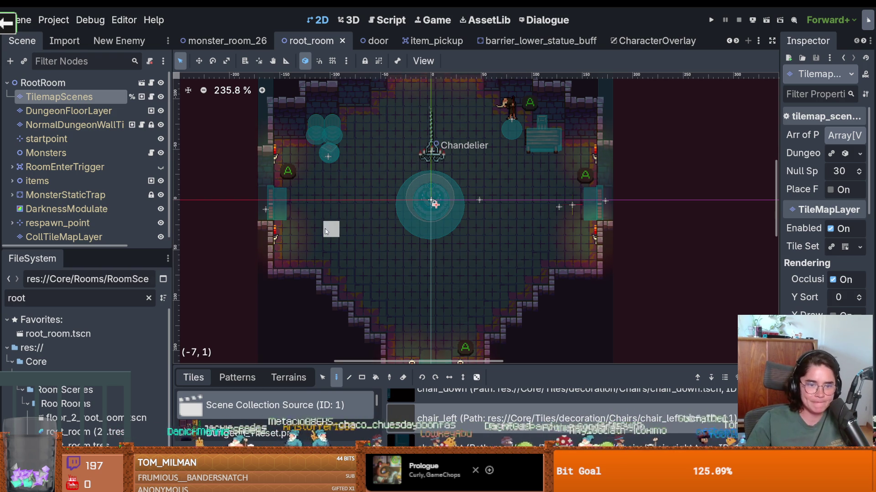
# Save root_room once more and switch to the monster_room_26 scene.
pyautogui.scroll(-4, 352, 232)
pyautogui.scroll(6, 360, 241)
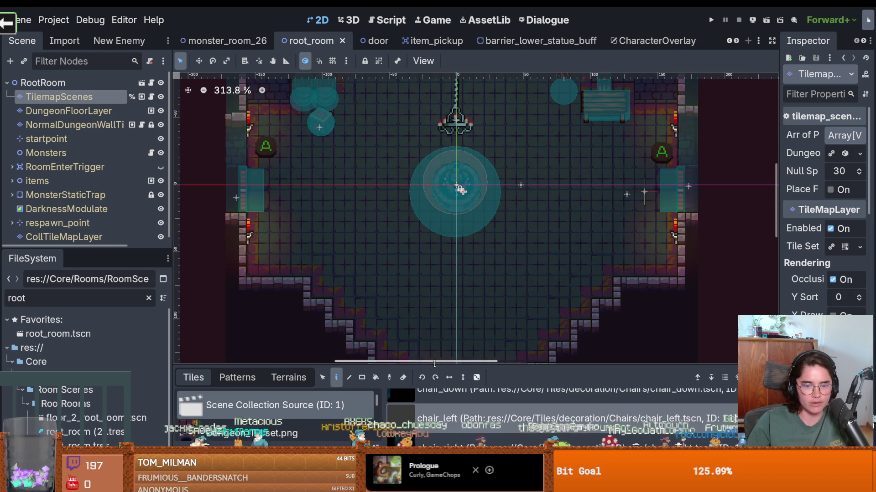
pyautogui.scroll(-6, 379, 273)
pyautogui.scroll(2, 374, 276)
pyautogui.hotkey('ctrl', 's')
pyautogui.scroll(3, 374, 275)
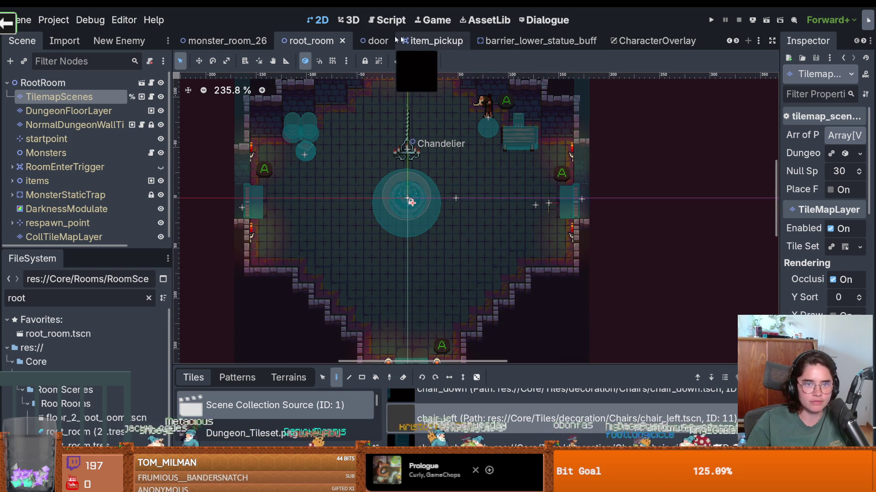
pyautogui.click(373, 41)
pyautogui.click(214, 40)
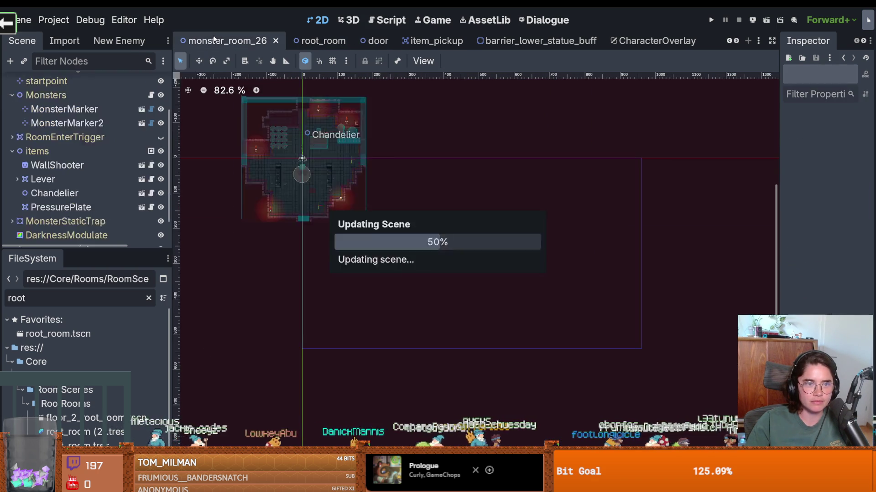
# Glance at the browser, save monster_room_26, then return to the hand sprite in Aseprite.
pyautogui.scroll(-2, 358, 189)
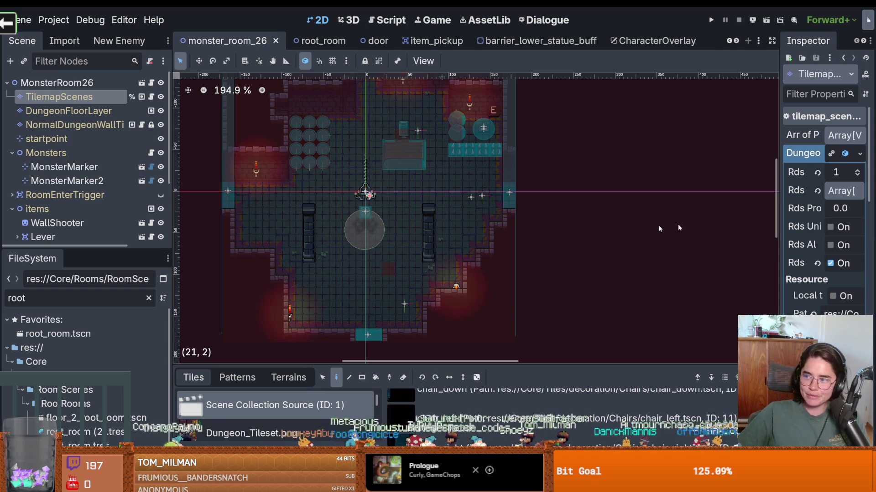
pyautogui.hotkey('alt', 'Tab')
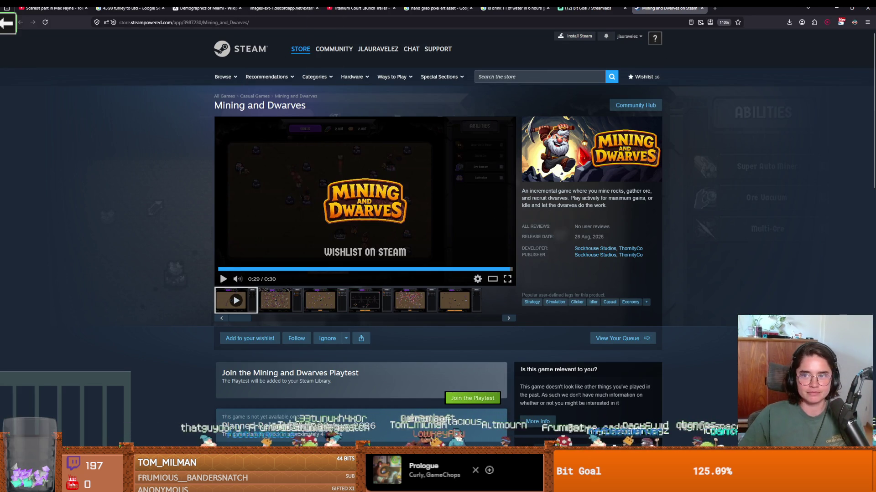
pyautogui.hotkey('alt', 'Tab')
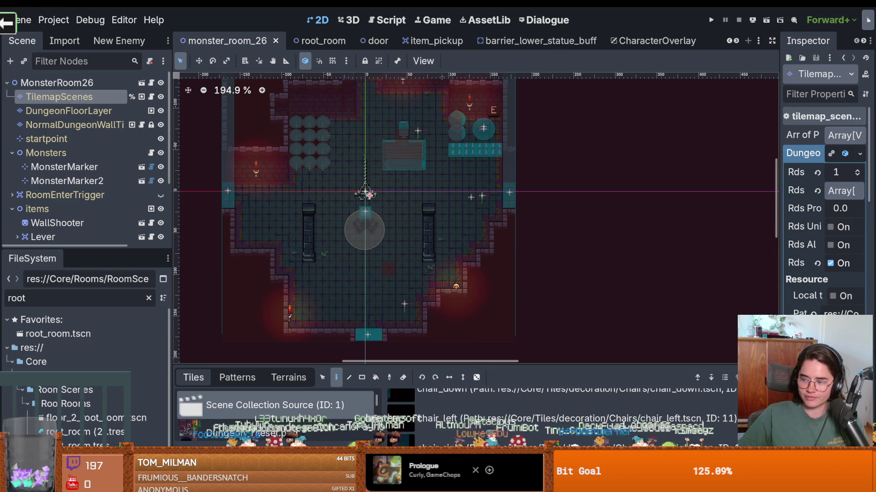
pyautogui.hotkey('ctrl', 's')
pyautogui.scroll(2, 392, 186)
pyautogui.scroll(-1, 392, 186)
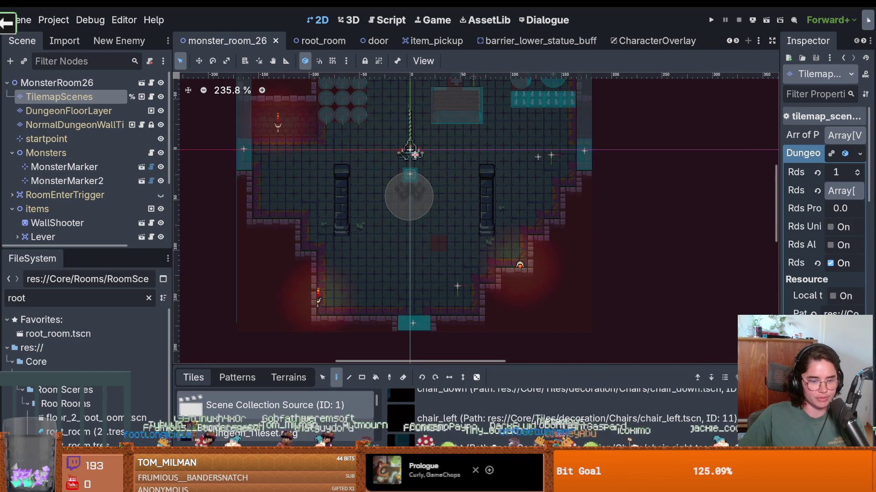
pyautogui.hotkey('alt', 'Tab')
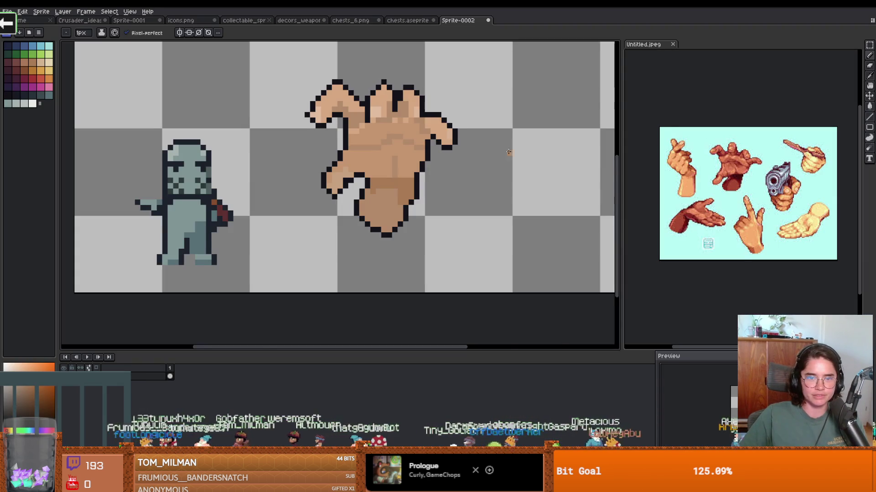
# Add a black outline pixel at the hand's tip and place a copy of the hand to its right.
pyautogui.scroll(3, 434, 151)
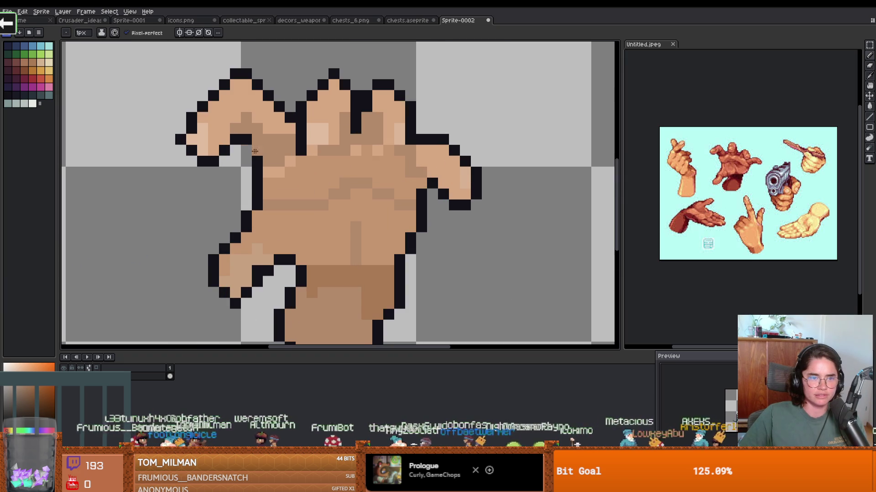
pyautogui.scroll(-3, 394, 246)
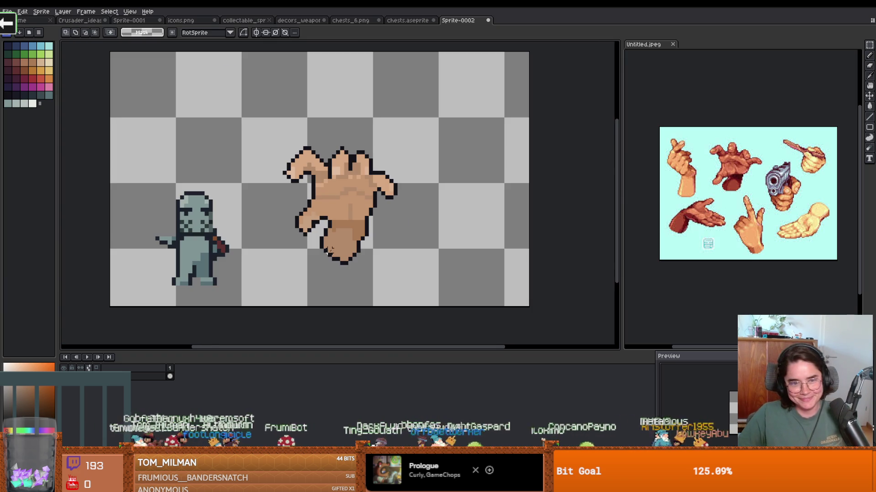
pyautogui.scroll(2, 395, 242)
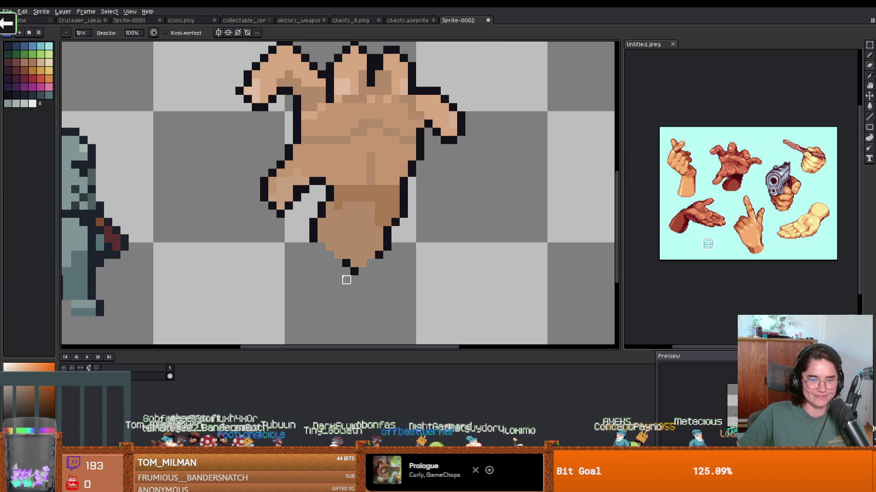
pyautogui.keyDown('alt'); pyautogui.click(379, 257); pyautogui.keyUp('alt')
pyautogui.click(371, 263)
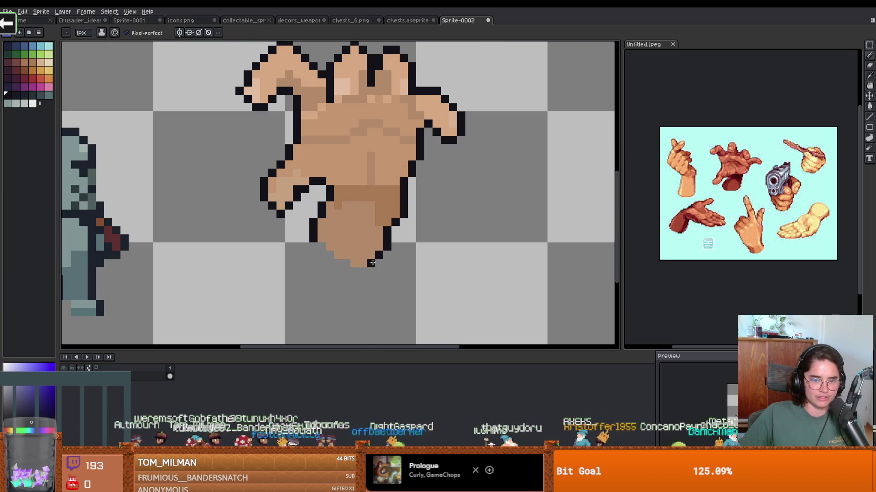
pyautogui.scroll(-2, 374, 269)
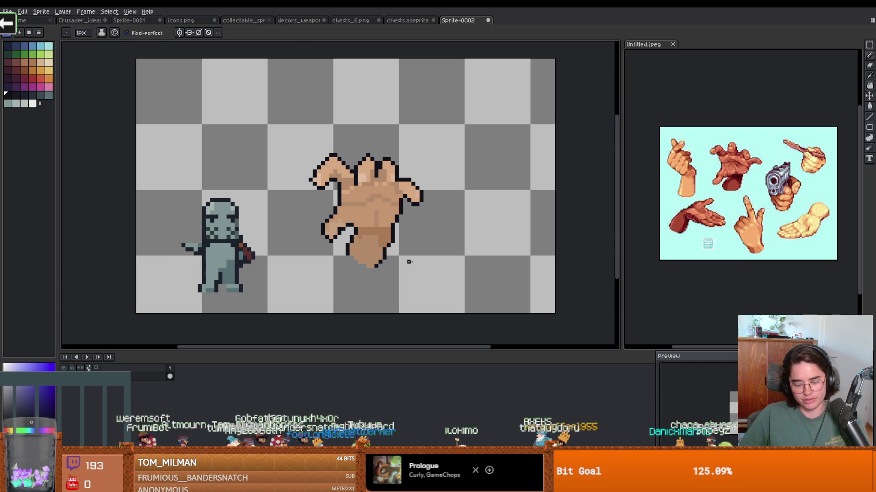
pyautogui.press('m')
pyautogui.moveTo(447, 309); pyautogui.dragTo(297, 134)
pyautogui.moveTo(368, 194); pyautogui.dragTo(491, 202)
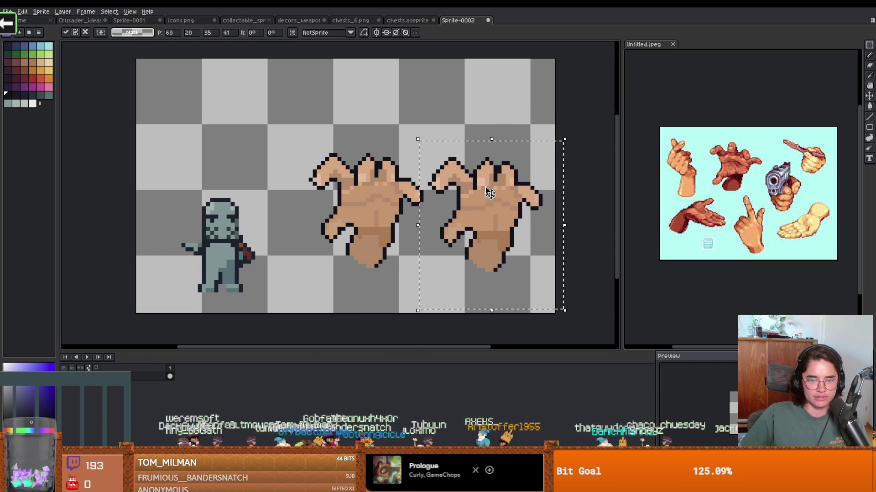
pyautogui.click(489, 135)
# Erase the copy's upper-left finger, thumb and lower-left finger.
pyautogui.scroll(2, 409, 179)
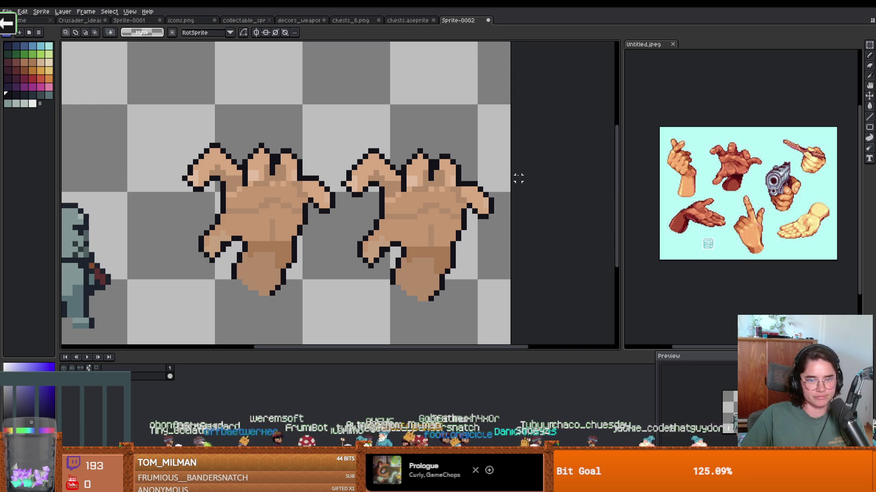
pyautogui.press('b')
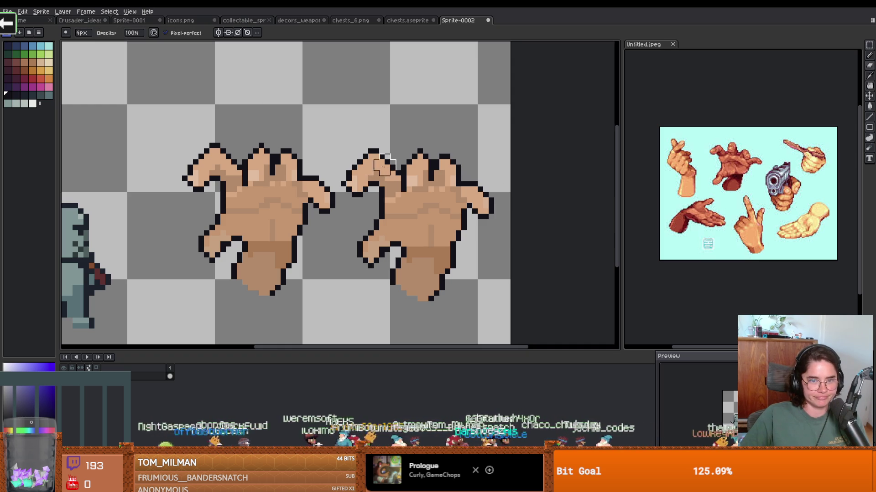
pyautogui.moveTo(368, 145)
pyautogui.mouseDown()
pyautogui.moveTo(356, 176)
pyautogui.moveTo(404, 156)
pyautogui.moveTo(407, 172)
pyautogui.moveTo(450, 148)
pyautogui.moveTo(456, 176)
pyautogui.moveTo(494, 199)
pyautogui.mouseUp()
pyautogui.moveTo(374, 223)
pyautogui.mouseDown()
pyautogui.moveTo(354, 242)
pyautogui.moveTo(381, 254)
pyautogui.moveTo(362, 257)
pyautogui.mouseUp()
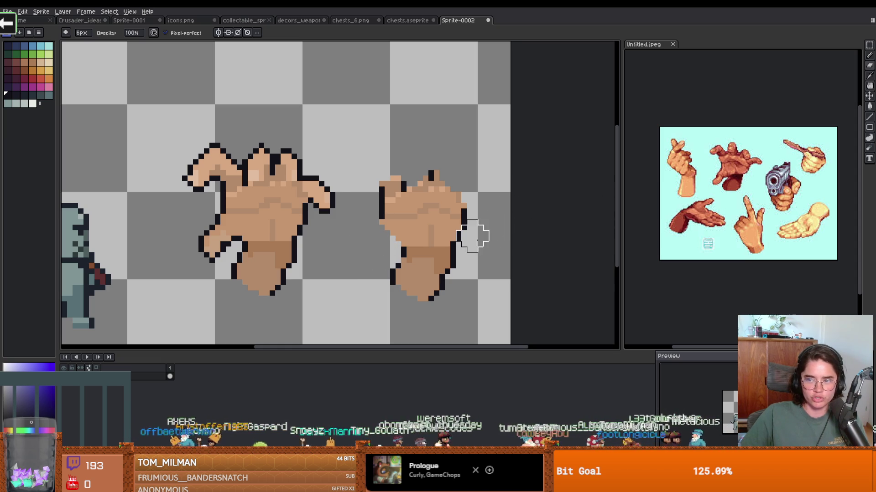
pyautogui.scroll(3, 451, 232)
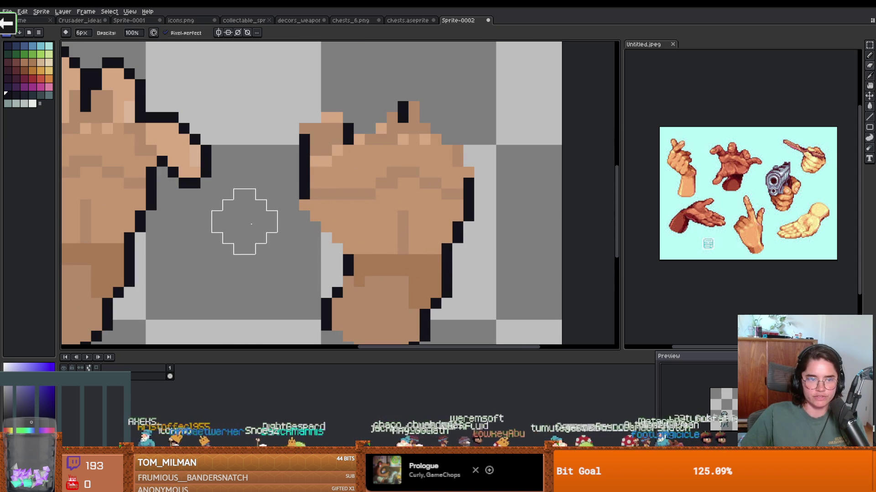
pyautogui.scroll(-4, 292, 212)
pyautogui.scroll(2, 218, 217)
# Paint skin tone over the fist's lower palm, upper-left edge and top outline gaps.
pyautogui.press('b')
pyautogui.keyDown('alt'); pyautogui.click(396, 217); pyautogui.keyUp('alt')
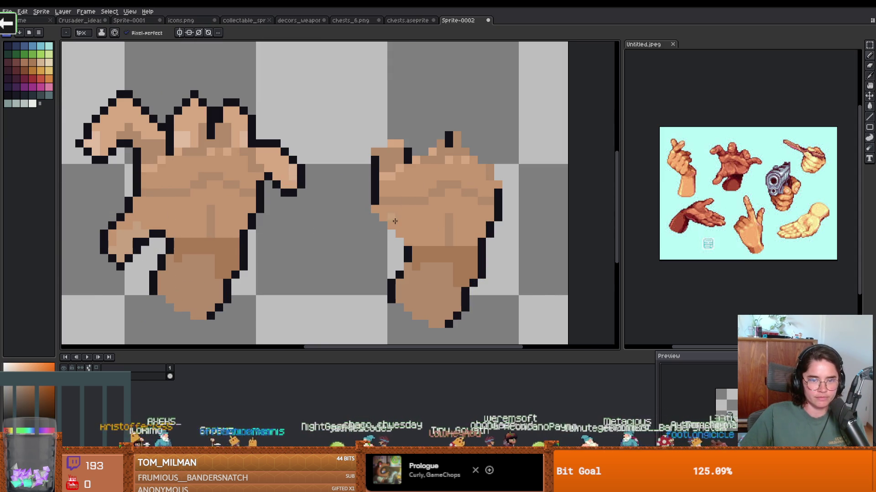
pyautogui.moveTo(384, 219)
pyautogui.mouseDown()
pyautogui.moveTo(408, 226)
pyautogui.moveTo(416, 208)
pyautogui.mouseUp()
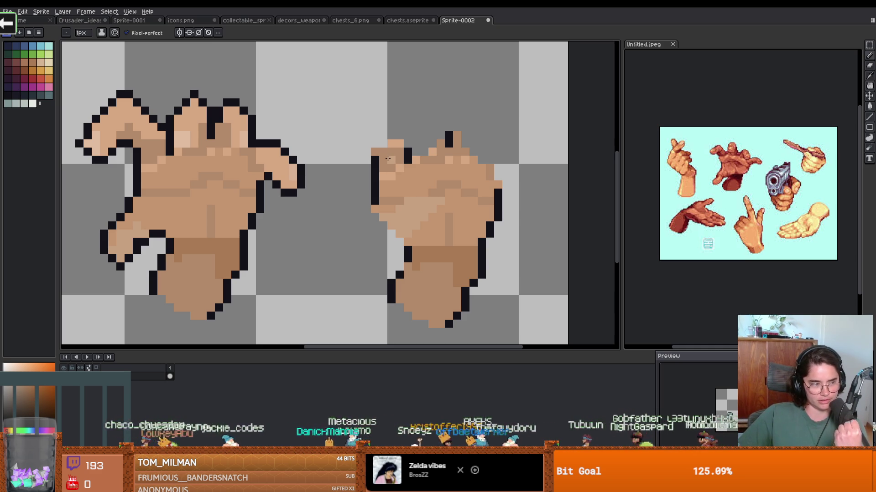
pyautogui.moveTo(398, 155); pyautogui.dragTo(392, 149)
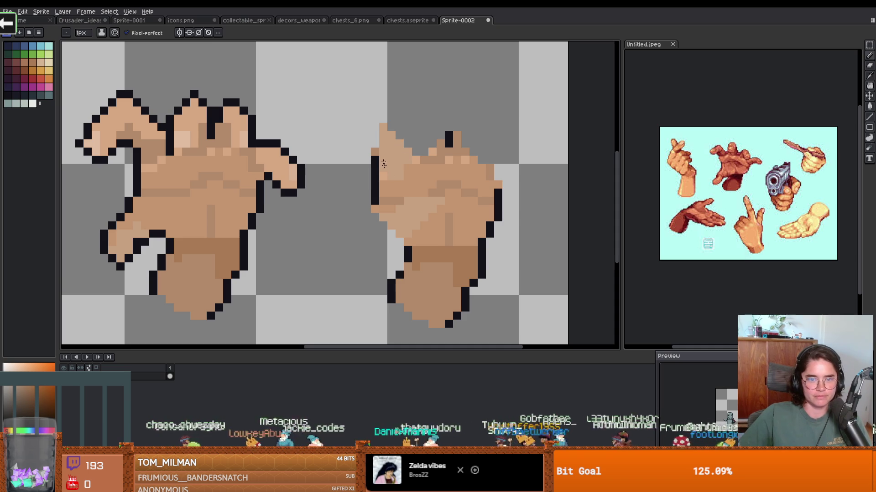
pyautogui.moveTo(427, 155)
pyautogui.mouseDown()
pyautogui.moveTo(438, 132)
pyautogui.moveTo(436, 159)
pyautogui.moveTo(423, 132)
pyautogui.mouseUp()
pyautogui.hotkey('ctrl', 'z')
pyautogui.moveTo(435, 132)
pyautogui.mouseDown()
pyautogui.moveTo(426, 155)
pyautogui.moveTo(465, 145)
pyautogui.moveTo(472, 120)
pyautogui.moveTo(455, 129)
pyautogui.moveTo(465, 146)
pyautogui.moveTo(481, 143)
pyautogui.moveTo(477, 124)
pyautogui.mouseUp()
# With a 3px brush, widen the fist's right side and repaint its shading in skin tones.
pyautogui.press('+')
pyautogui.press('+')
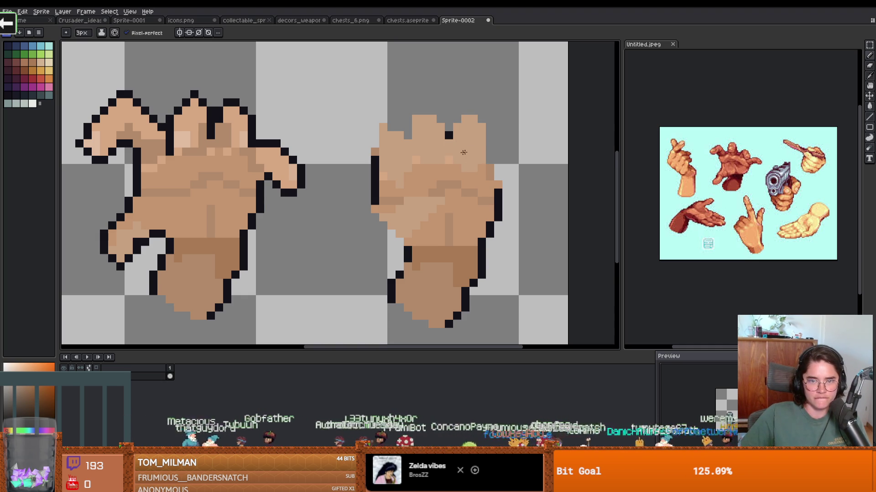
pyautogui.scroll(1, 483, 183)
pyautogui.moveTo(488, 191)
pyautogui.mouseDown()
pyautogui.moveTo(520, 150)
pyautogui.moveTo(501, 146)
pyautogui.moveTo(483, 201)
pyautogui.mouseUp()
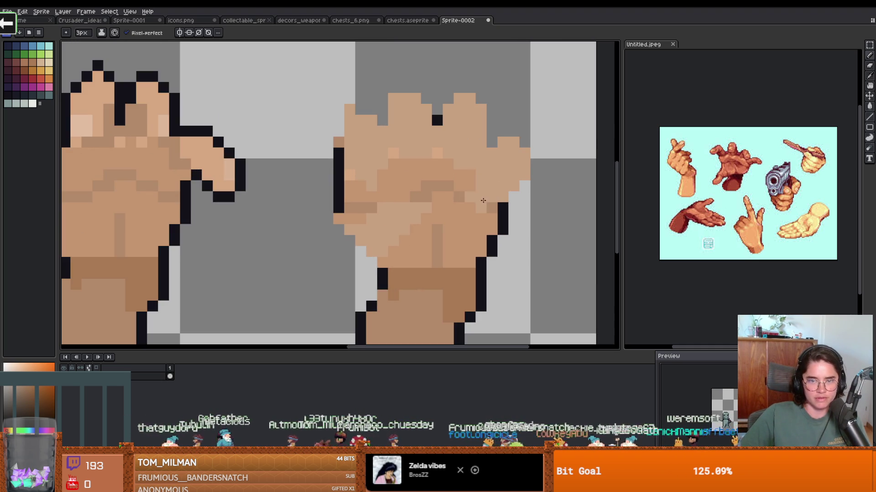
pyautogui.scroll(-2, 482, 193)
pyautogui.scroll(1, 442, 196)
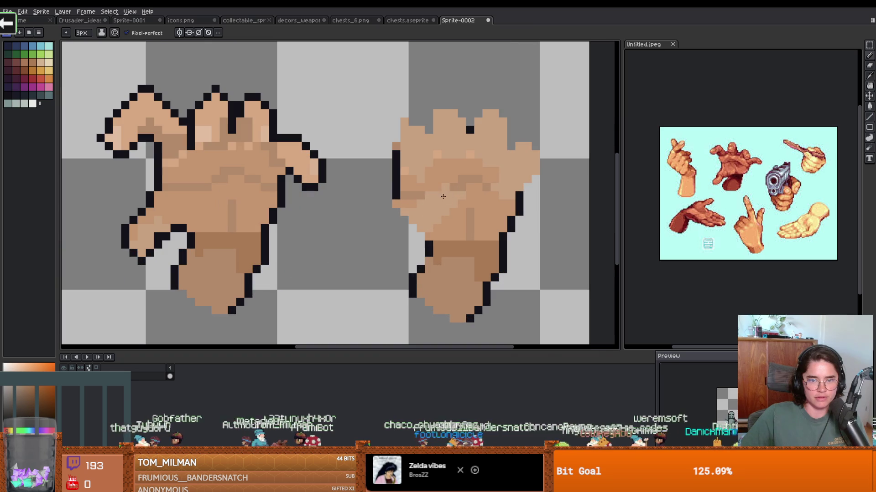
pyautogui.moveTo(470, 181)
pyautogui.mouseDown()
pyautogui.moveTo(430, 187)
pyautogui.moveTo(438, 201)
pyautogui.mouseUp()
pyautogui.scroll(-2, 440, 196)
pyautogui.scroll(2, 439, 200)
pyautogui.scroll(-1, 436, 196)
pyautogui.scroll(1, 429, 186)
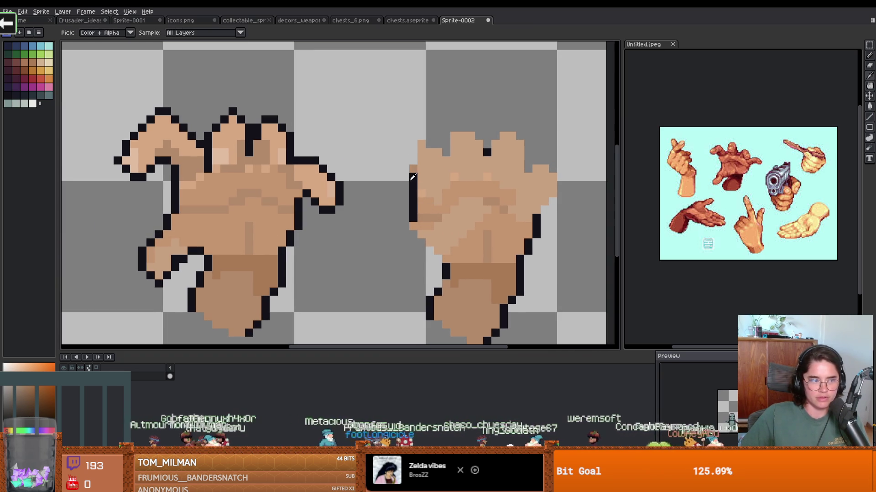
# Outline the fist's upper-left edge, fingertops and a fingertip edge in black.
pyautogui.keyDown('alt'); pyautogui.click(414, 178); pyautogui.keyUp('alt')
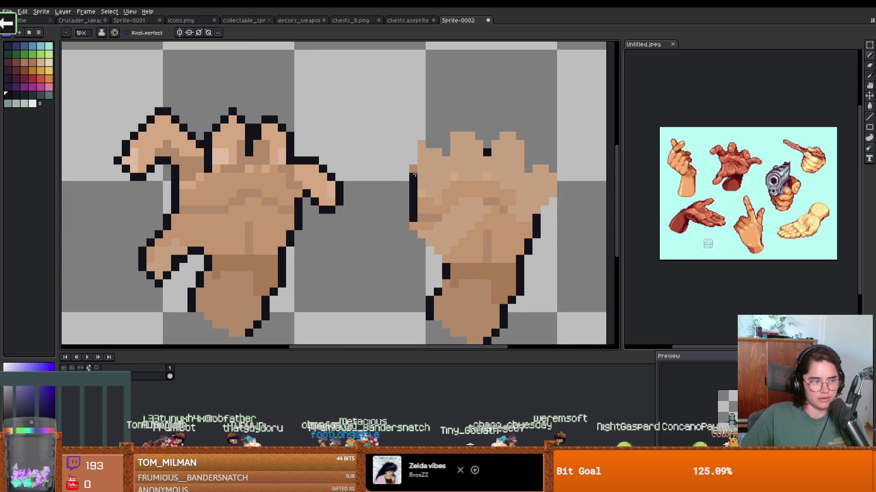
pyautogui.moveTo(415, 175); pyautogui.dragTo(415, 149)
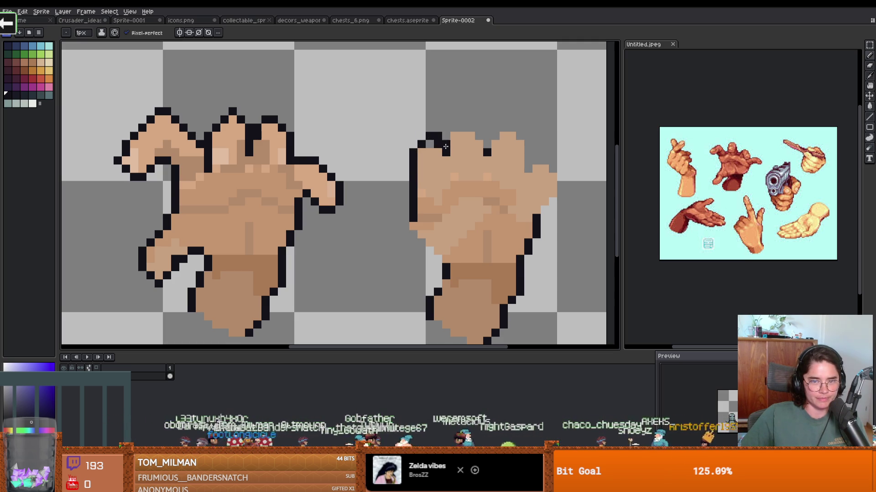
pyautogui.press('e')
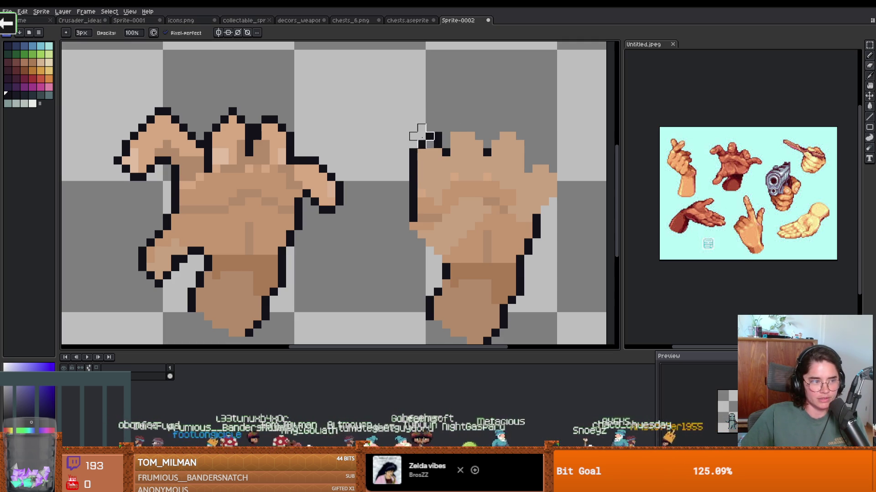
pyautogui.scroll(3, 440, 135)
pyautogui.press('b')
pyautogui.scroll(-3, 456, 146)
pyautogui.scroll(2, 460, 150)
pyautogui.moveTo(460, 146)
pyautogui.mouseDown()
pyautogui.moveTo(470, 130)
pyautogui.moveTo(493, 130)
pyautogui.moveTo(511, 151)
pyautogui.moveTo(546, 132)
pyautogui.mouseUp()
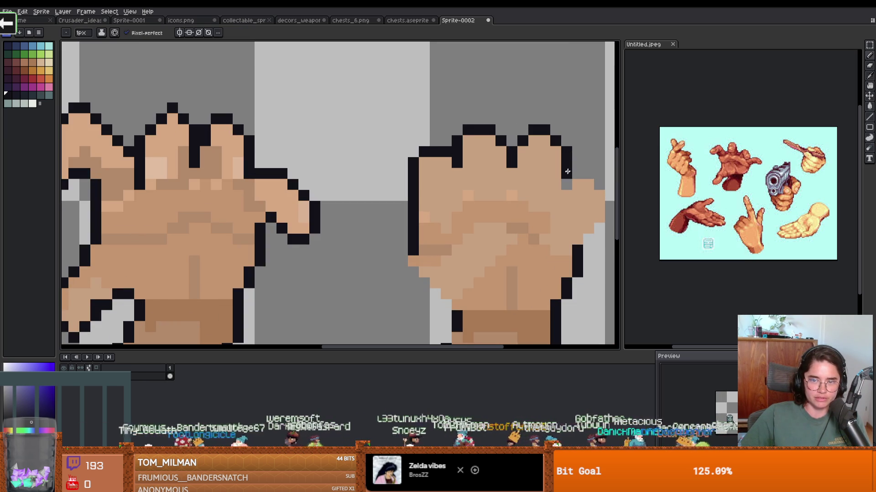
pyautogui.scroll(-2, 569, 181)
pyautogui.scroll(2, 419, 126)
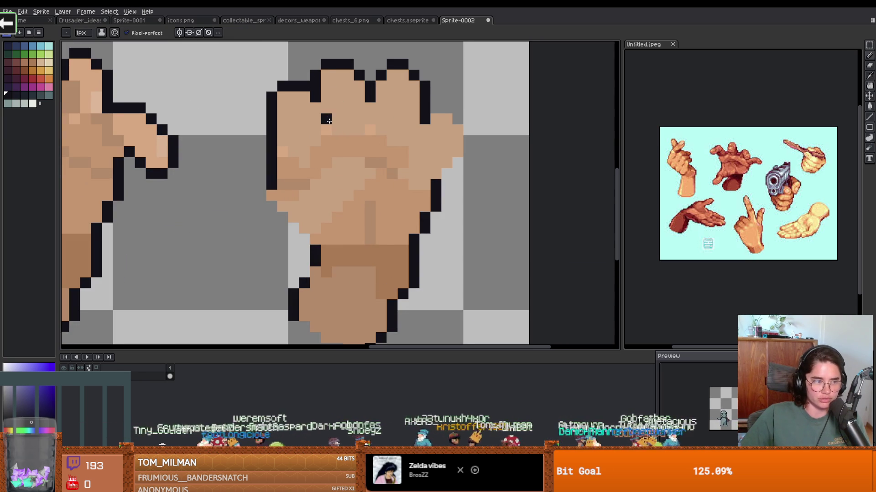
pyautogui.click(419, 127)
pyautogui.moveTo(419, 126)
pyautogui.mouseDown()
pyautogui.moveTo(413, 111)
pyautogui.moveTo(429, 158)
pyautogui.mouseUp()
pyautogui.scroll(1, 365, 151)
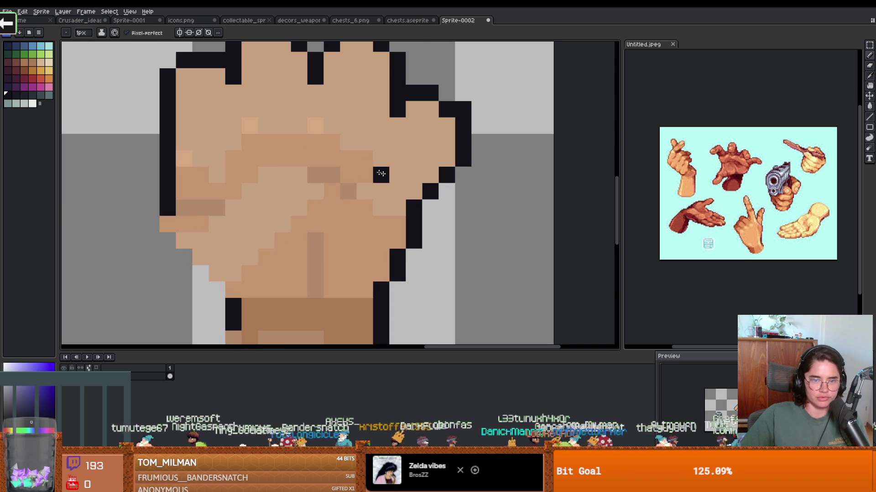
# Add darker brown creases up the fingers and brown shading pixels on the fist's palm.
pyautogui.click(333, 176)
pyautogui.keyDown('alt'); pyautogui.click(315, 174); pyautogui.keyUp('alt')
pyautogui.click(332, 175)
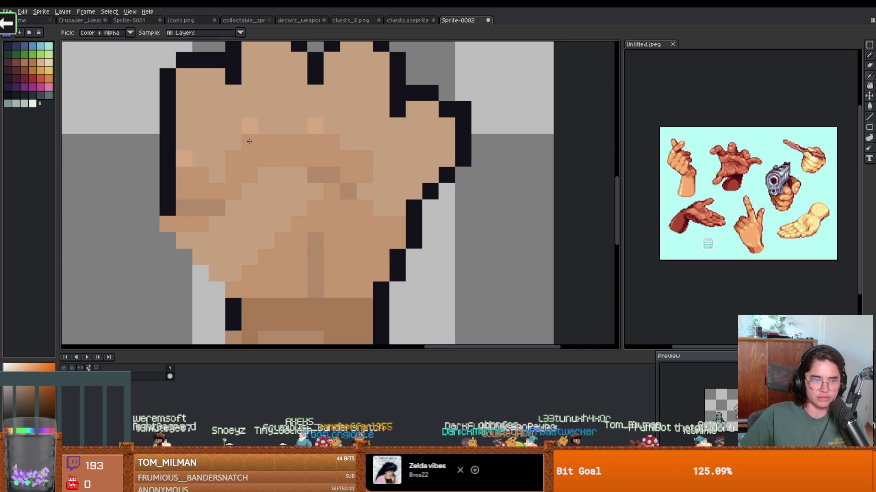
pyautogui.moveTo(251, 137); pyautogui.dragTo(236, 92)
pyautogui.moveTo(290, 134)
pyautogui.mouseDown()
pyautogui.moveTo(279, 128)
pyautogui.moveTo(301, 86)
pyautogui.mouseUp()
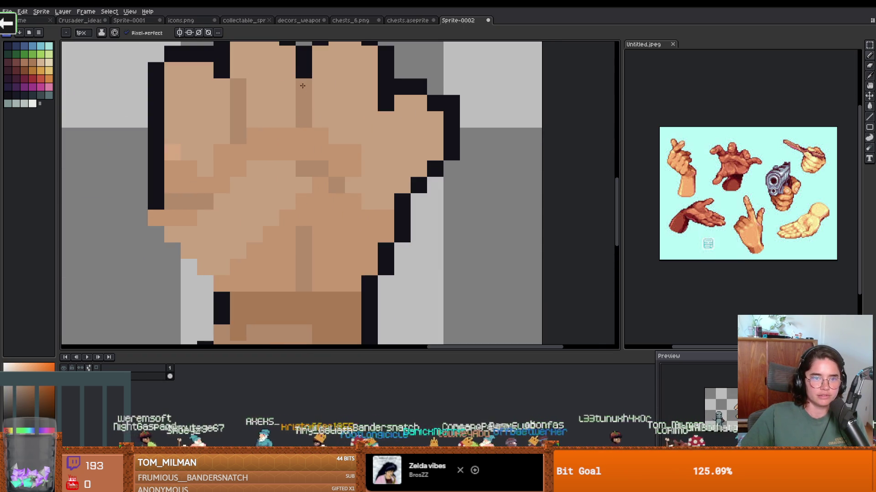
pyautogui.scroll(-2, 301, 91)
pyautogui.scroll(1, 351, 127)
pyautogui.click(341, 141)
pyautogui.moveTo(352, 133); pyautogui.dragTo(354, 120)
pyautogui.scroll(-4, 353, 120)
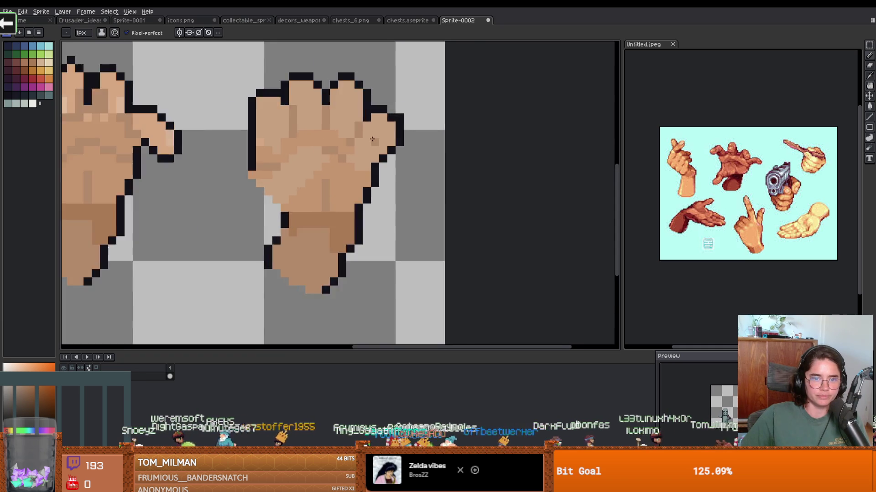
pyautogui.scroll(3, 335, 158)
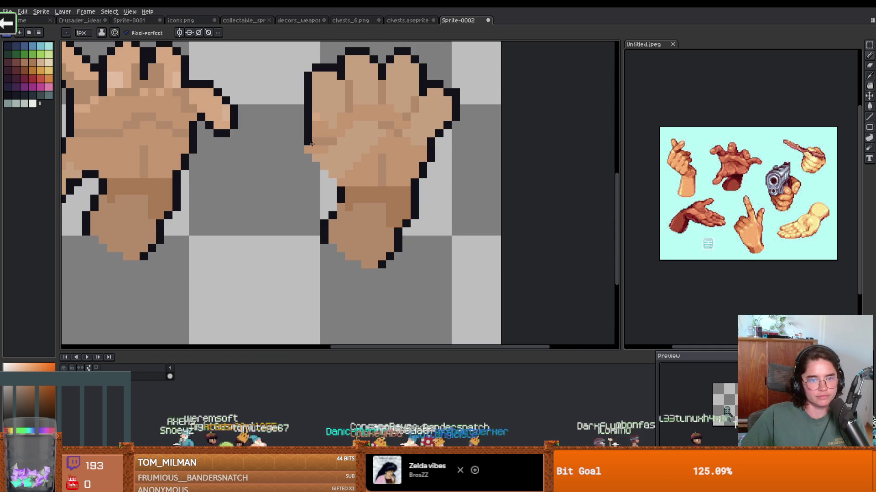
# Add dark outline pixels on the fist's left edge and touch up above the palm crease.
pyautogui.keyDown('alt'); pyautogui.click(308, 139); pyautogui.keyUp('alt')
pyautogui.moveTo(308, 150); pyautogui.dragTo(308, 159)
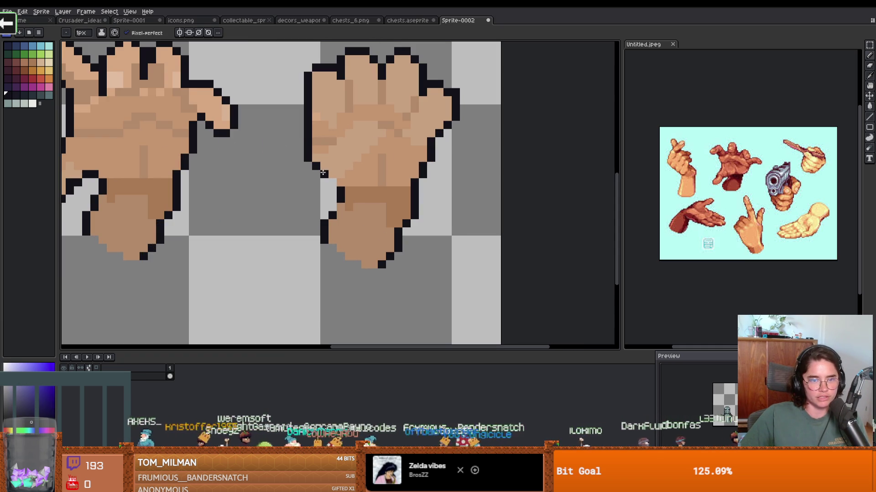
pyautogui.scroll(-1, 336, 185)
pyautogui.scroll(1, 378, 191)
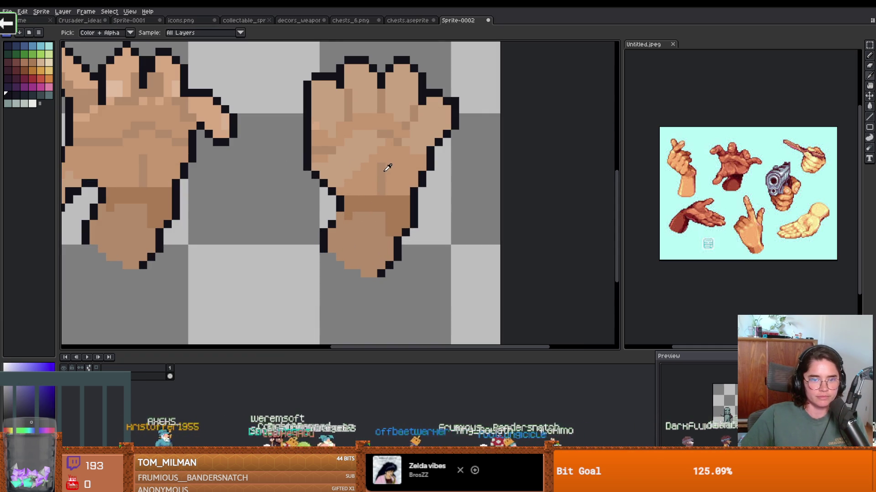
pyautogui.keyDown('alt'); pyautogui.click(340, 184); pyautogui.keyUp('alt')
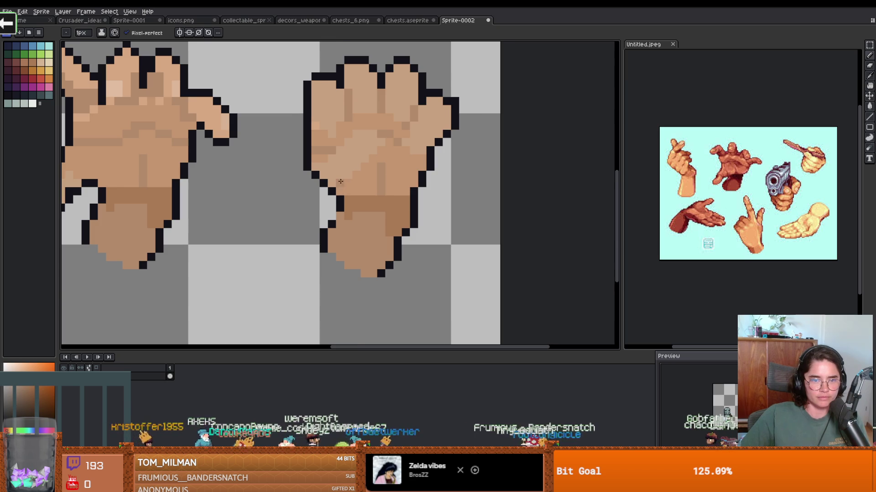
pyautogui.scroll(1, 340, 182)
pyautogui.moveTo(394, 151); pyautogui.dragTo(394, 141)
pyautogui.scroll(1, 394, 142)
# Add a light palm pixel, then erase the bottom of the claw's wrist with a 4px eraser.
pyautogui.click(349, 77)
pyautogui.scroll(-5, 386, 141)
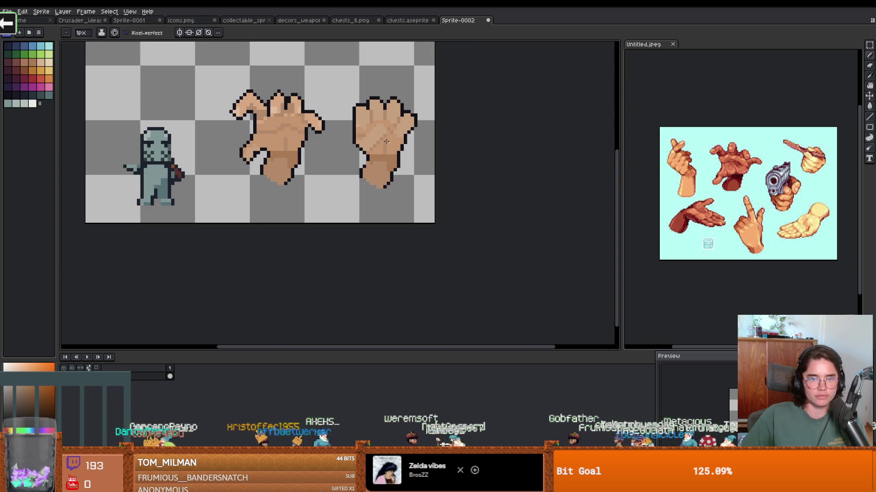
pyautogui.scroll(-1, 414, 148)
pyautogui.scroll(2, 413, 150)
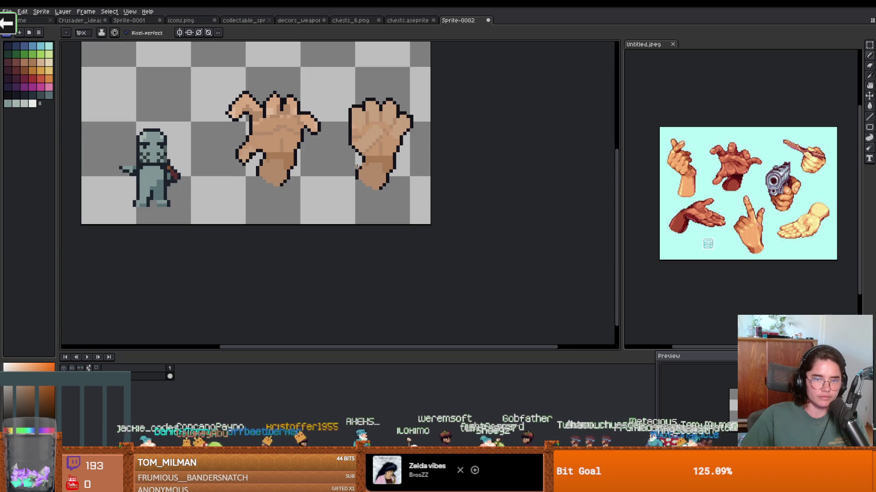
pyautogui.scroll(1, 365, 170)
pyautogui.scroll(-1, 392, 179)
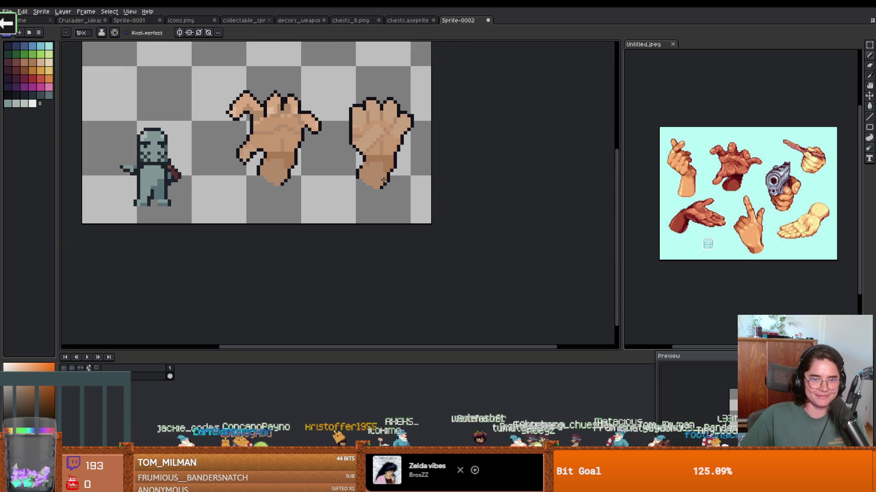
pyautogui.scroll(1, 278, 178)
pyautogui.press('e')
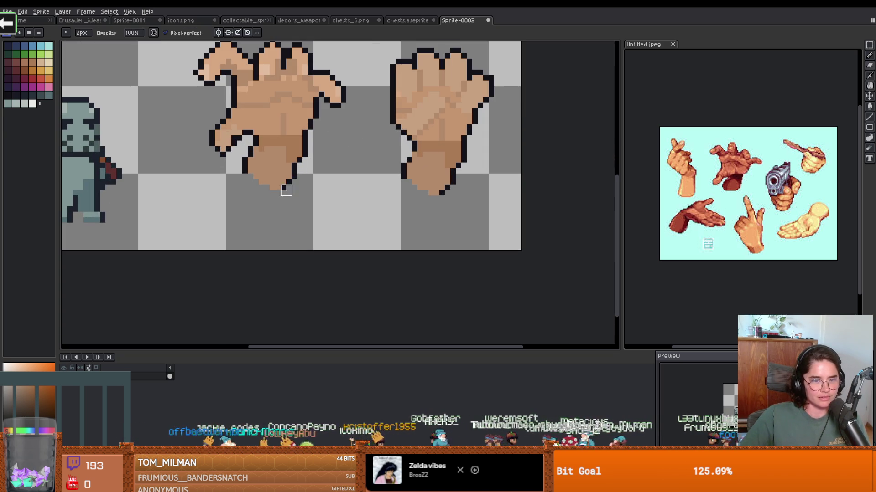
pyautogui.press('+')
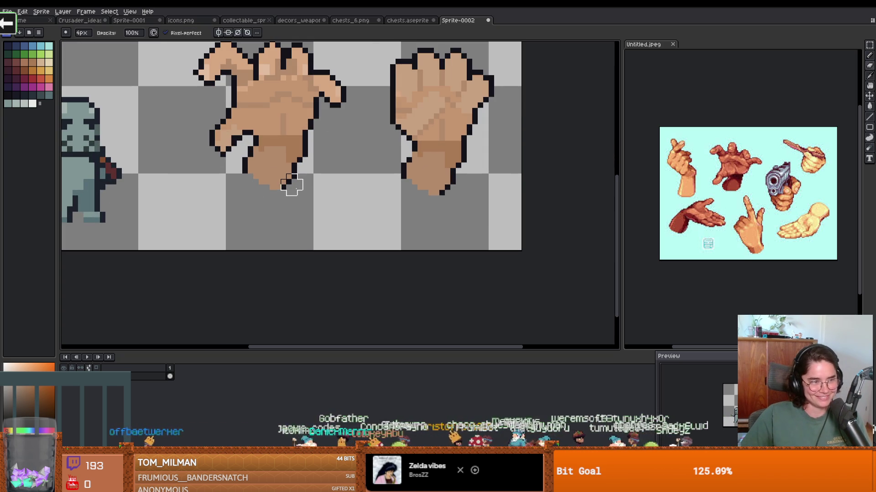
pyautogui.moveTo(242, 169)
pyautogui.mouseDown()
pyautogui.moveTo(312, 171)
pyautogui.moveTo(264, 180)
pyautogui.moveTo(240, 146)
pyautogui.moveTo(270, 174)
pyautogui.moveTo(299, 162)
pyautogui.moveTo(292, 169)
pyautogui.mouseUp()
# Draw a dark outline along the claw's lower-left edge and across the shortened wrist.
pyautogui.press('i')
pyautogui.click(257, 142)
pyautogui.press('b')
pyautogui.moveTo(255, 145); pyautogui.dragTo(255, 154)
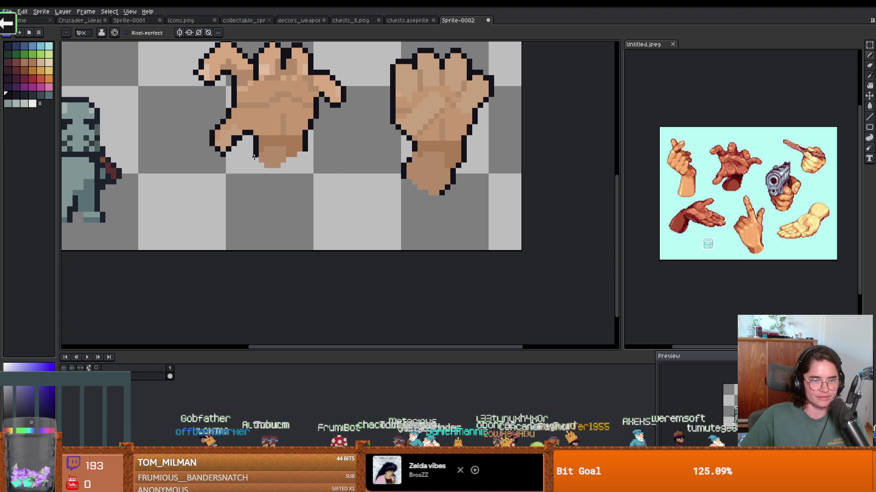
pyautogui.moveTo(309, 155)
pyautogui.mouseDown()
pyautogui.moveTo(291, 170)
pyautogui.moveTo(250, 165)
pyautogui.mouseUp()
# Reset the eraser to 1px and add shading pixels near the claw's wrist.
pyautogui.press('e')
pyautogui.press('-')
pyautogui.press('-')
pyautogui.press('-')
pyautogui.scroll(2, 256, 166)
pyautogui.press('b')
pyautogui.moveTo(320, 153); pyautogui.dragTo(342, 147)
pyautogui.scroll(-4, 350, 175)
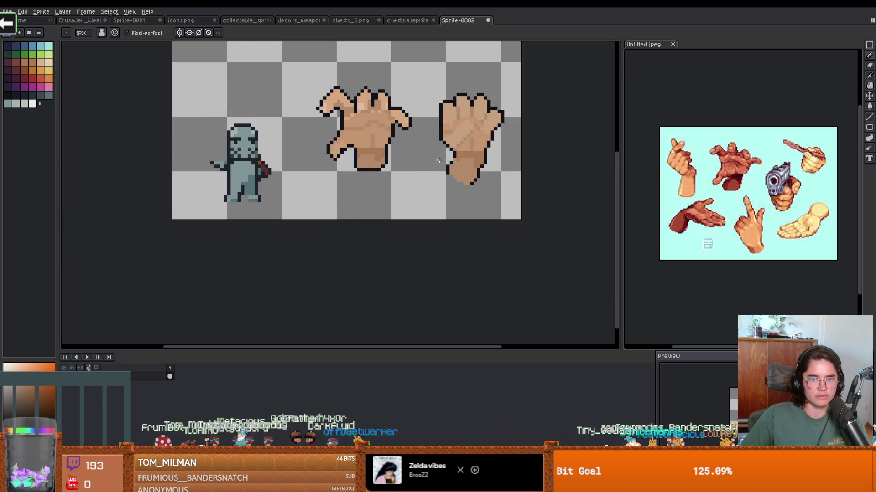
pyautogui.scroll(1, 351, 174)
pyautogui.press('m')
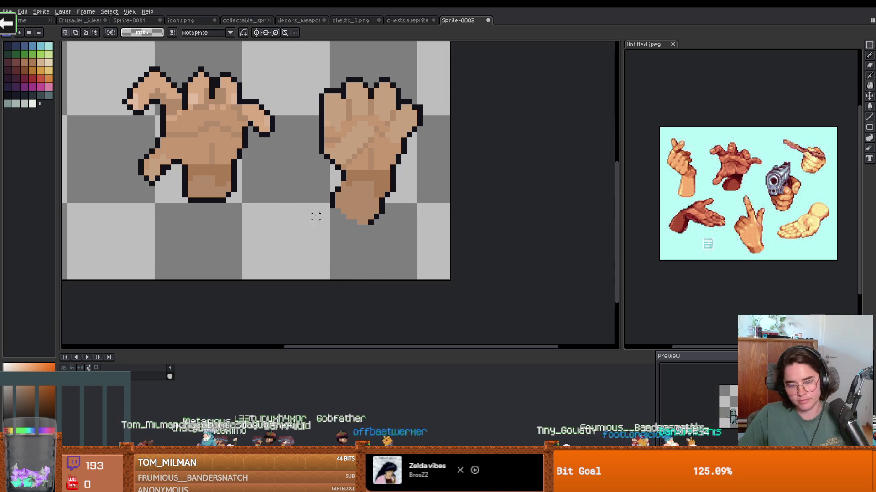
pyautogui.moveTo(245, 218); pyautogui.dragTo(180, 162)
pyautogui.hotkey('ctrl', 'c')
pyautogui.hotkey('ctrl', 'v')
pyautogui.moveTo(217, 187)
pyautogui.mouseDown()
pyautogui.moveTo(371, 203)
pyautogui.moveTo(388, 196)
pyautogui.moveTo(379, 196)
pyautogui.mouseUp()
pyautogui.hotkey('ctrl', 'd')
pyautogui.press('b')
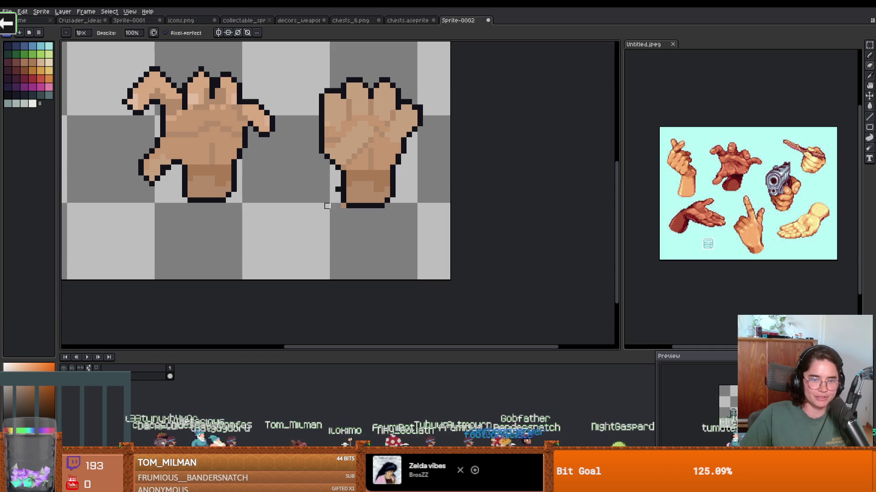
pyautogui.scroll(-2, 344, 206)
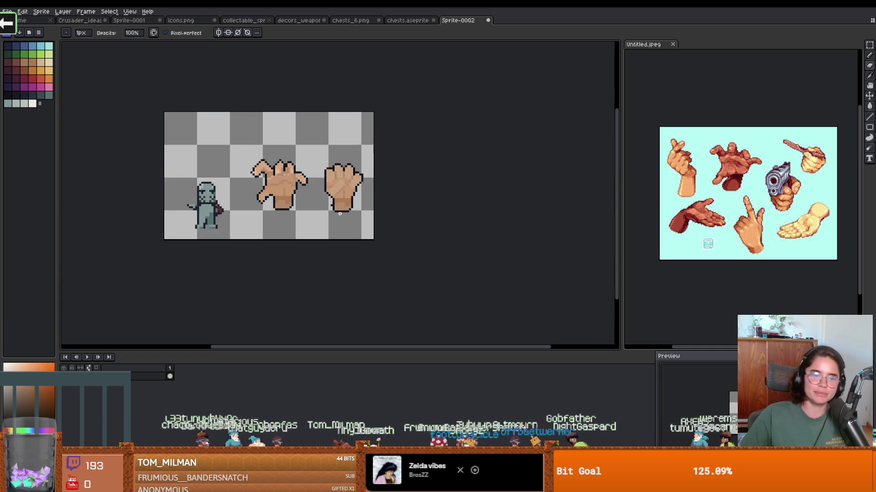
pyautogui.scroll(1, 336, 211)
pyautogui.scroll(1, 335, 211)
pyautogui.scroll(-1, 300, 204)
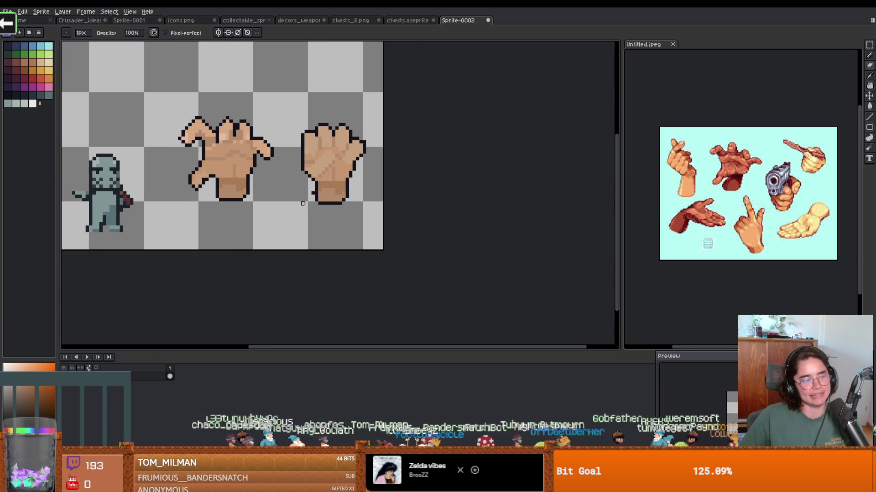
pyautogui.scroll(-1, 255, 189)
pyautogui.scroll(1, 219, 176)
pyautogui.scroll(-2, 264, 162)
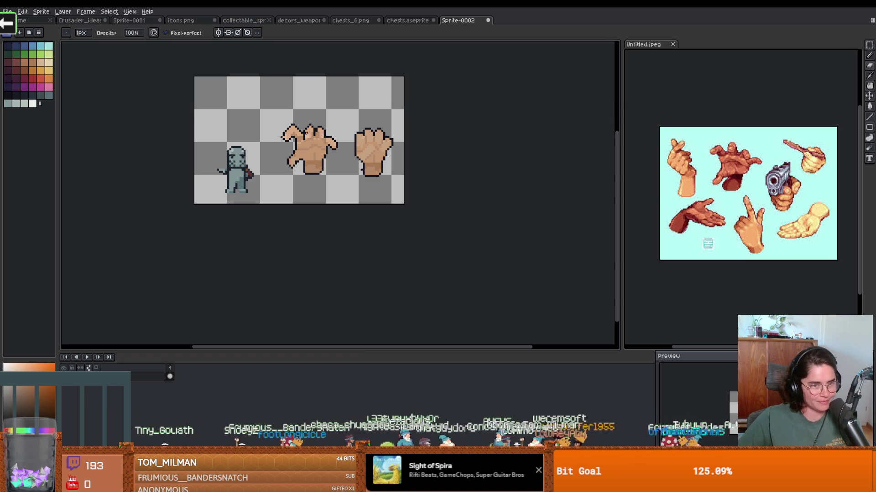
pyautogui.scroll(2, 302, 161)
pyautogui.scroll(2, 292, 160)
pyautogui.scroll(-2, 278, 161)
pyautogui.scroll(2, 266, 160)
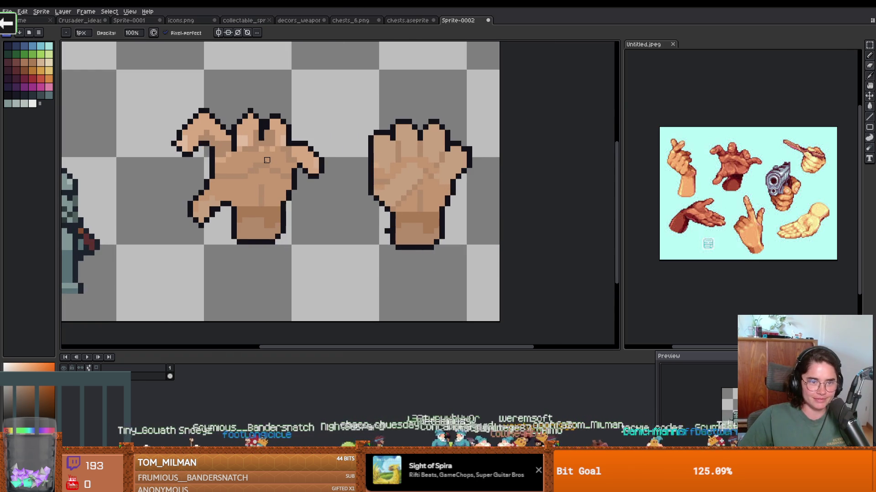
pyautogui.scroll(-1, 267, 160)
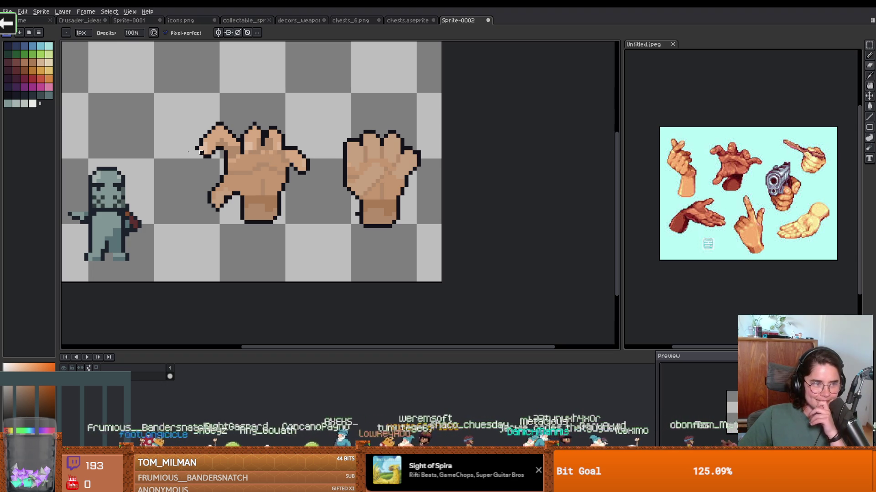
pyautogui.click(49, 87)
# Fill all the claw's fingertips pink with the Paint Bucket's Contiguous option off.
pyautogui.press('g')
pyautogui.click(133, 33)
pyautogui.click(220, 130)
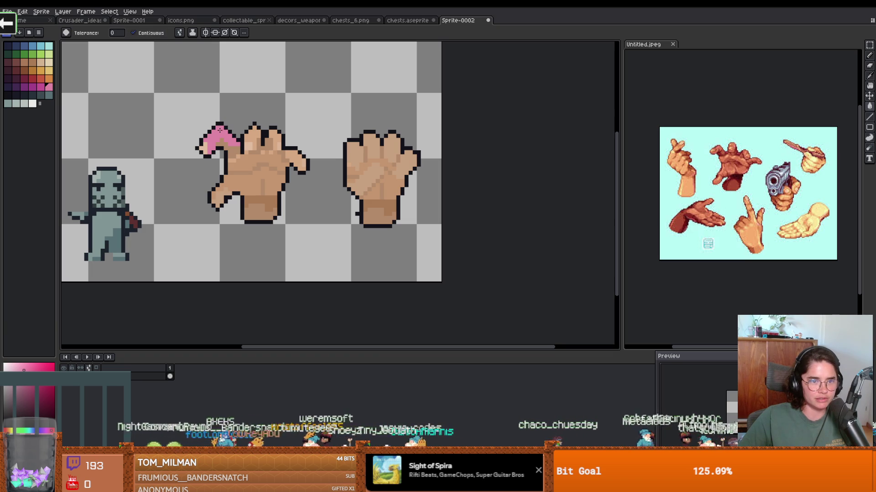
pyautogui.hotkey('ctrl', 'z')
pyautogui.click(133, 32)
pyautogui.click(222, 135)
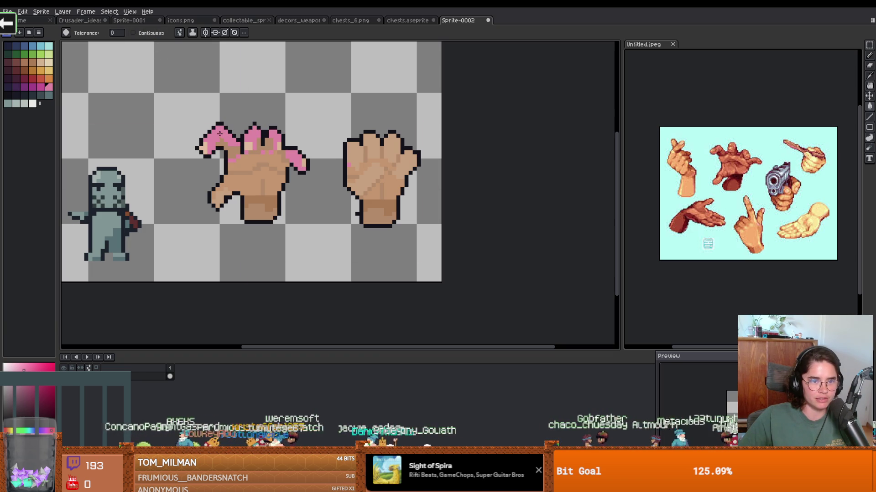
# Fill the palms and wrists of both hands with magenta.
pyautogui.click(41, 87)
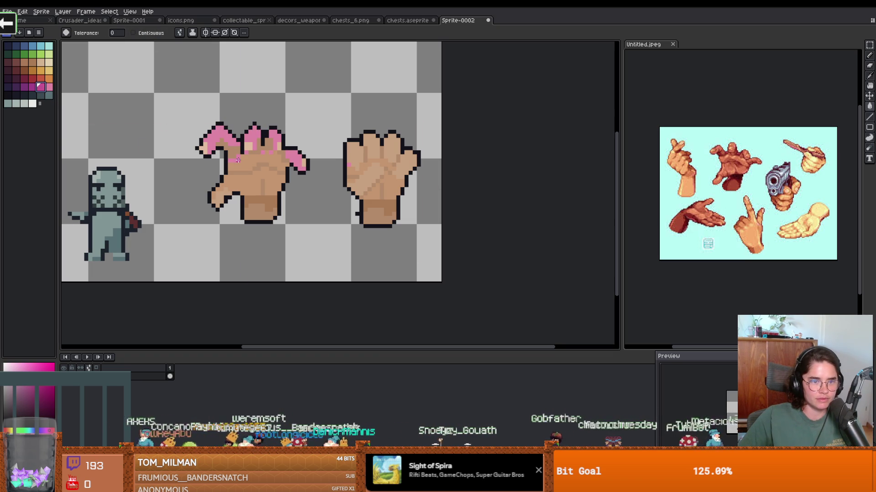
pyautogui.click(262, 201)
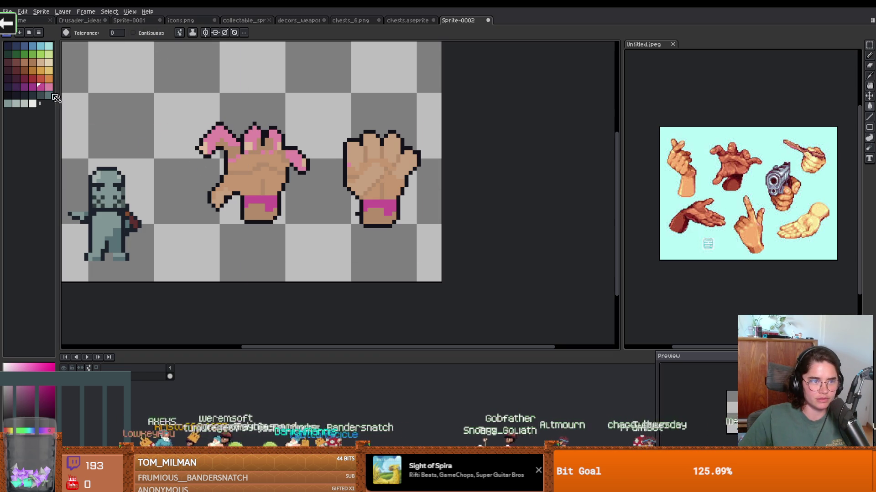
pyautogui.hotkey('ctrl', 'z')
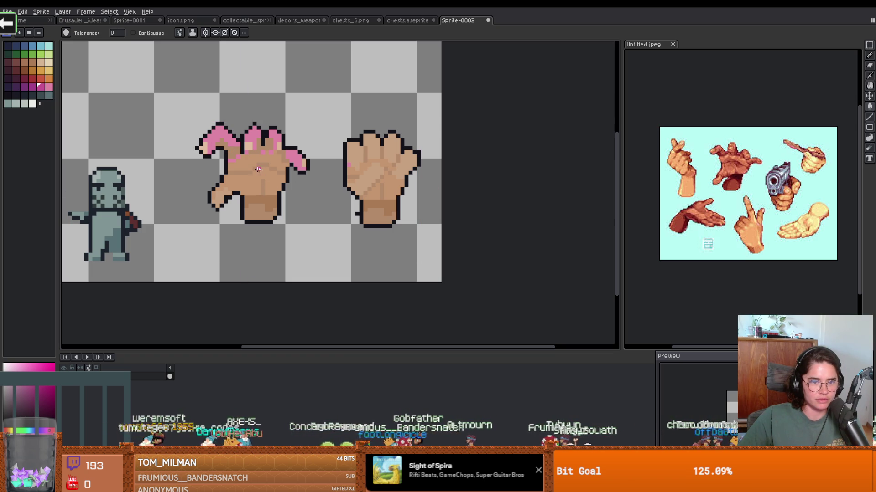
pyautogui.click(246, 163)
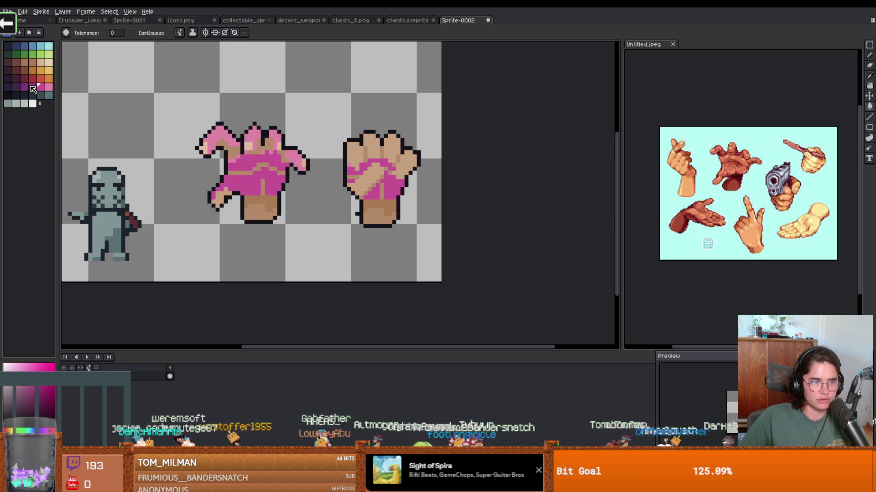
pyautogui.click(258, 209)
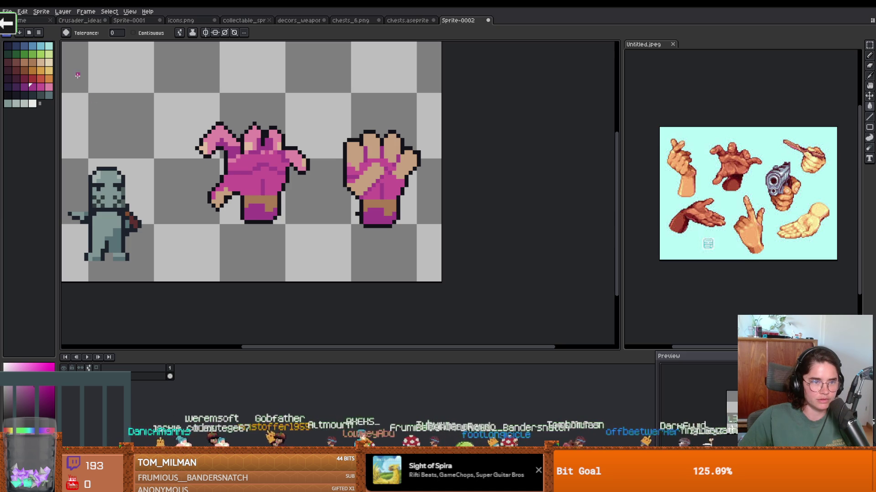
# Try filling the claw's wrist dark purple and the fist's tan areas light pink.
pyautogui.click(24, 87)
pyautogui.click(258, 201)
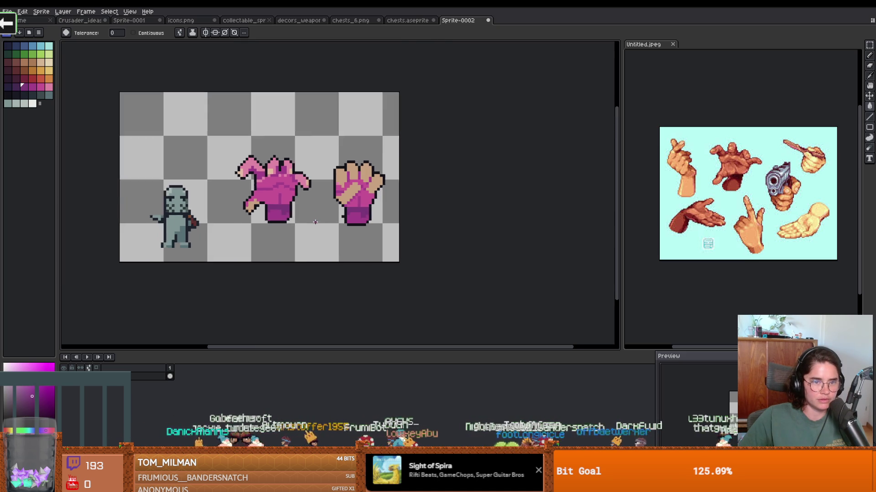
pyautogui.keyDown('alt'); pyautogui.click(297, 158); pyautogui.keyUp('alt')
pyautogui.click(360, 158)
pyautogui.scroll(1, 233, 183)
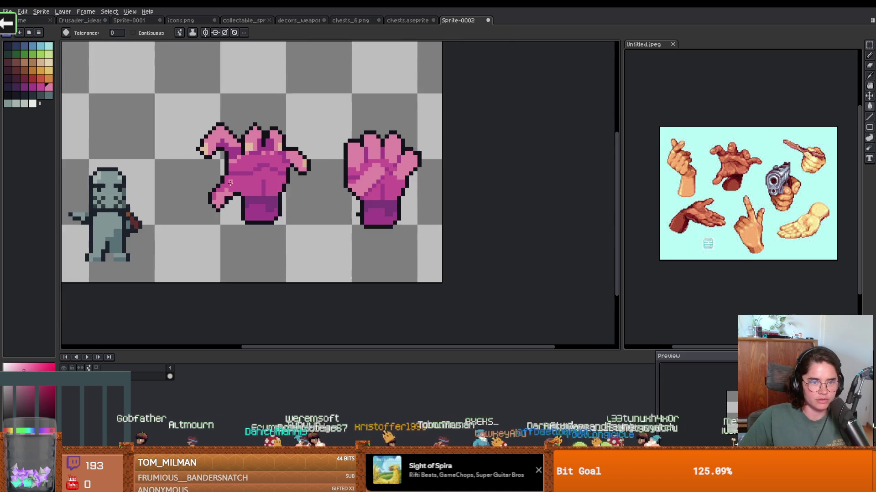
pyautogui.scroll(-3, 273, 192)
pyautogui.scroll(2, 293, 196)
pyautogui.scroll(1, 293, 196)
pyautogui.scroll(-1, 274, 194)
pyautogui.scroll(1, 271, 193)
pyautogui.scroll(-1, 271, 194)
pyautogui.scroll(1, 270, 193)
pyautogui.scroll(-2, 271, 194)
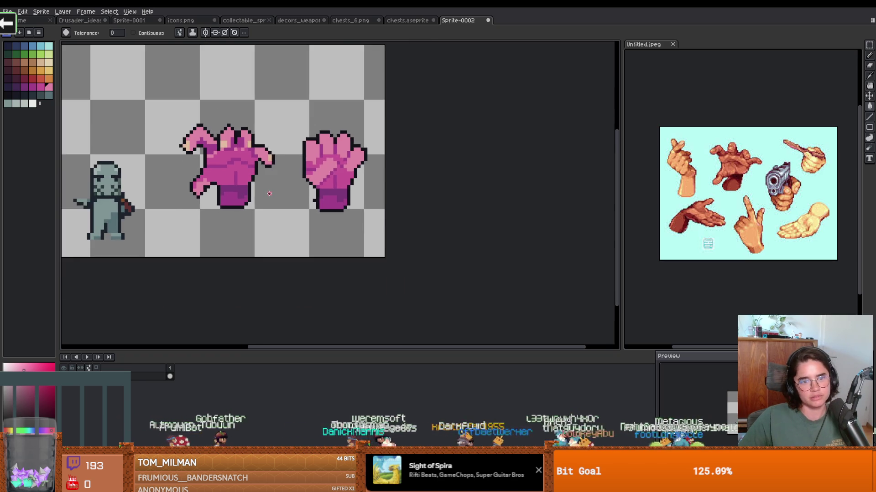
pyautogui.scroll(2, 288, 197)
# Undo the pink and purple recolouring, switch to the marquee, and look for colour adjustments.
pyautogui.hotkey('ctrl', 'z')
pyautogui.hotkey('ctrl', 'z')
pyautogui.hotkey('ctrl', 'z')
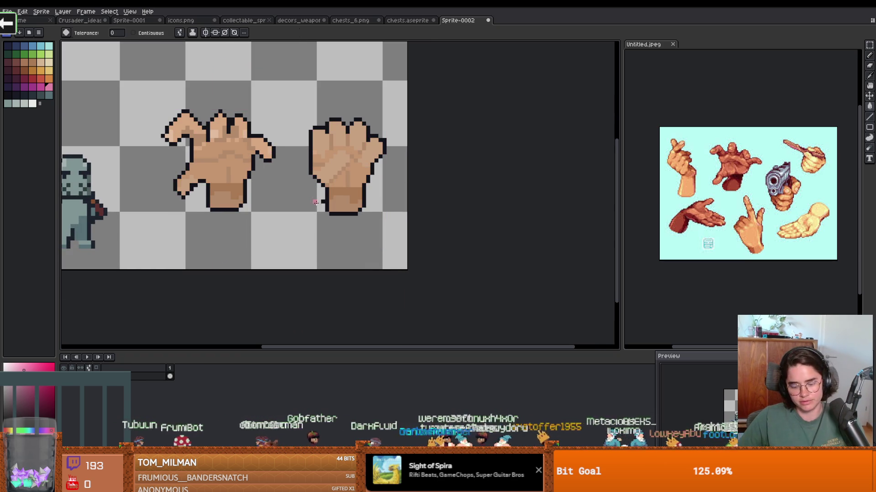
pyautogui.press('m')
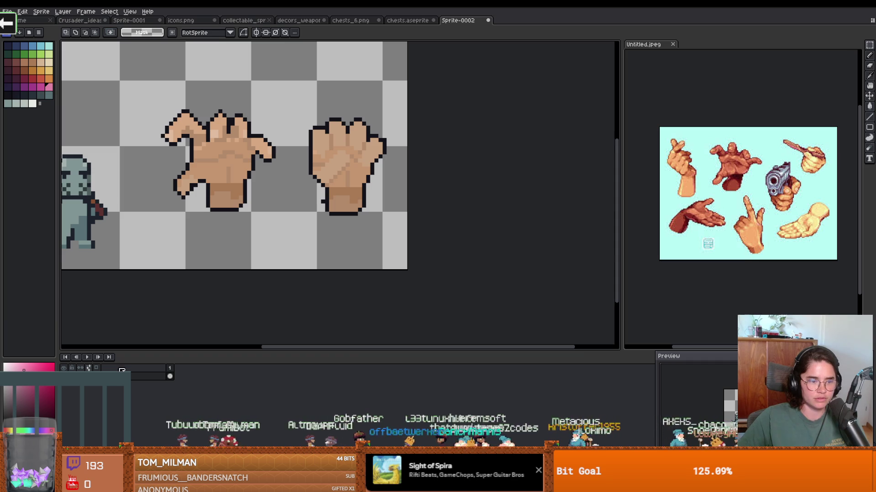
pyautogui.click(14, 11)
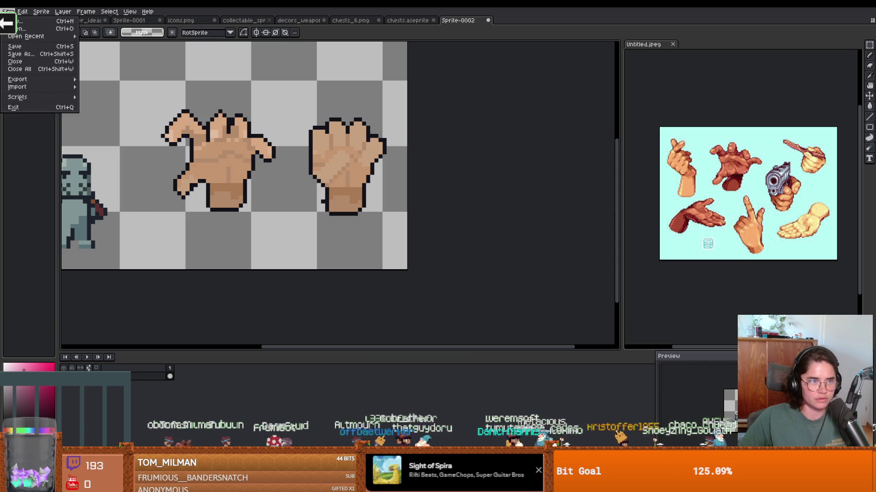
pyautogui.moveTo(23, 11)
pyautogui.moveTo(45, 185)
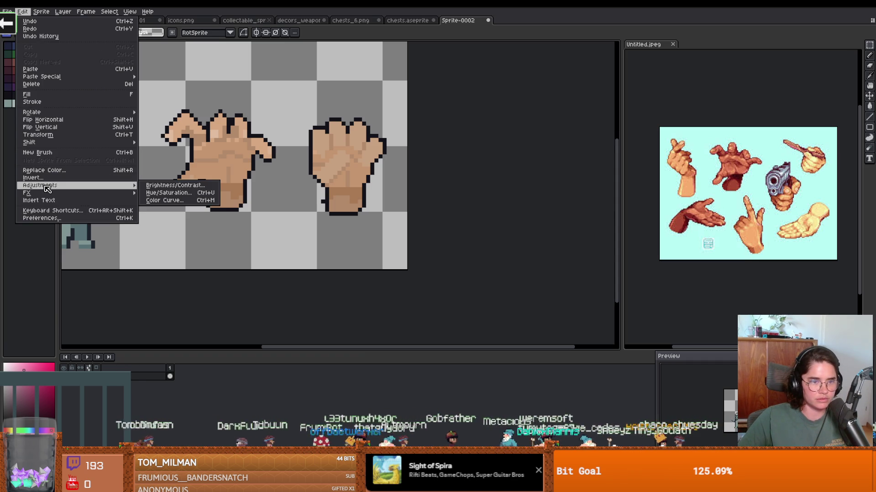
pyautogui.click(168, 192)
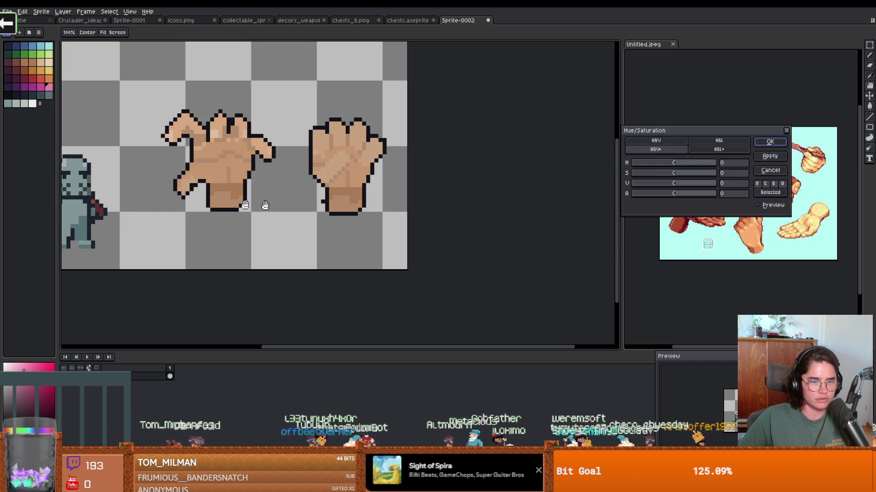
pyautogui.moveTo(689, 163)
pyautogui.mouseDown()
pyautogui.moveTo(655, 164)
pyautogui.moveTo(724, 170)
pyautogui.moveTo(667, 168)
pyautogui.moveTo(708, 171)
pyautogui.moveTo(641, 177)
pyautogui.moveTo(683, 179)
pyautogui.mouseUp()
pyautogui.scroll(-2, 355, 184)
pyautogui.scroll(1, 358, 187)
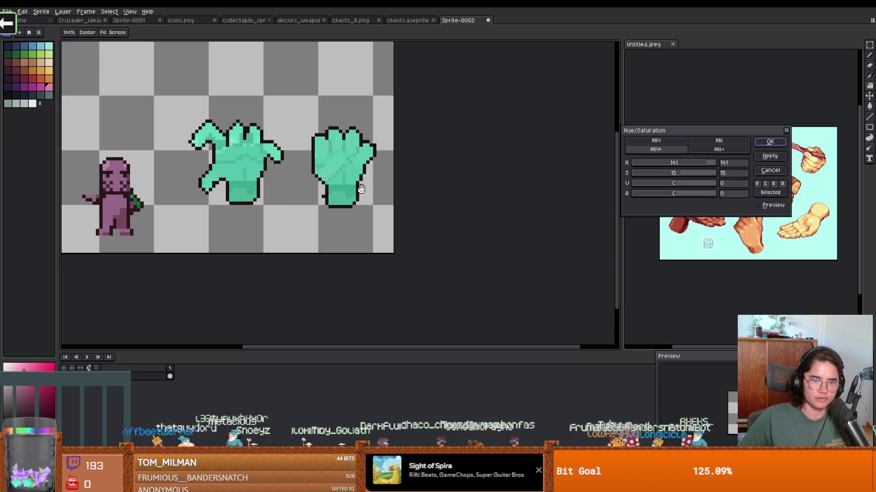
pyautogui.scroll(-1, 361, 188)
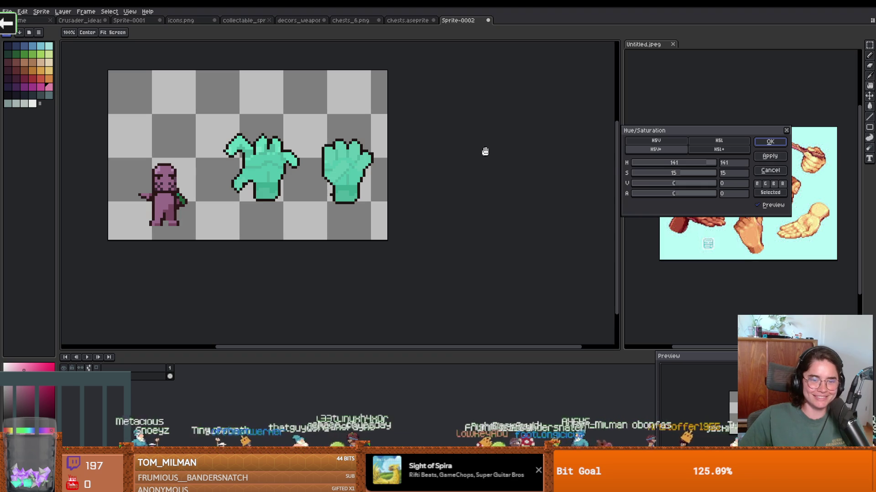
pyautogui.moveTo(677, 195)
pyautogui.mouseDown()
pyautogui.moveTo(663, 196)
pyautogui.moveTo(687, 187)
pyautogui.moveTo(666, 186)
pyautogui.moveTo(675, 187)
pyautogui.mouseUp()
pyautogui.click(717, 150)
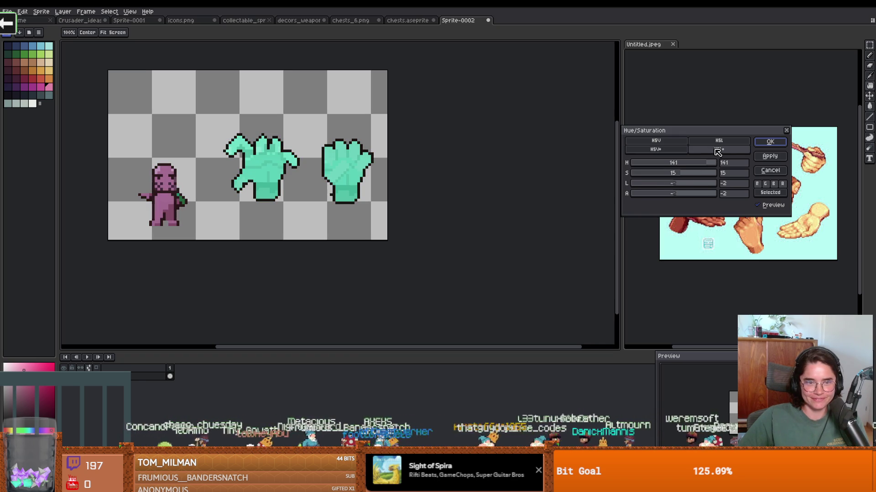
pyautogui.click(719, 142)
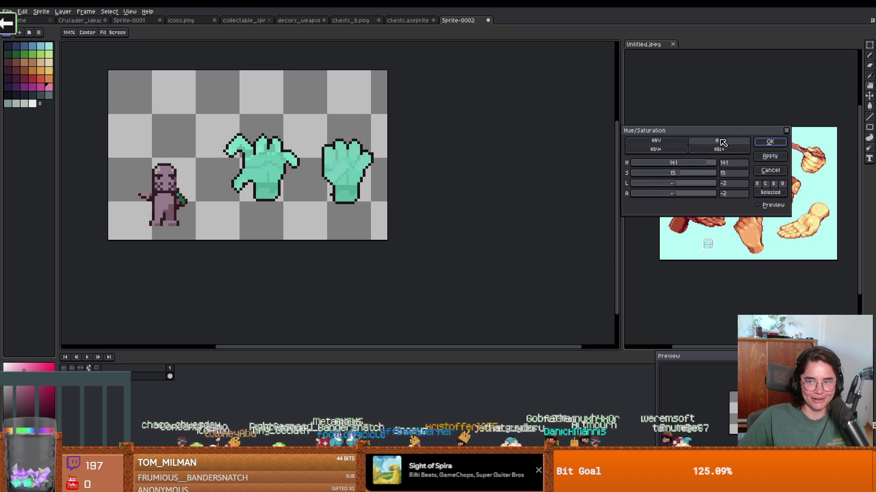
pyautogui.click(684, 164)
pyautogui.click(682, 165)
pyautogui.scroll(-3, 415, 190)
pyautogui.scroll(2, 456, 183)
pyautogui.click(770, 170)
pyautogui.scroll(2, 325, 190)
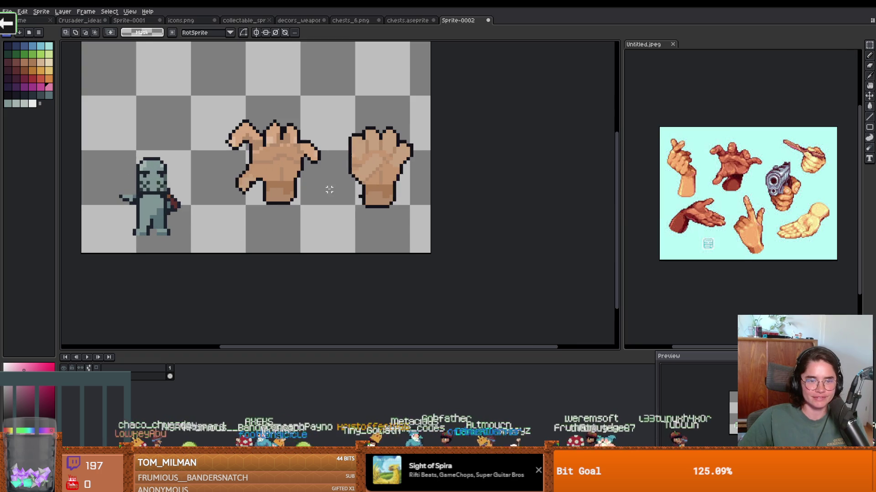
# Remove the stray pixels below the fist's wrist, then marquee-select the open claw.
pyautogui.scroll(2, 354, 200)
pyautogui.press('b')
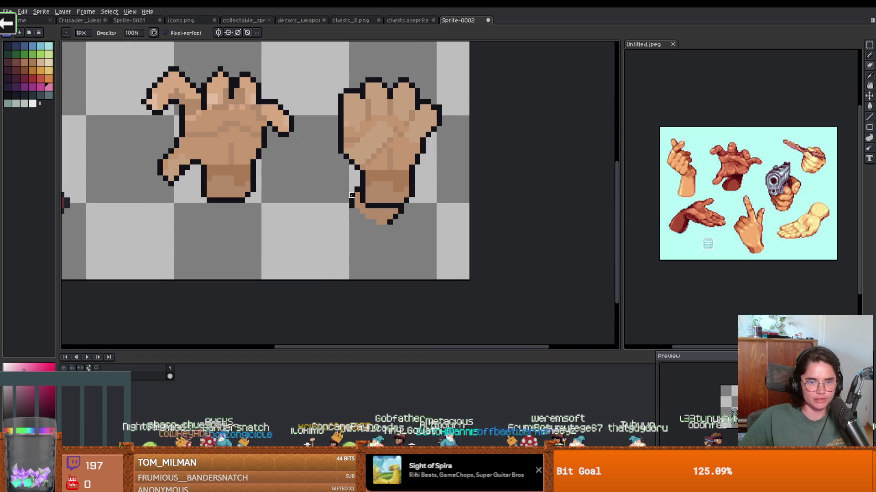
pyautogui.moveTo(352, 206)
pyautogui.mouseDown()
pyautogui.moveTo(367, 216)
pyautogui.moveTo(363, 211)
pyautogui.mouseUp()
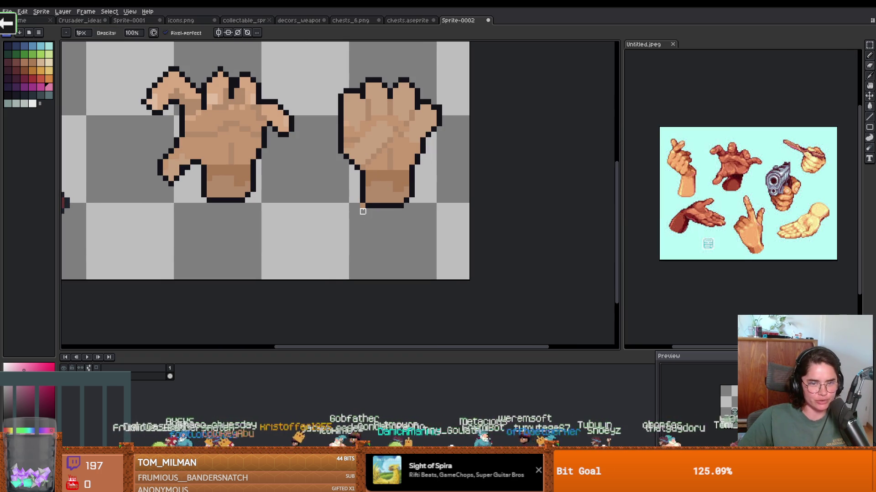
pyautogui.scroll(-1, 351, 218)
pyautogui.scroll(3, 265, 190)
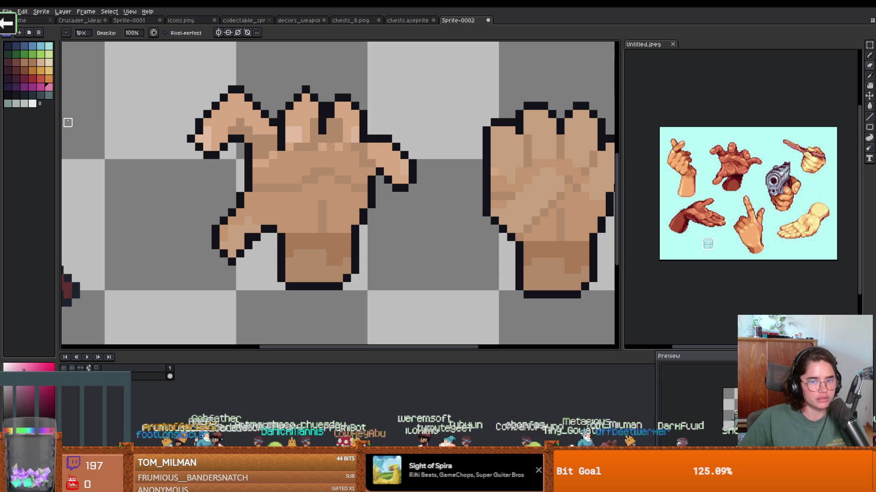
pyautogui.scroll(-2, 254, 186)
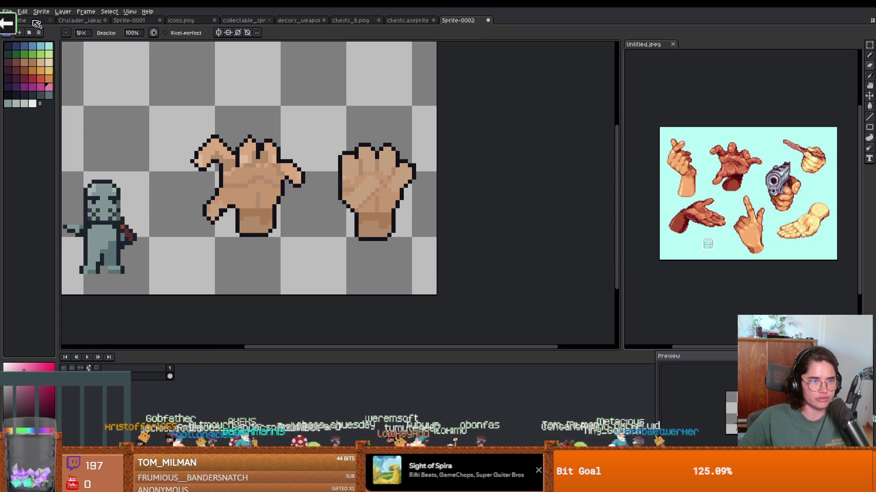
pyautogui.press('m')
pyautogui.moveTo(160, 104); pyautogui.dragTo(311, 250)
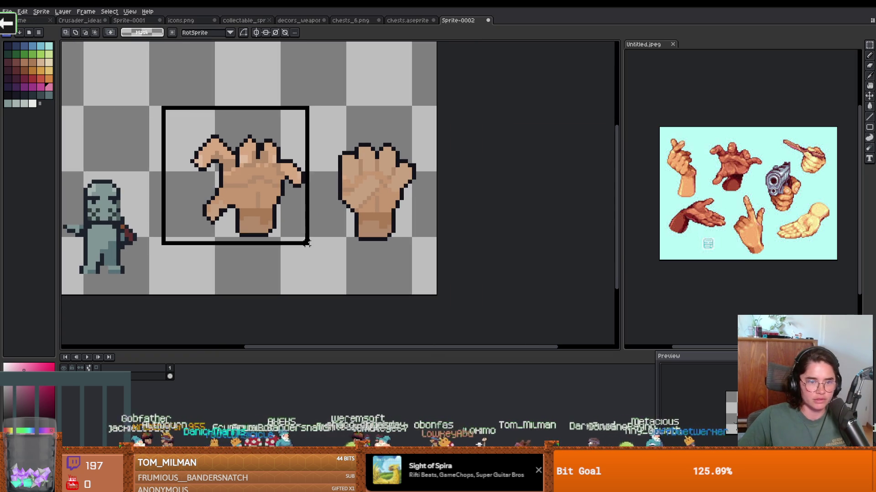
# Create a new 36x35 sprite from the selection and paste the claw in, shifted 5 px left.
pyautogui.click(7, 12)
pyautogui.click(26, 31)
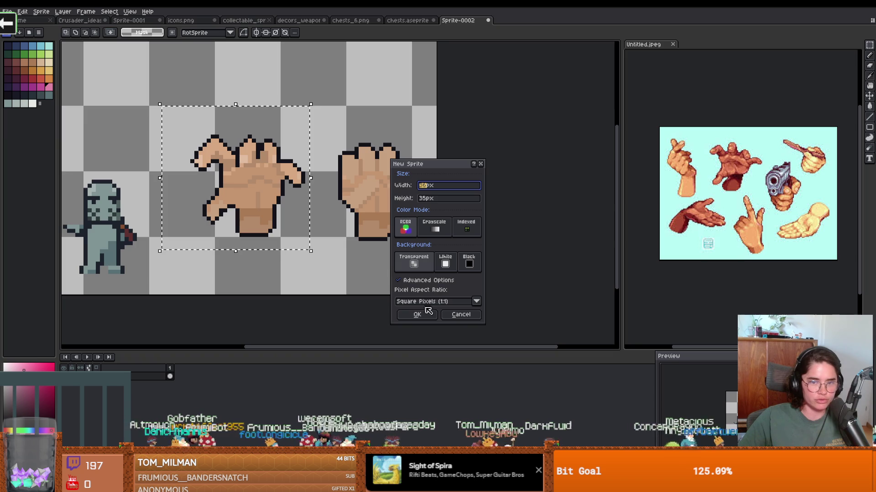
pyautogui.click(419, 314)
pyautogui.hotkey('ctrl', 'v')
pyautogui.press('Left')
pyautogui.press('Left')
pyautogui.press('Left')
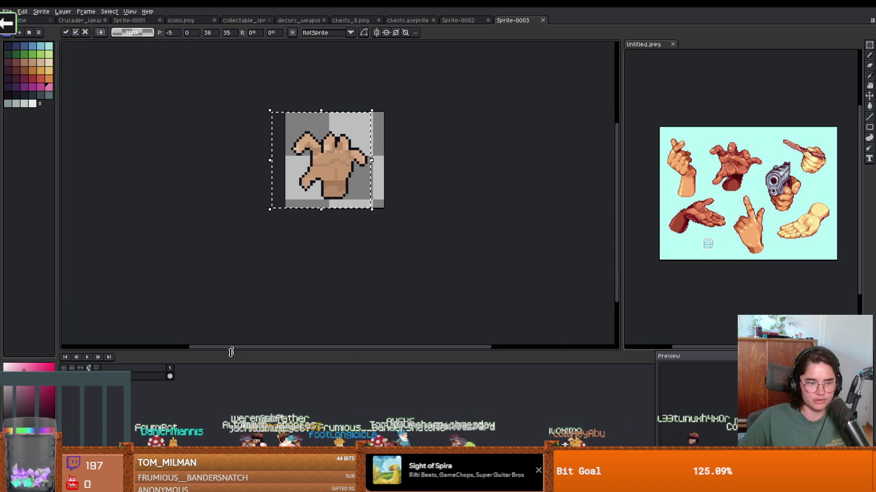
pyautogui.click(170, 376)
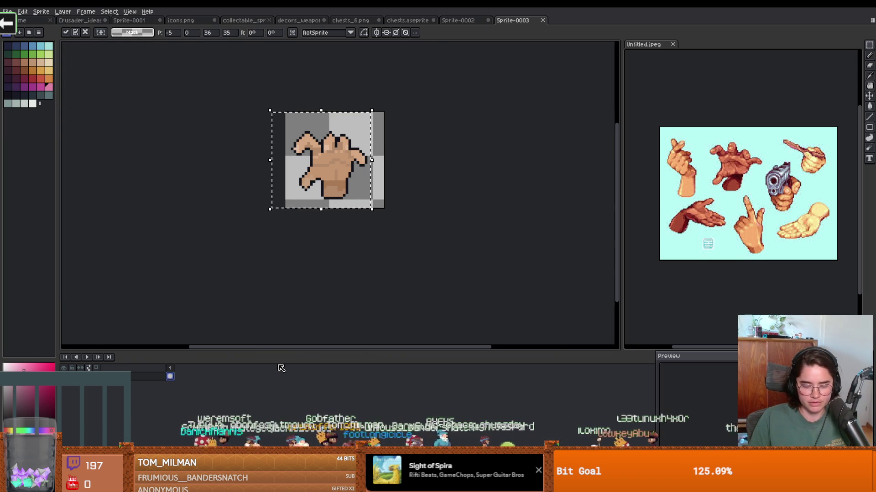
# Add a second frame, then return to Sprite-0002 and marquee-select the fist.
pyautogui.hotkey('ctrl', 'n')
pyautogui.press('Escape')
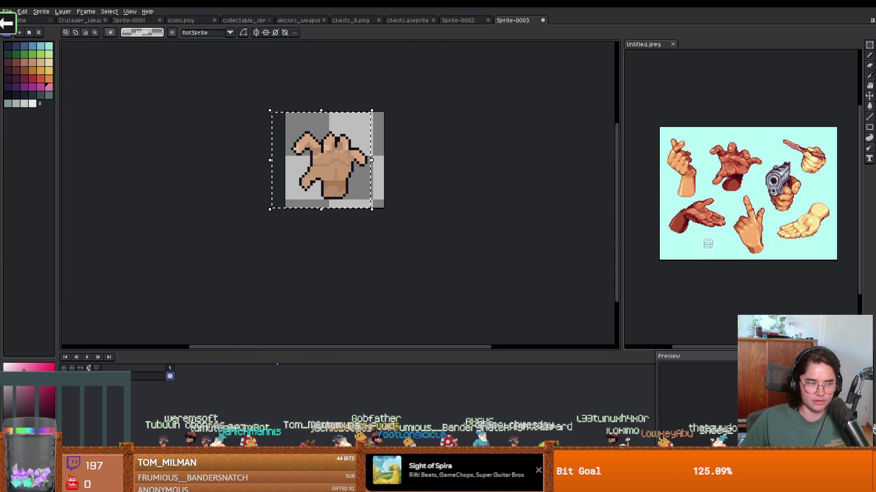
pyautogui.hotkey('alt', 'n')
pyautogui.press('Delete')
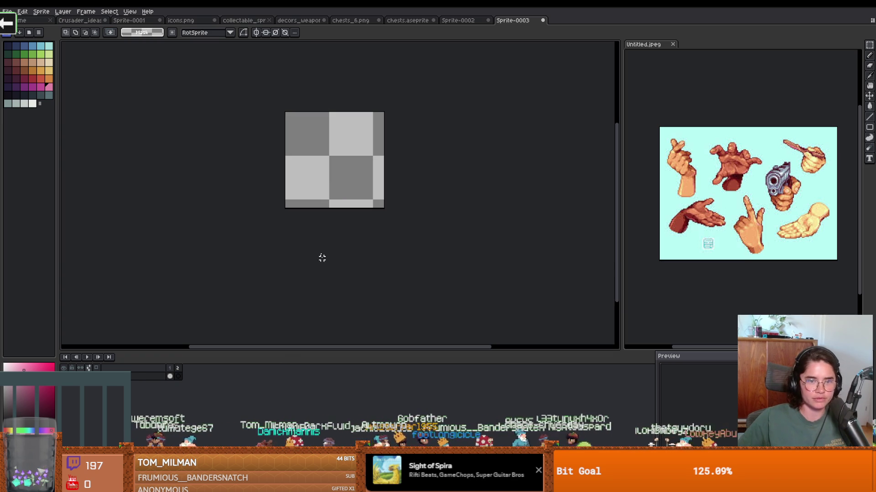
pyautogui.hotkey('ctrl', 'shift', 'Tab')
pyautogui.moveTo(422, 251); pyautogui.dragTo(338, 142)
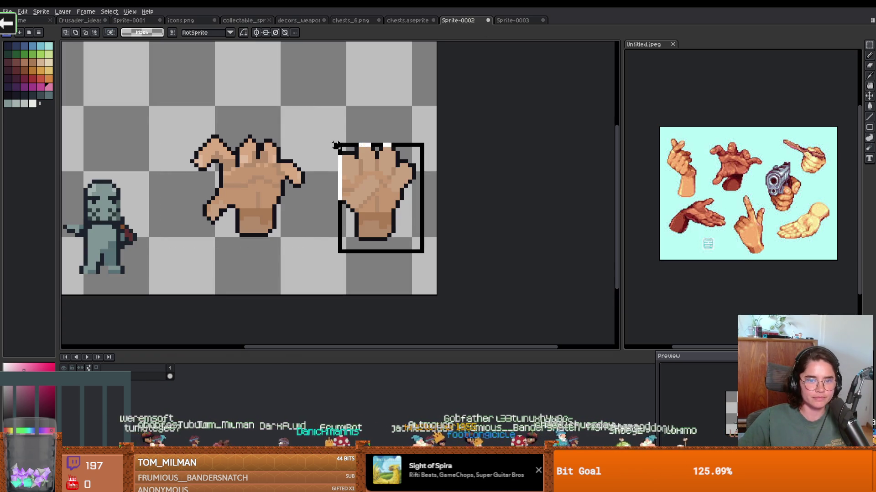
# Paste the fist into the second frame, centre it on the canvas, and turn off onion skinning.
pyautogui.hotkey('ctrl', 'Tab')
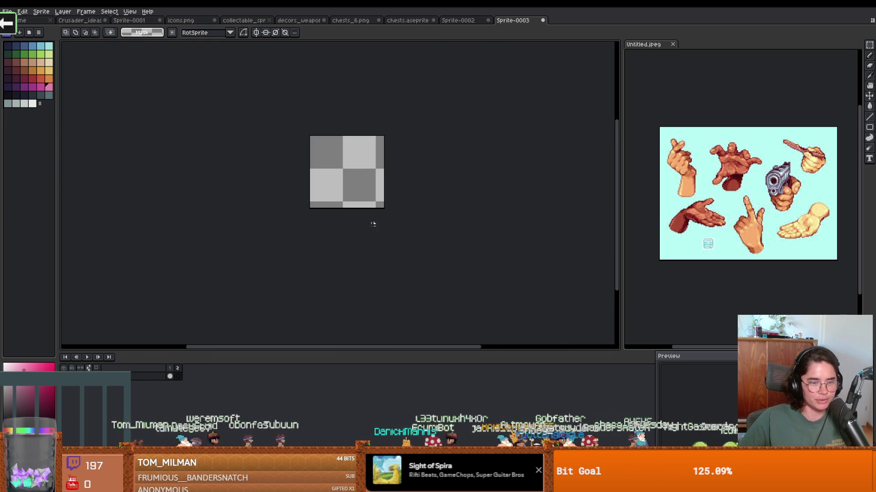
pyautogui.scroll(1, 369, 222)
pyautogui.hotkey('ctrl', 'v')
pyautogui.moveTo(436, 230)
pyautogui.mouseDown()
pyautogui.moveTo(349, 189)
pyautogui.moveTo(359, 183)
pyautogui.mouseUp()
pyautogui.click(270, 277)
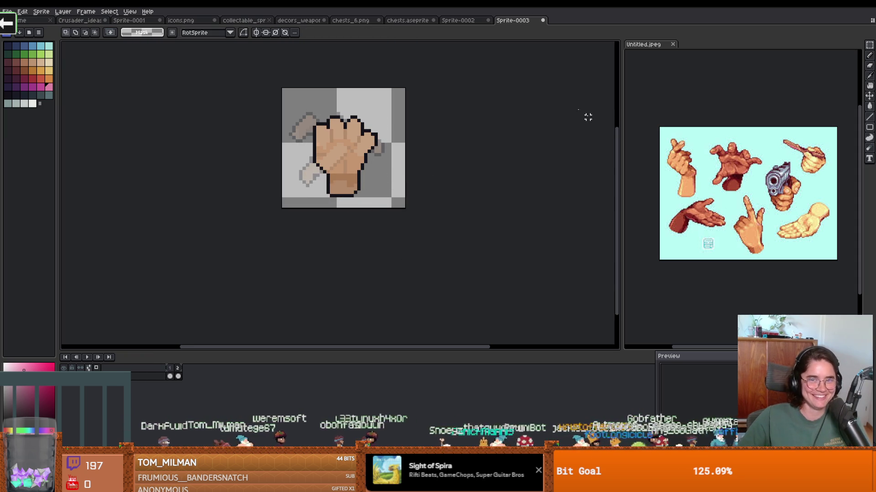
pyautogui.click(96, 368)
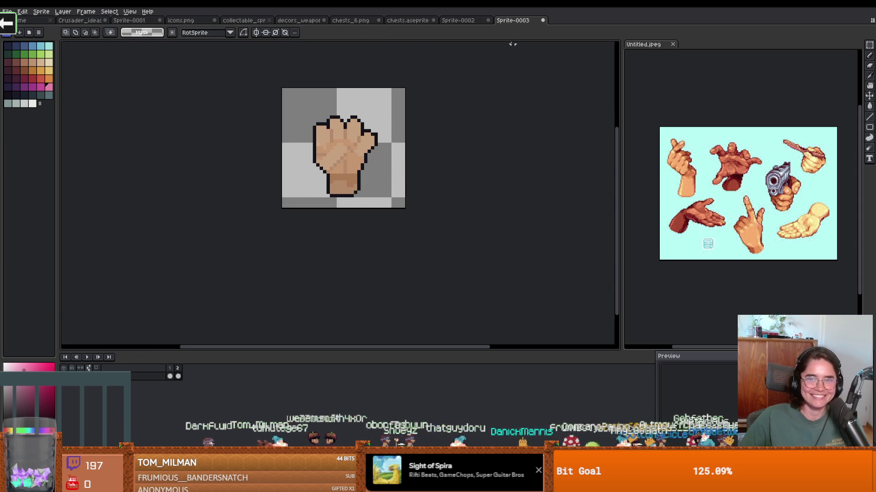
# Flip back and forth between the open-hand and fist frames to compare them.
pyautogui.click(170, 376)
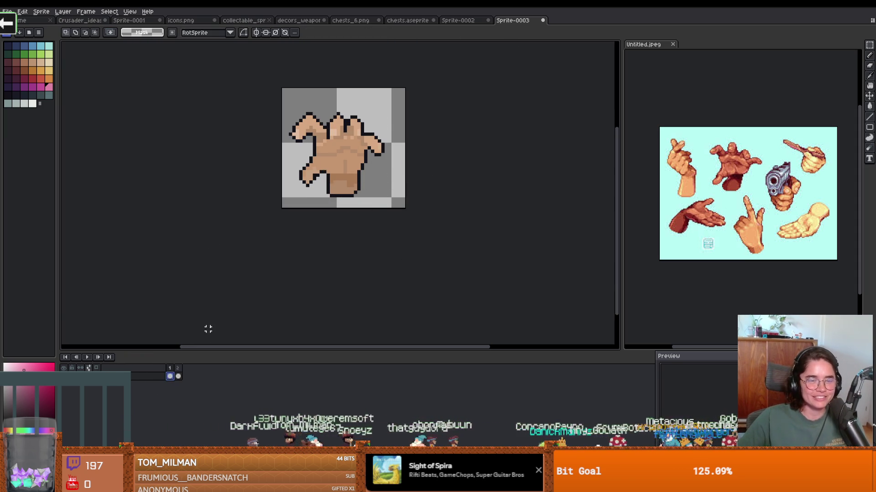
pyautogui.click(180, 370)
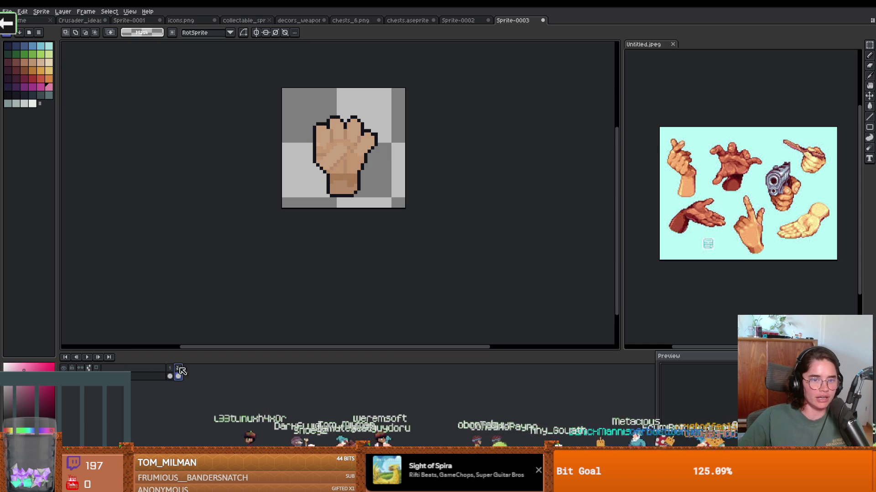
pyautogui.click(170, 375)
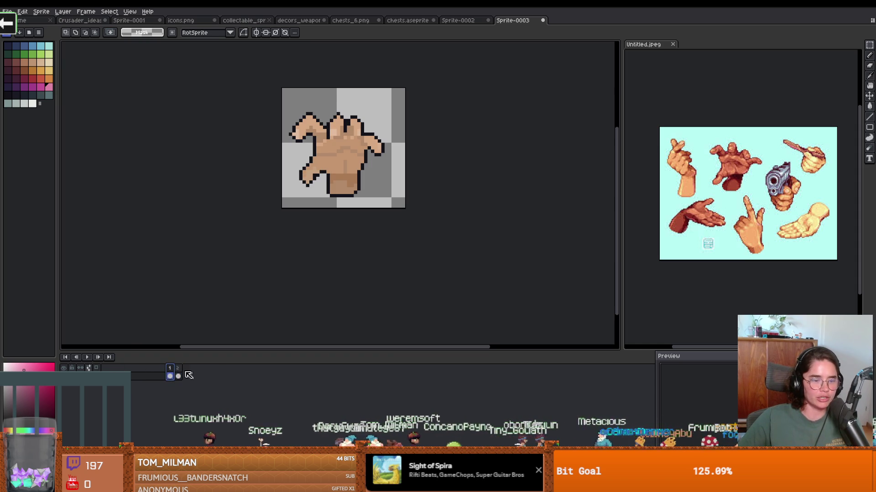
pyautogui.click(180, 373)
pyautogui.click(170, 374)
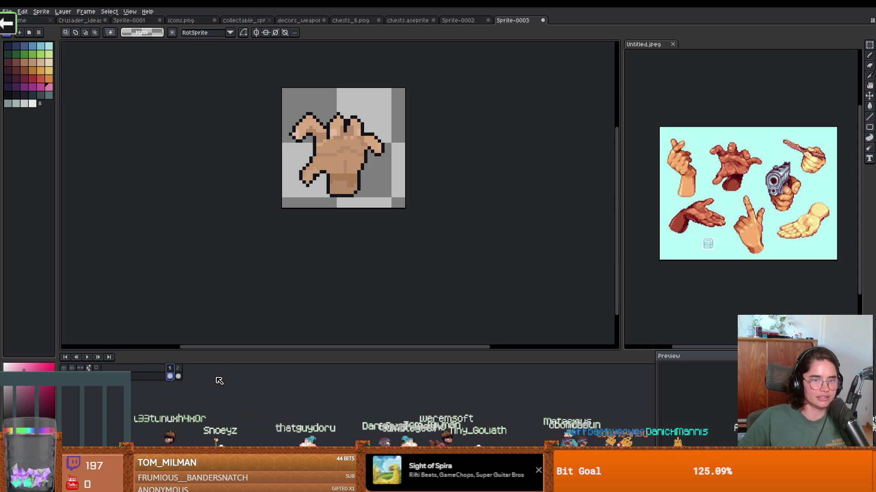
pyautogui.click(180, 372)
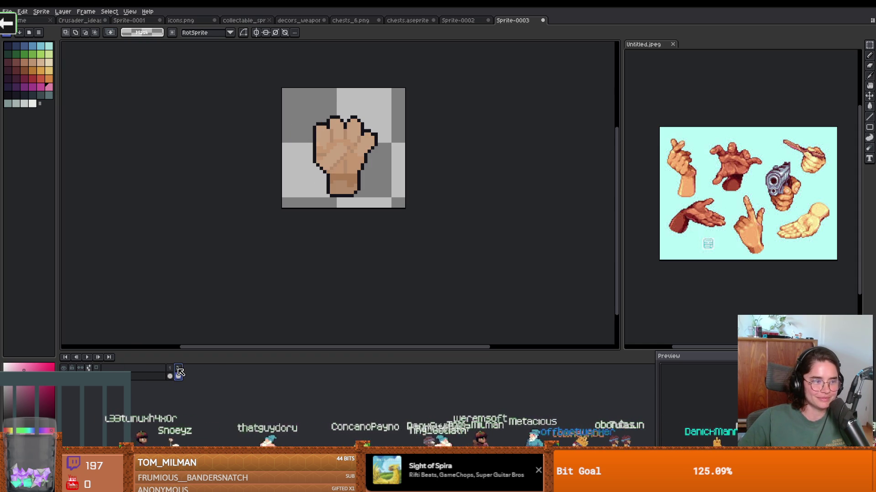
pyautogui.click(172, 375)
pyautogui.scroll(2, 330, 231)
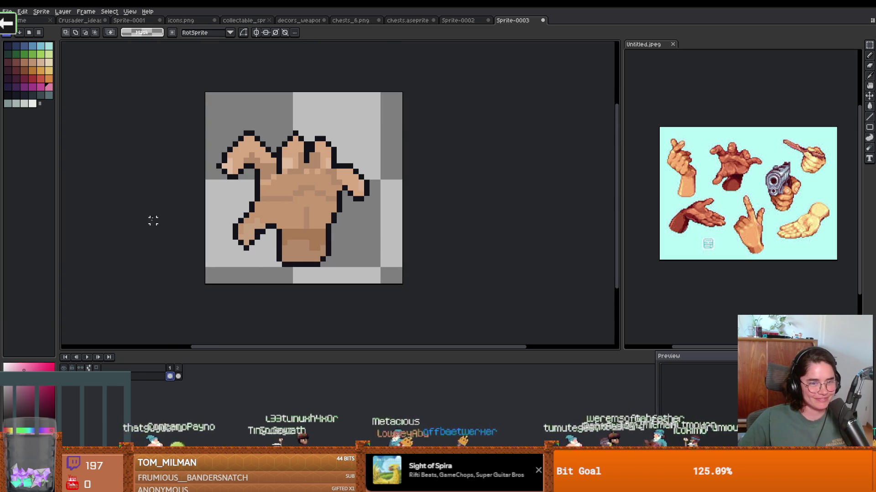
pyautogui.scroll(-2, 407, 226)
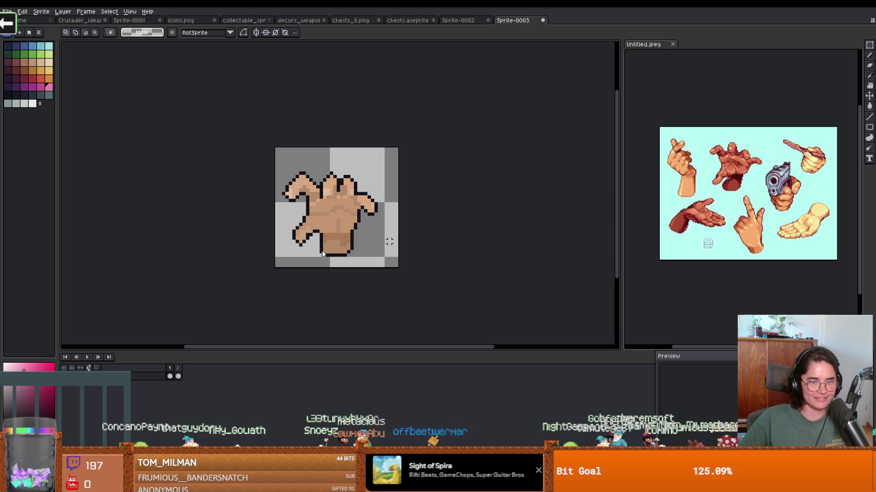
# Bring up the save dialog for Sprite-0003, cancelling the first attempt and reopening it.
pyautogui.hotkey('ctrl', 's')
pyautogui.press('Escape')
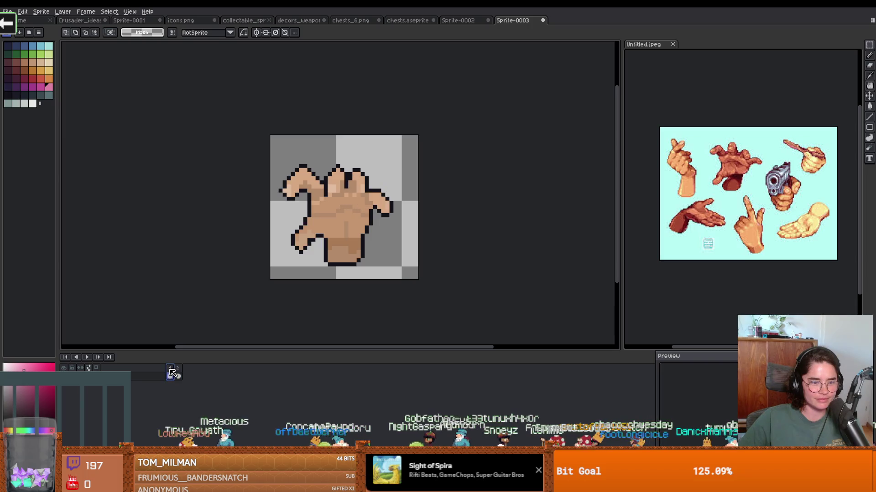
pyautogui.scroll(1, 359, 259)
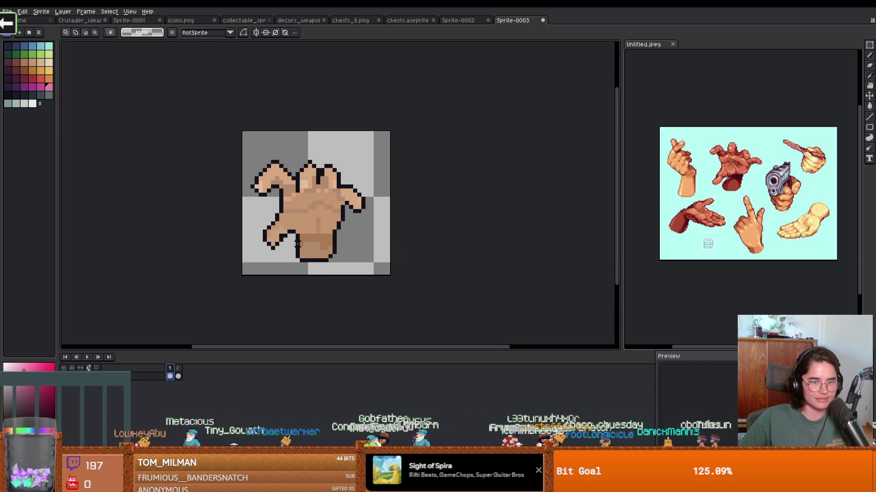
pyautogui.hotkey('ctrl', 's')
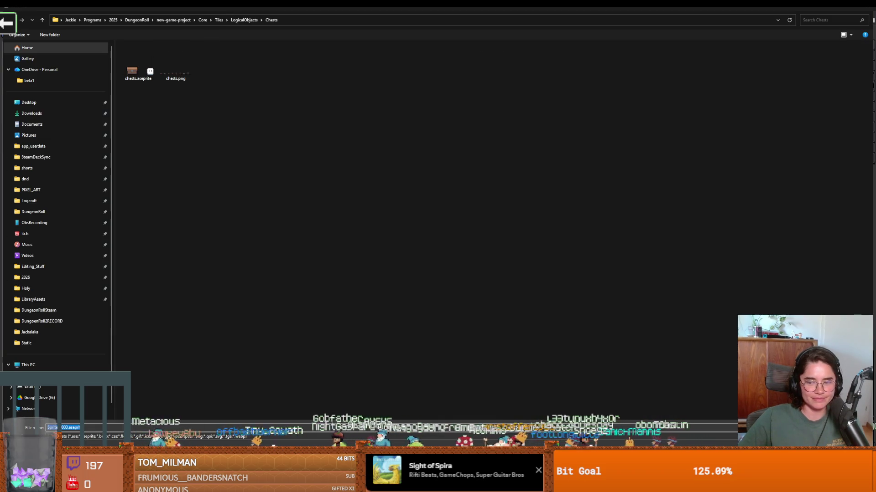
# Cancel the Save dialog for Sprite-0003.aseprite without saving.
pyautogui.press('Escape')
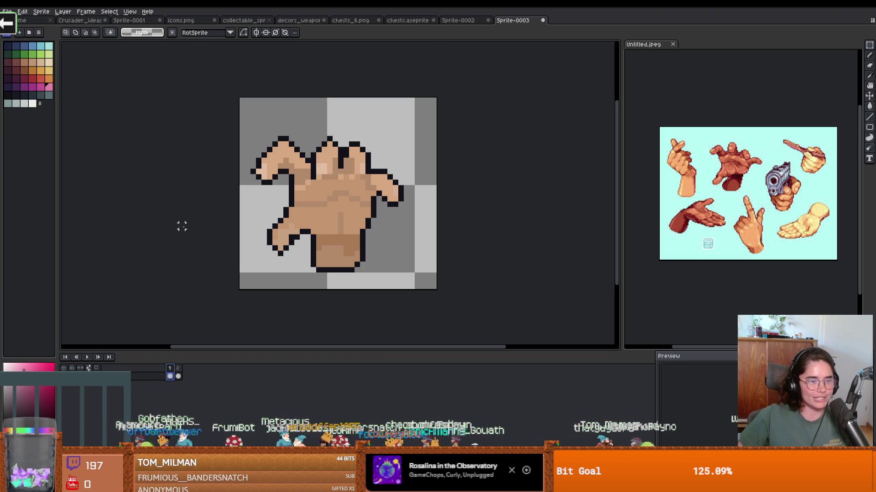
# Show the File menu with its Import submenu expanded.
pyautogui.scroll(-1, 155, 220)
pyautogui.scroll(1, 168, 225)
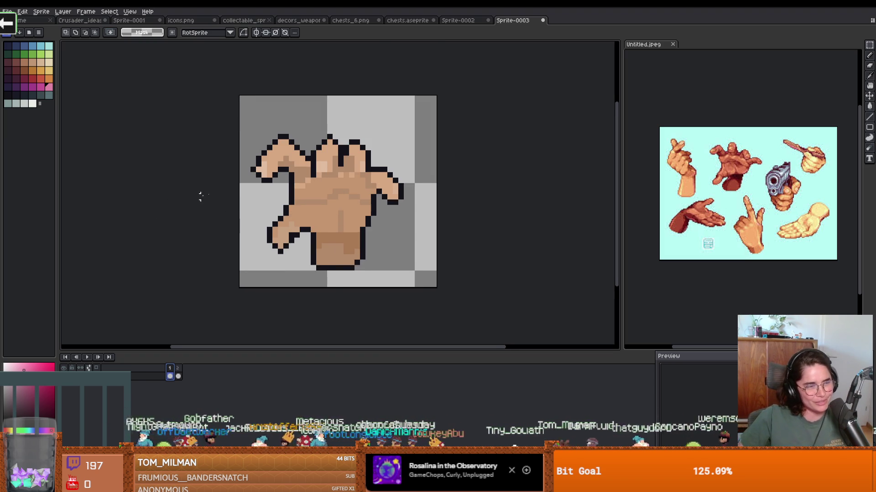
pyautogui.scroll(1, 192, 196)
pyautogui.scroll(-1, 242, 180)
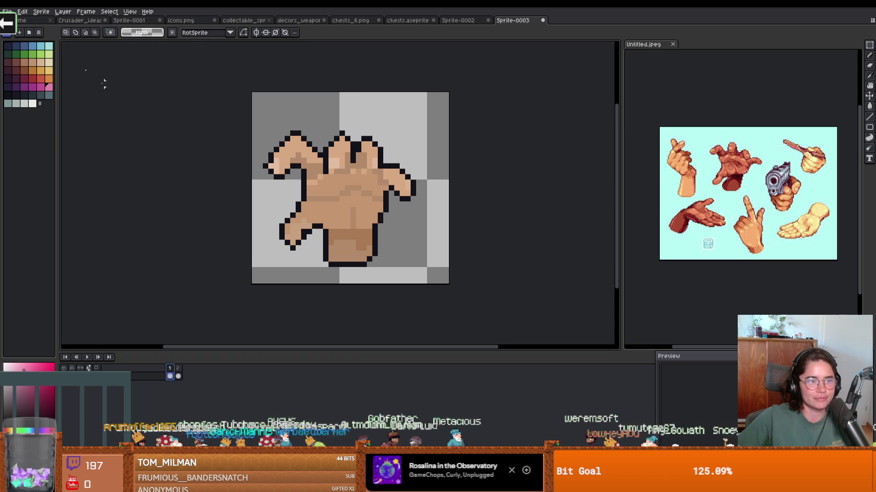
pyautogui.click(7, 11)
pyautogui.moveTo(53, 88)
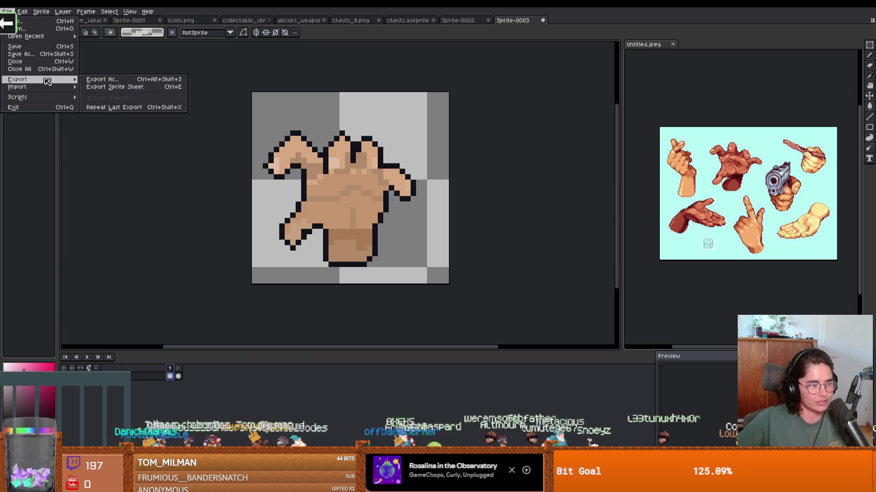
# Open File > Export Sprite Sheet and browse for where to save the output PNG.
pyautogui.click(91, 86)
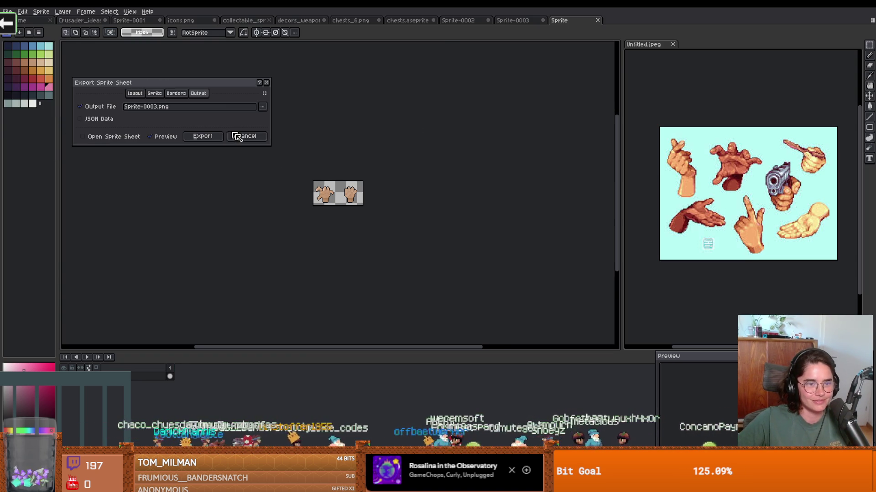
pyautogui.click(203, 136)
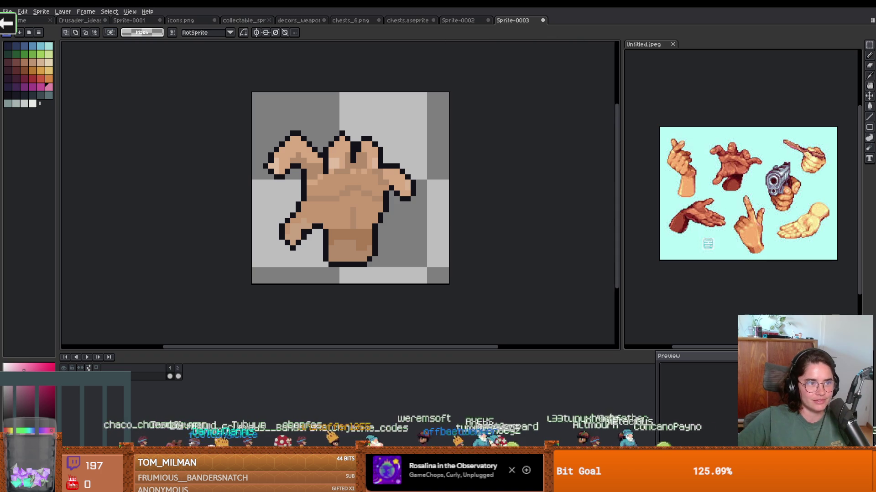
pyautogui.click(7, 12)
pyautogui.moveTo(33, 81)
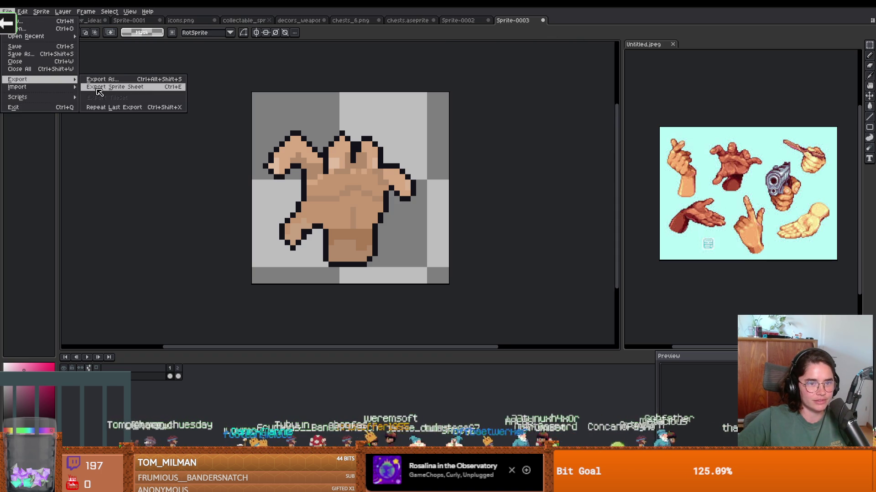
pyautogui.click(93, 88)
pyautogui.click(263, 110)
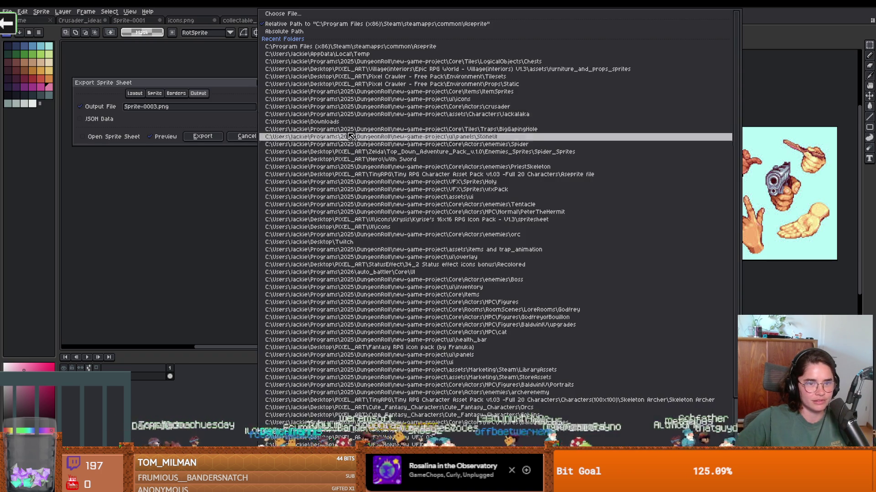
pyautogui.click(310, 14)
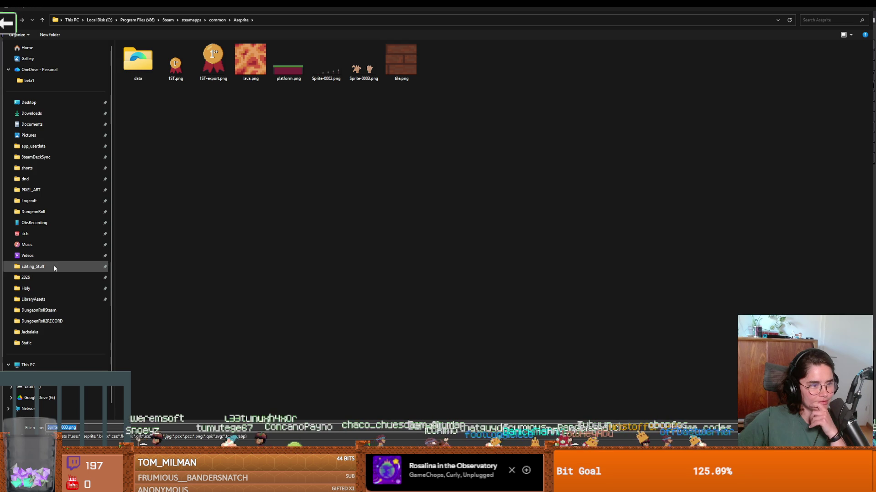
# Browse from DungeonRoll through new-game-project/Core/Actors/enemies/Boss into the EnvyBoss folder.
pyautogui.click(46, 213)
pyautogui.doubleClick(155, 67)
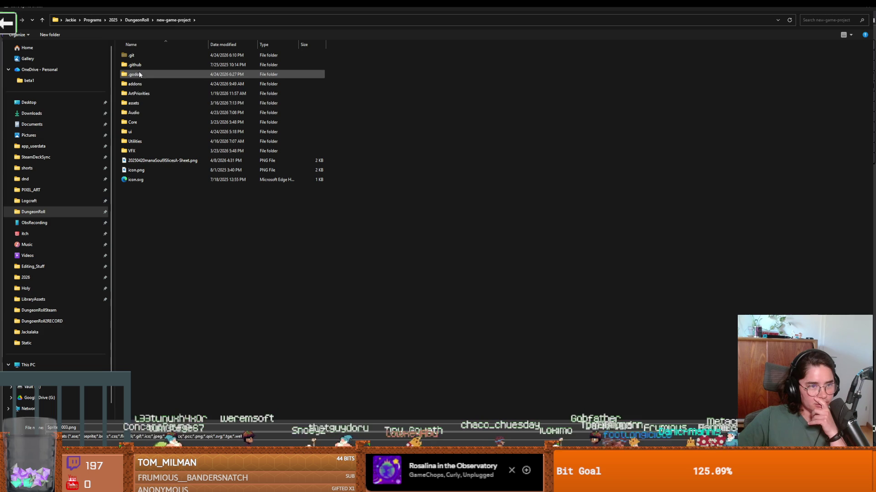
pyautogui.doubleClick(135, 122)
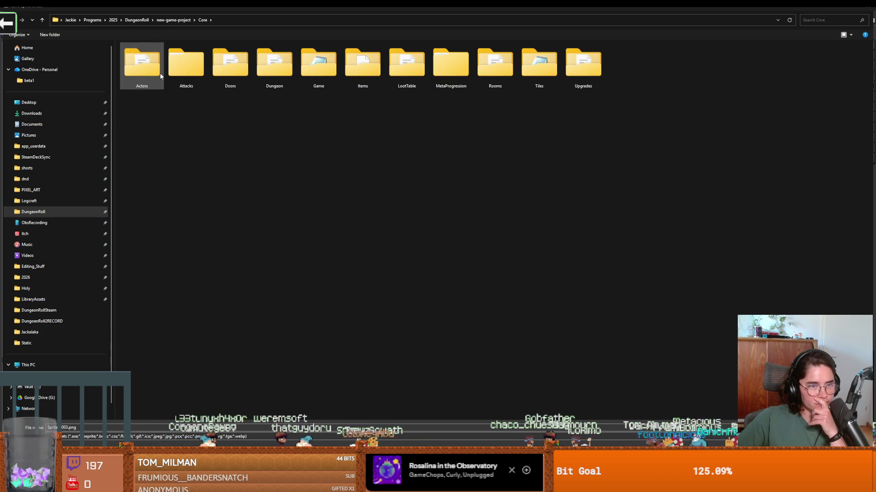
pyautogui.doubleClick(160, 75)
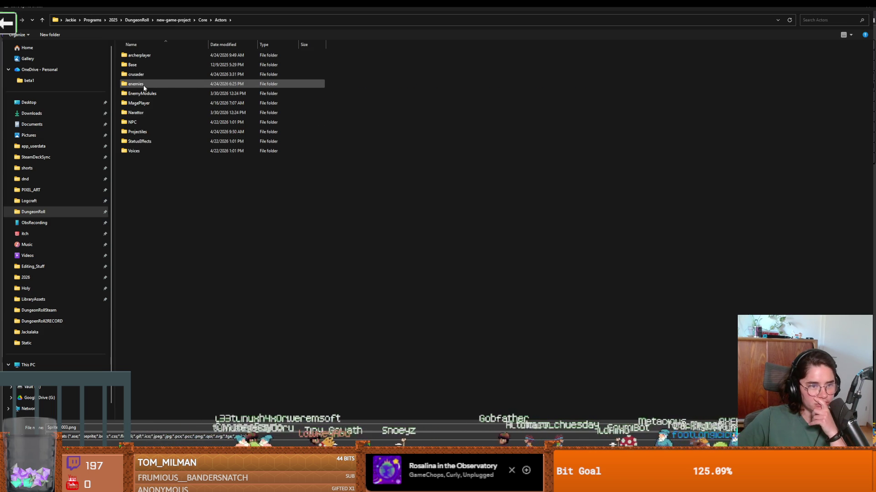
pyautogui.doubleClick(143, 86)
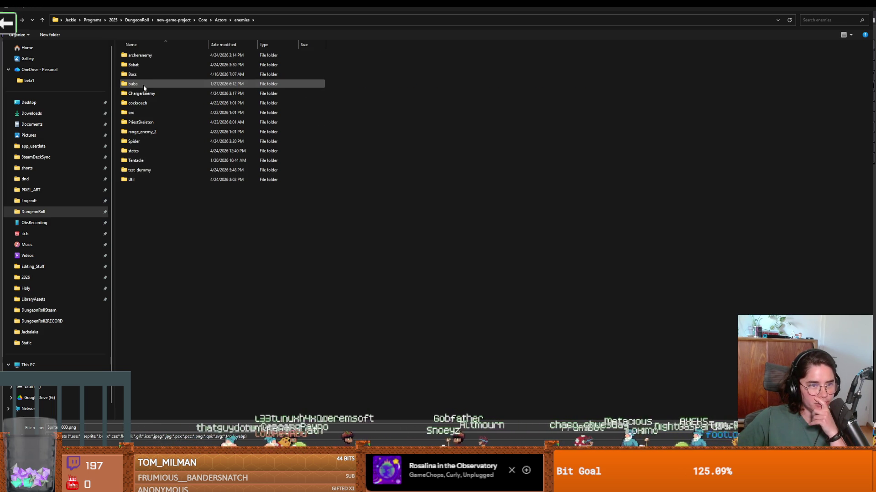
pyautogui.doubleClick(143, 75)
pyautogui.doubleClick(144, 56)
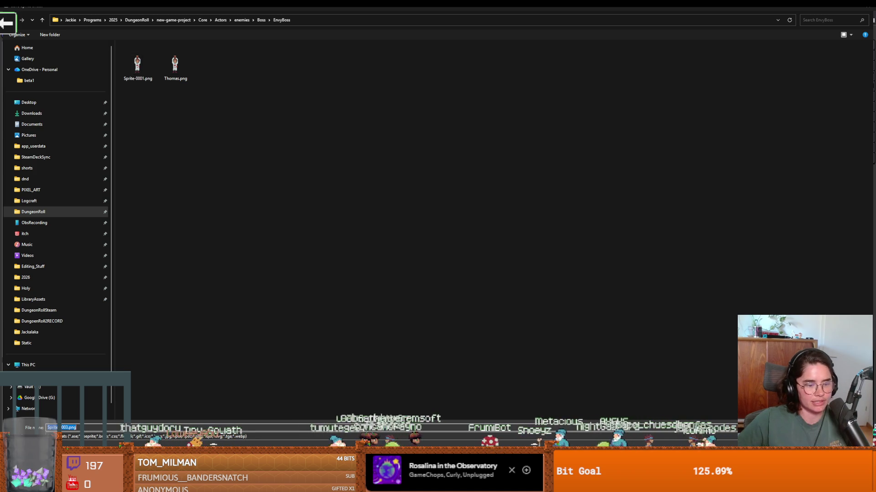
# Name the output Hand_spritesheet with PNG as the file type and confirm.
pyautogui.write('Hand')
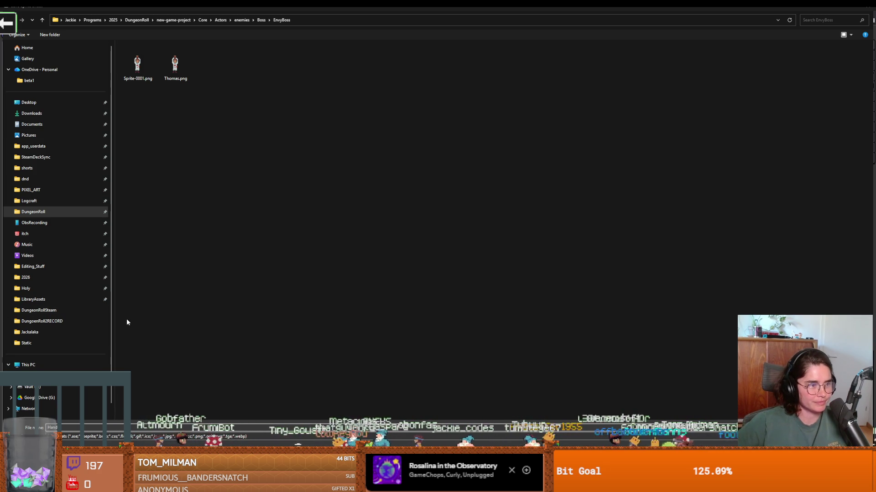
pyautogui.click(213, 436)
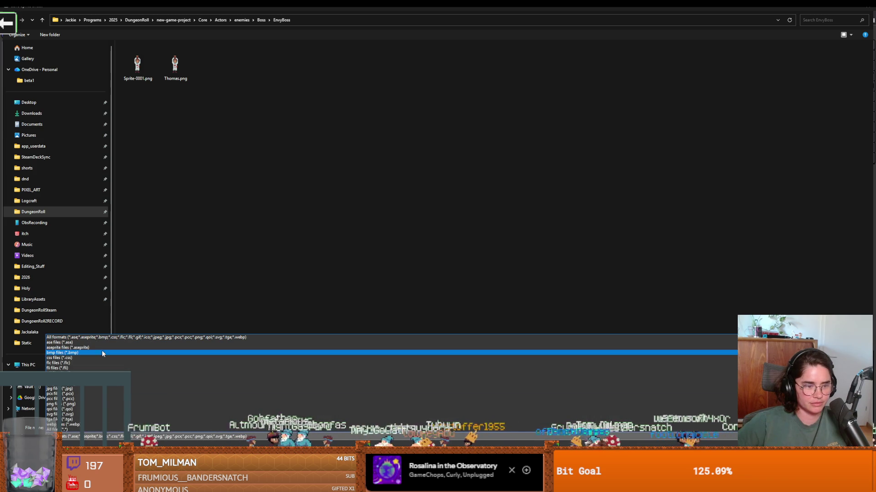
pyautogui.click(87, 405)
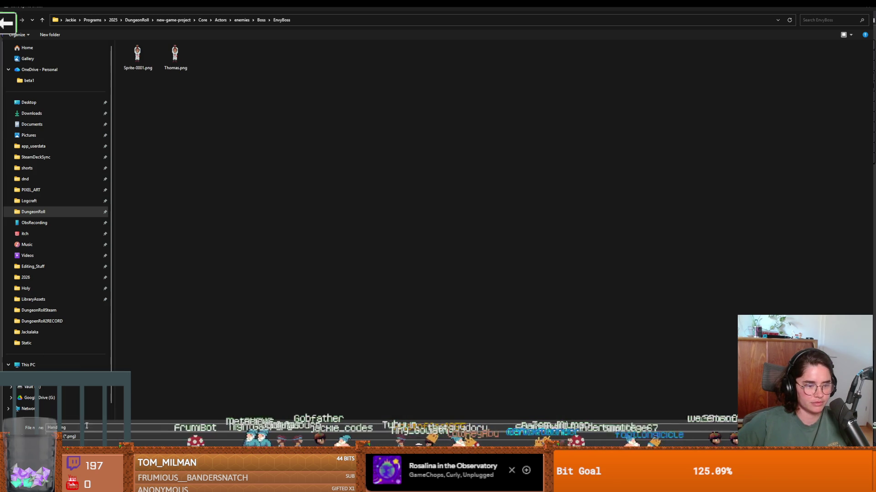
pyautogui.write('Spritesheet')
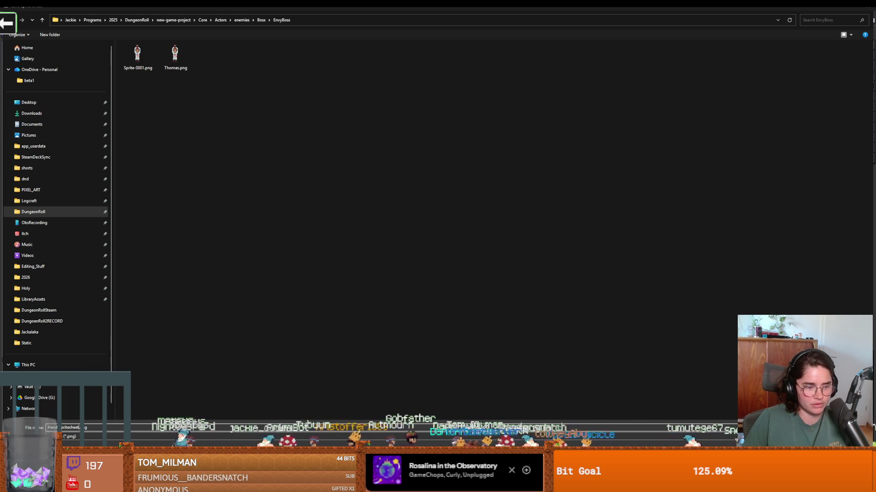
pyautogui.press('Return')
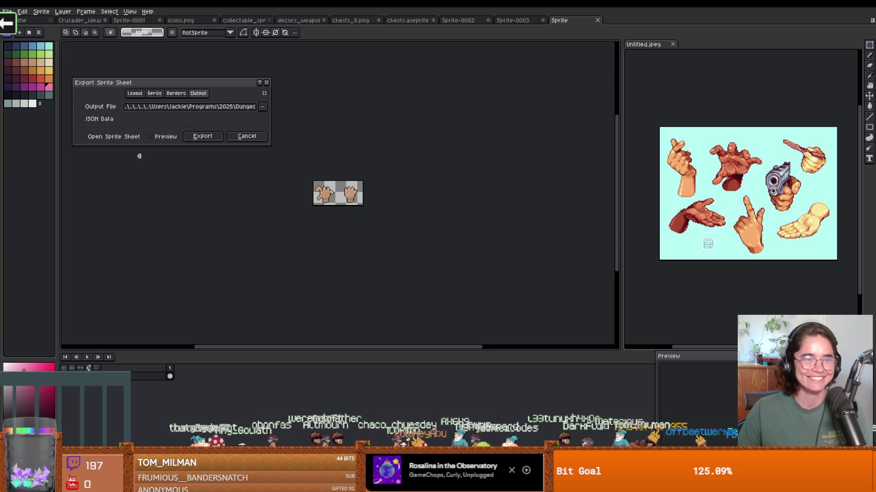
# Export the two-frame hand sprite sheet as Hand_spritesheet.png.
pyautogui.click(217, 139)
pyautogui.hotkey('alt', 'Tab')
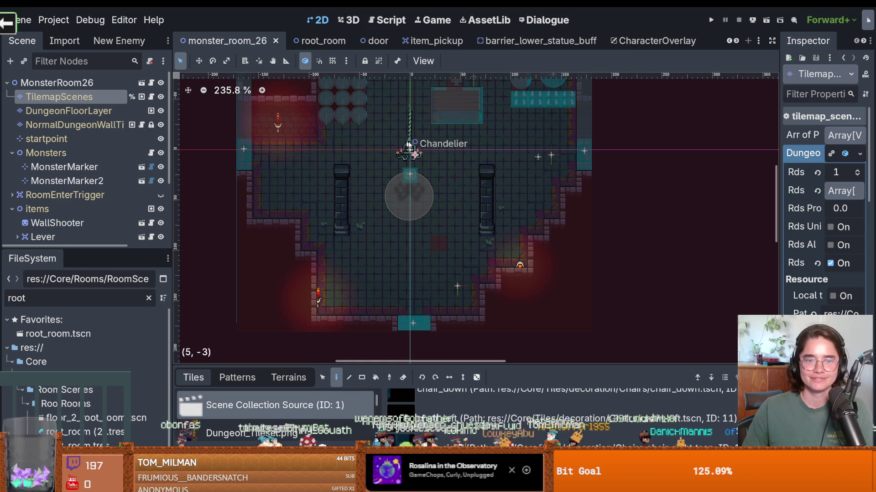
pyautogui.hotkey('alt', 'Tab')
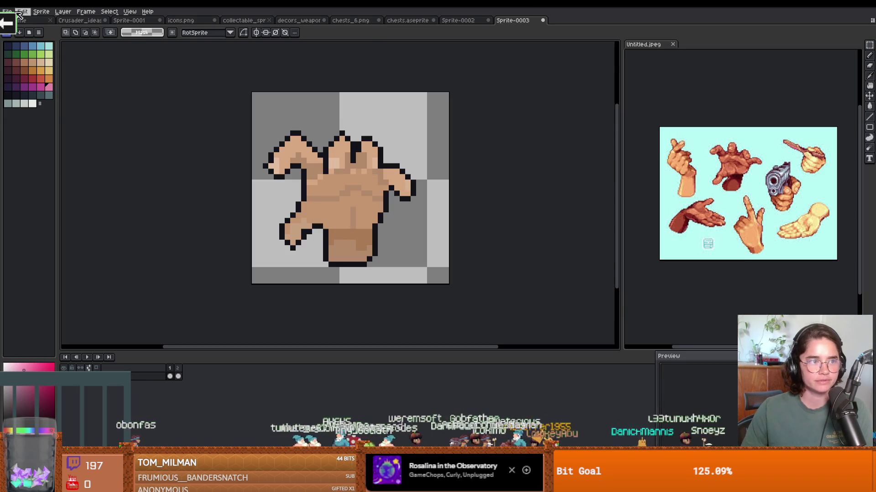
# Save the sprite as hands.aseprite with Save As, then return to Godot.
pyautogui.click(7, 11)
pyautogui.moveTo(50, 80)
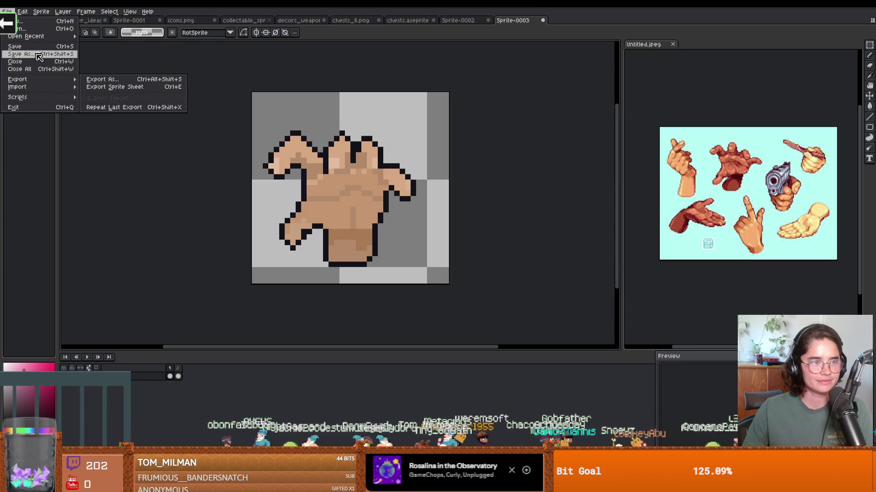
pyautogui.hotkey('ctrl', 'shift', 's')
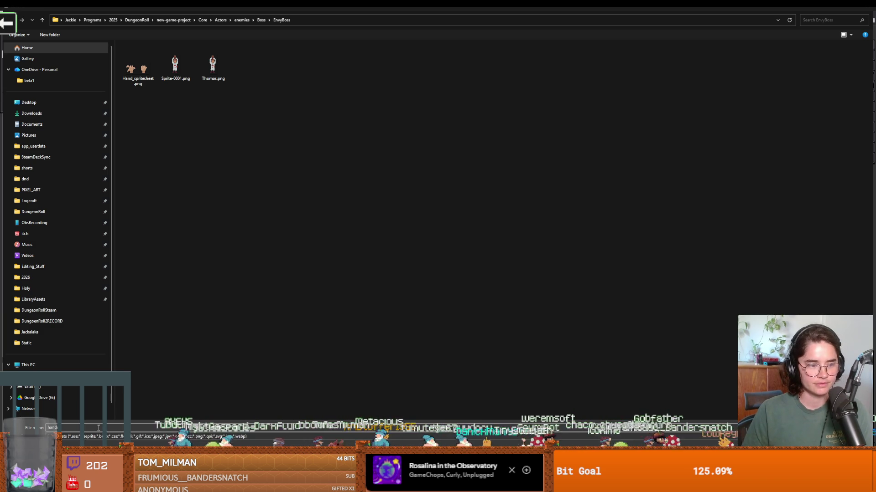
pyautogui.press('Return')
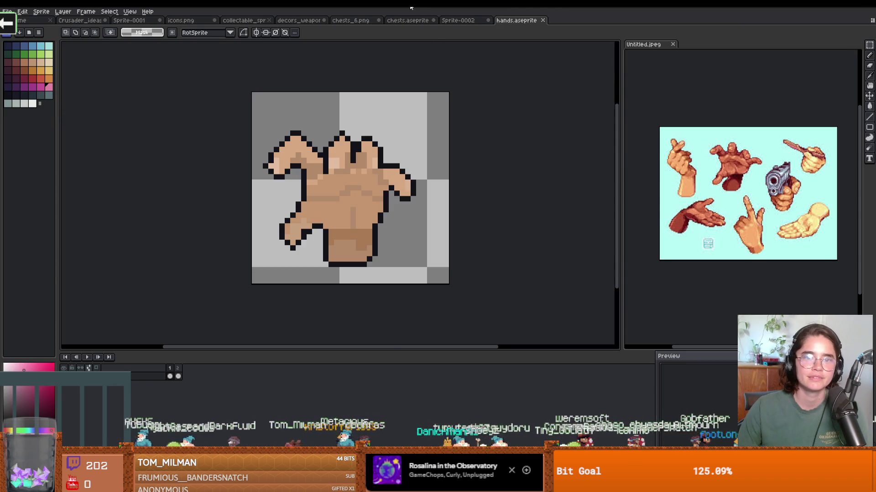
pyautogui.hotkey('alt', 'Tab')
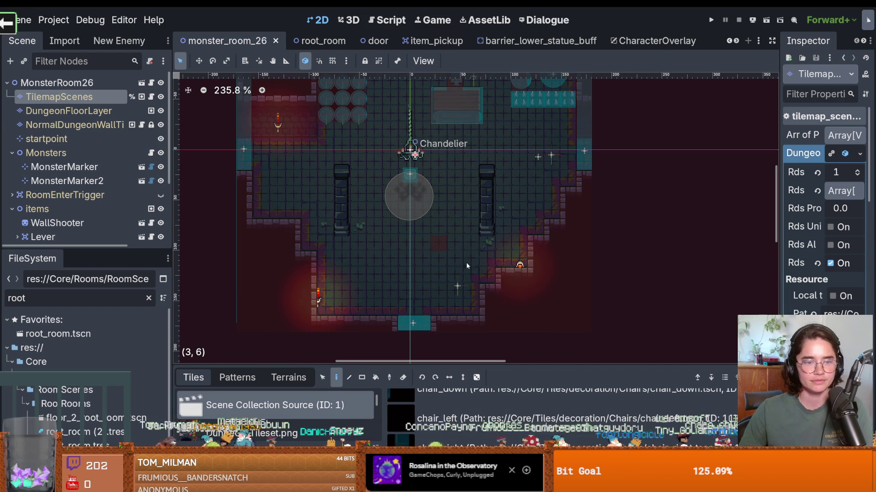
# Save the current scene, filter the FileSystem dock for 'boss', and open envy_boss.tscn.
pyautogui.scroll(-1, 466, 262)
pyautogui.hotkey('ctrl', 's')
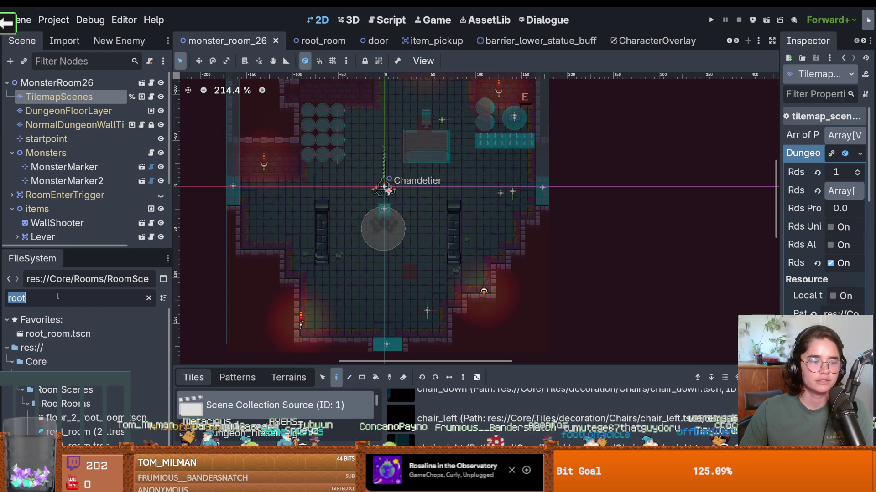
pyautogui.doubleClick(58, 296)
pyautogui.write('lust_b')
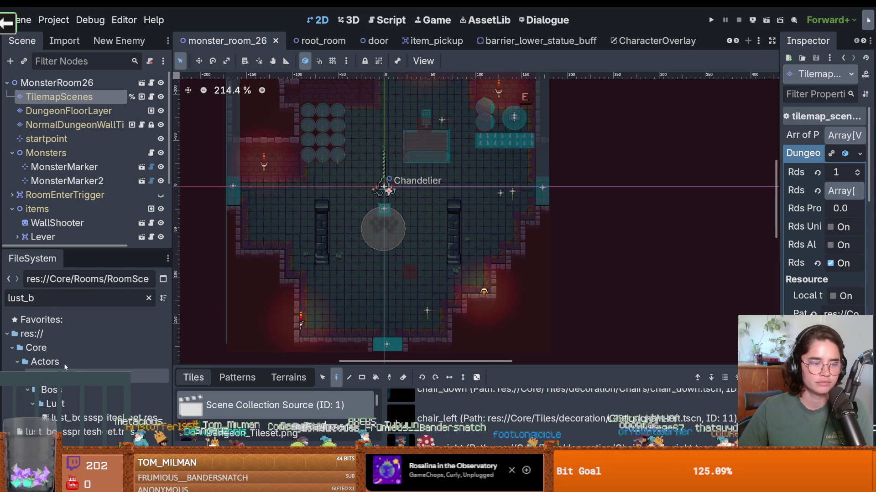
pyautogui.press('BackSpace')
pyautogui.press('BackSpace')
pyautogui.press('BackSpace')
pyautogui.press('BackSpace')
pyautogui.press('BackSpace')
pyautogui.write('boss')
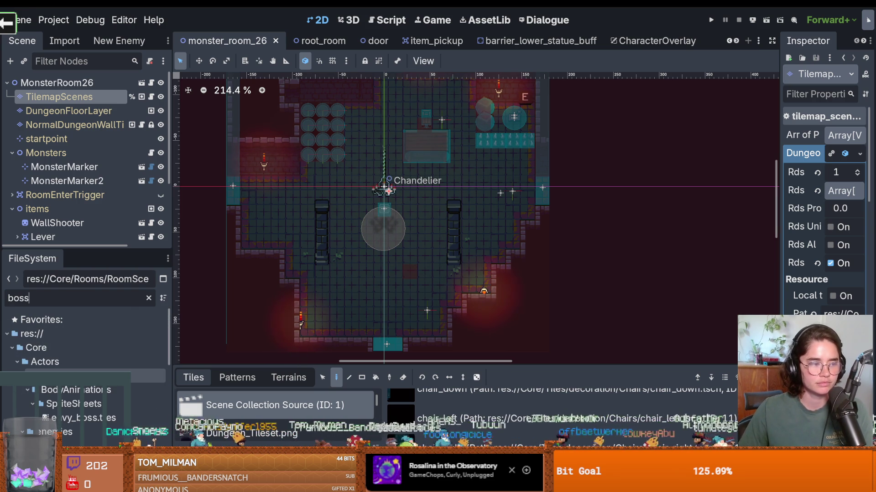
pyautogui.scroll(-3, 90, 418)
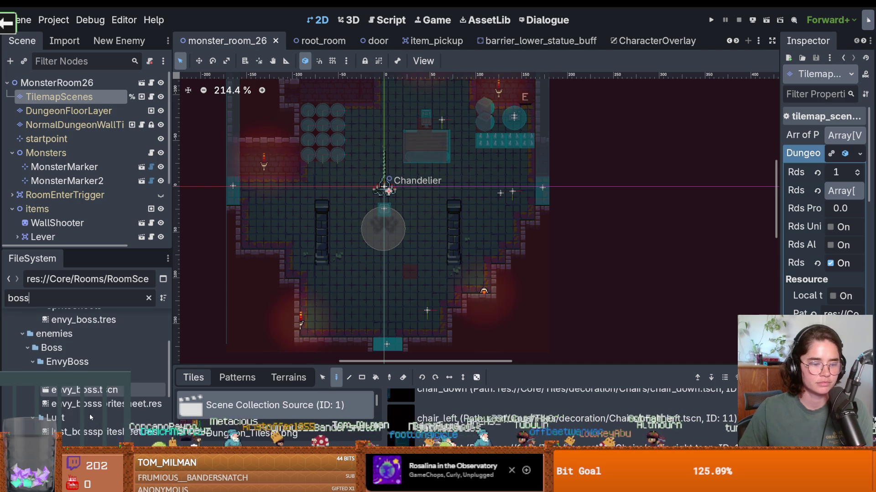
pyautogui.doubleClick(84, 391)
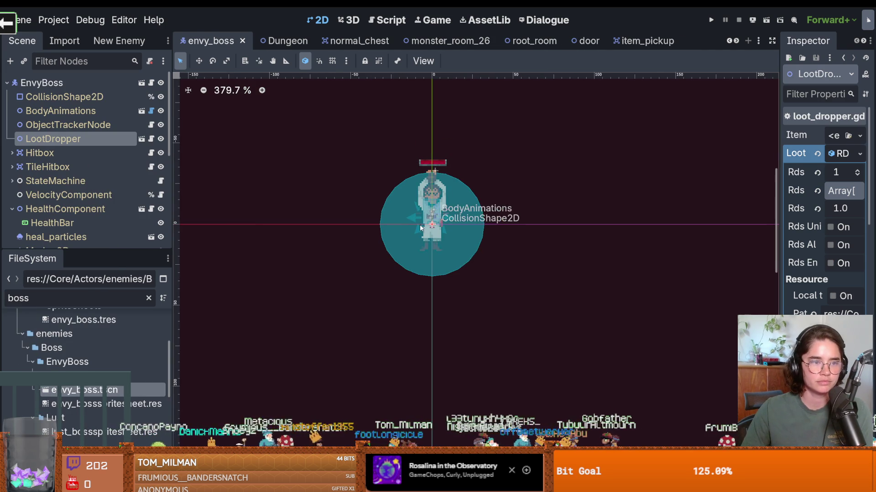
# Open the Envy_Boss_Room scene, enlarging the file list and node tree panels.
pyautogui.scroll(-3, 129, 370)
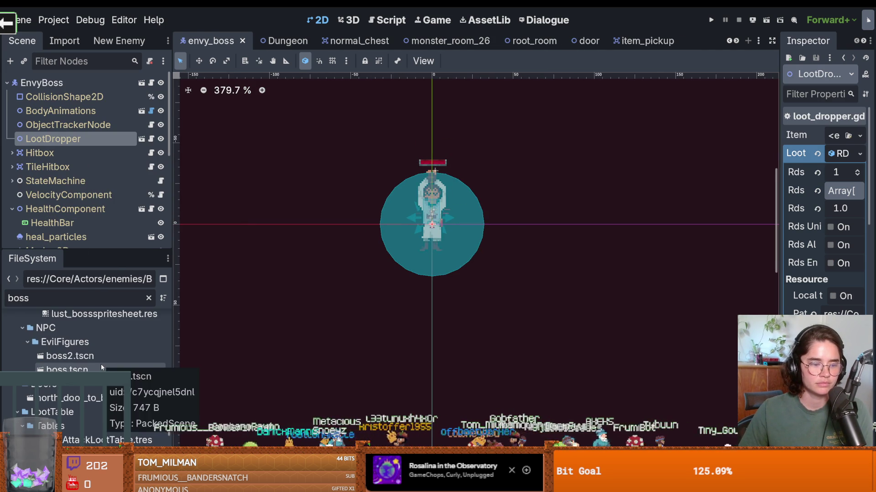
pyautogui.scroll(-3, 102, 367)
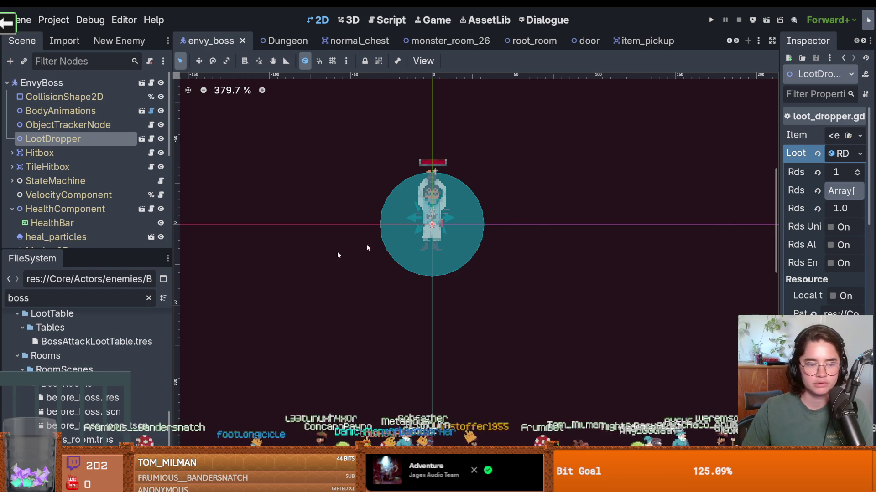
pyautogui.moveTo(83, 249); pyautogui.dragTo(83, 104)
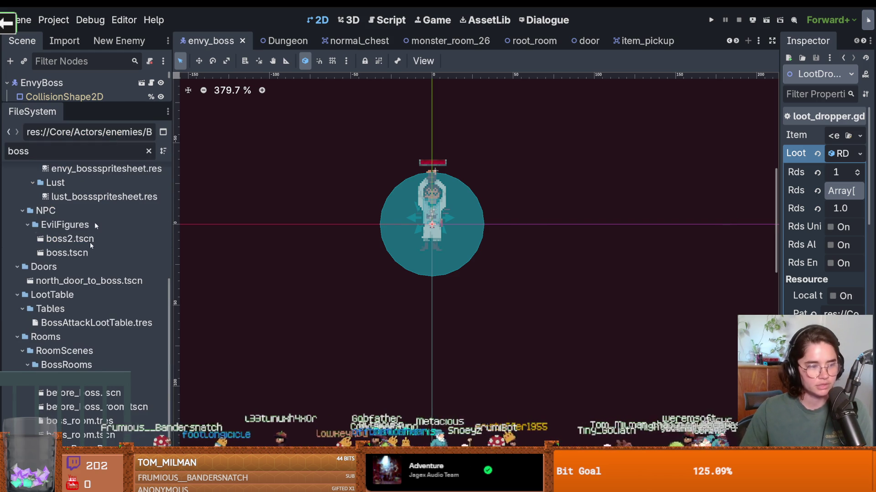
pyautogui.doubleClick(78, 392)
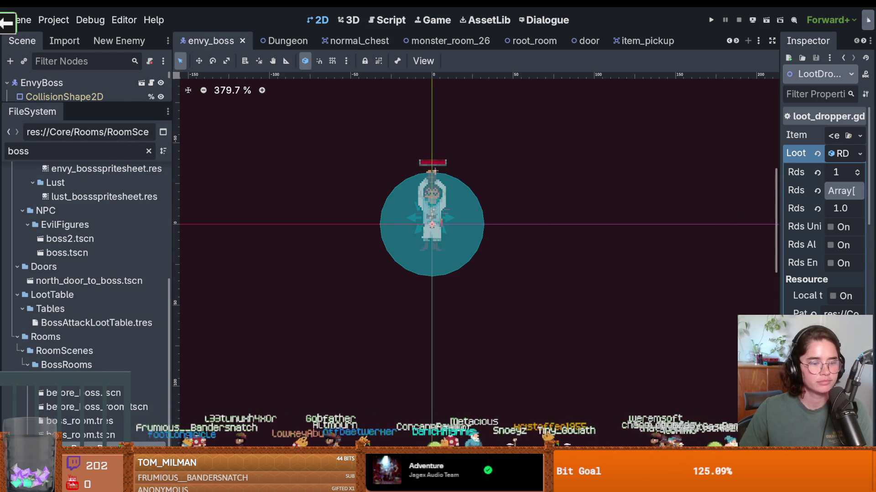
pyautogui.moveTo(101, 103); pyautogui.dragTo(101, 314)
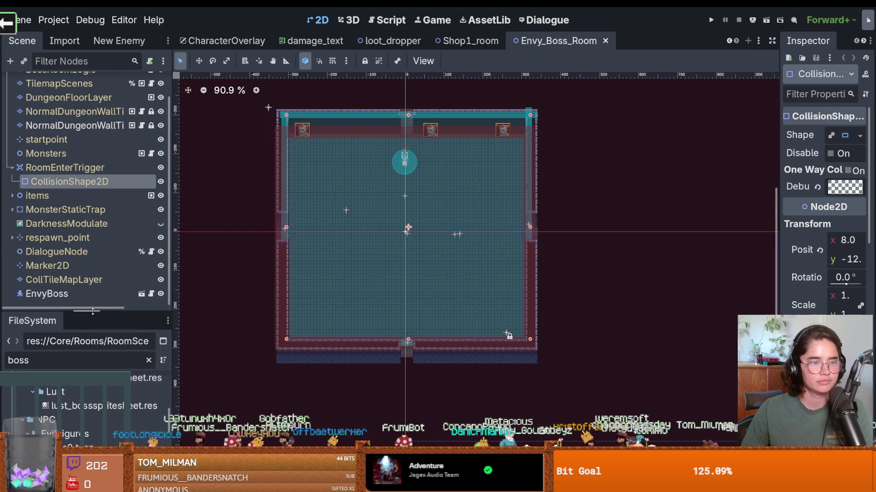
# Save Envy_Boss_Room, collapse RoomEnterTrigger, save again, then switch to the YouTube browser.
pyautogui.scroll(5, 393, 228)
pyautogui.hotkey('ctrl', 's')
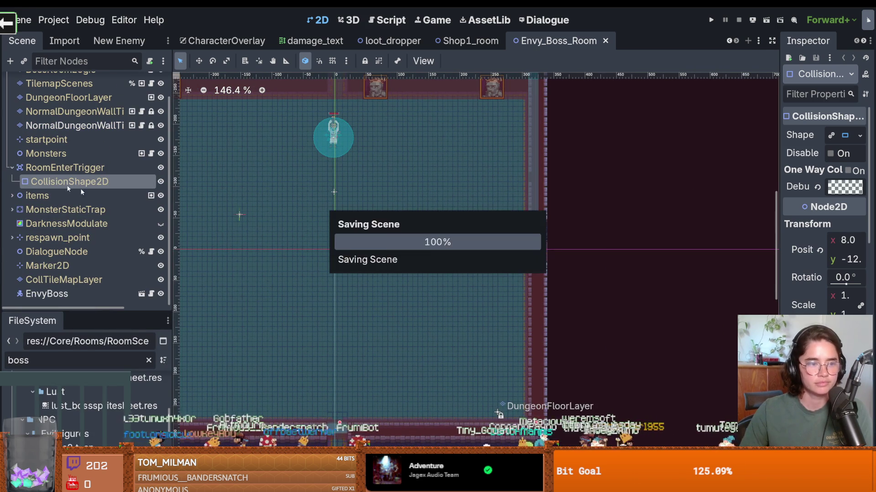
pyautogui.click(12, 167)
pyautogui.scroll(1, 97, 226)
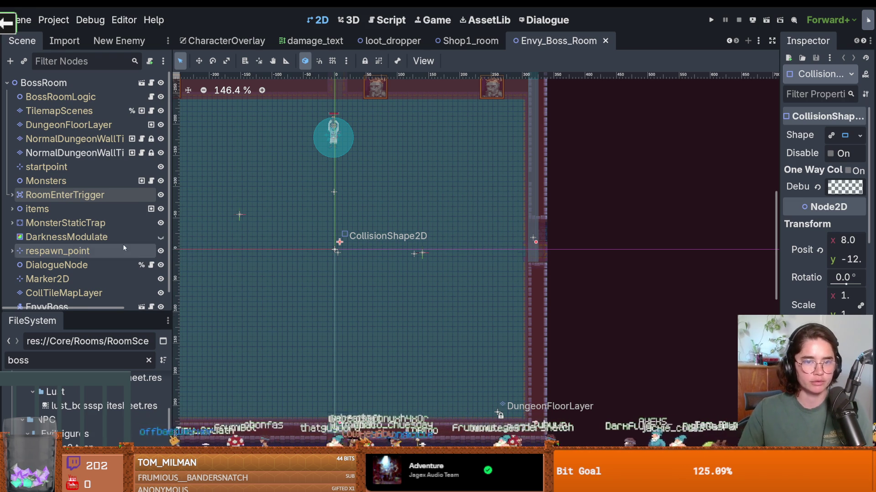
pyautogui.scroll(-2, 449, 249)
pyautogui.hotkey('ctrl', 's')
pyautogui.scroll(4, 384, 211)
pyautogui.scroll(-2, 378, 211)
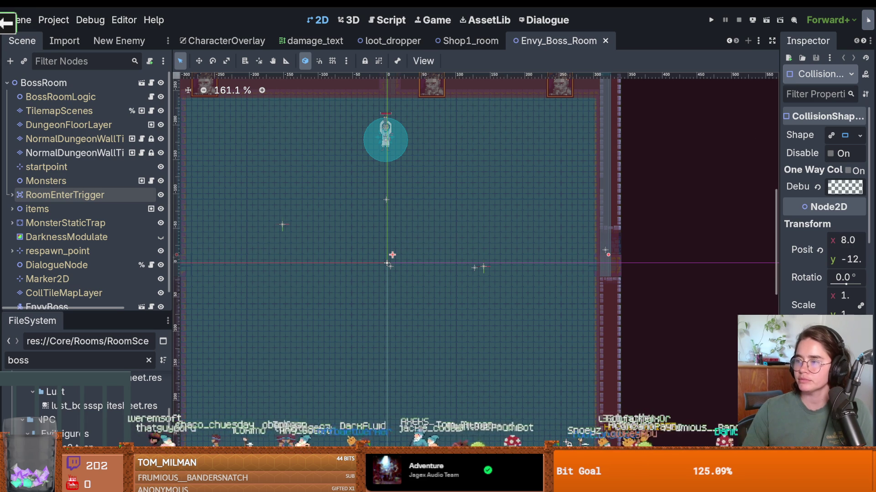
pyautogui.hotkey('alt', 'Tab')
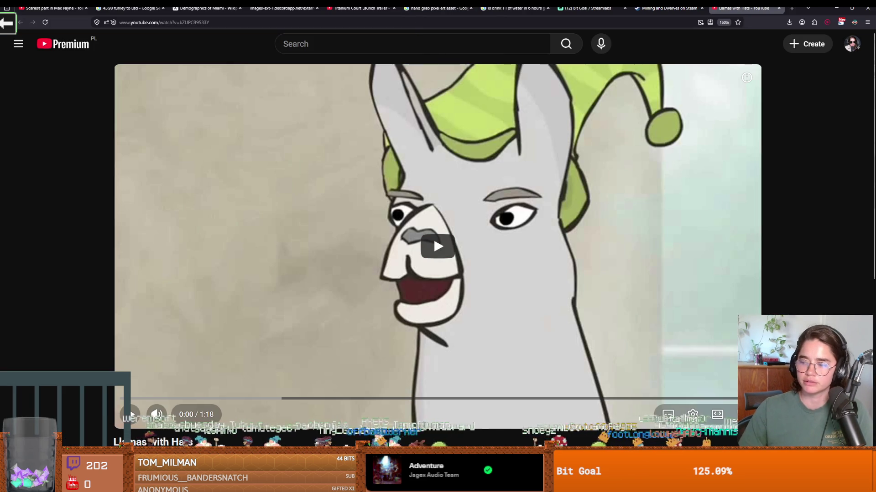
# Start the 1:18 Llamas with Hats video, lower the volume, then raise it slightly.
pyautogui.click(437, 246)
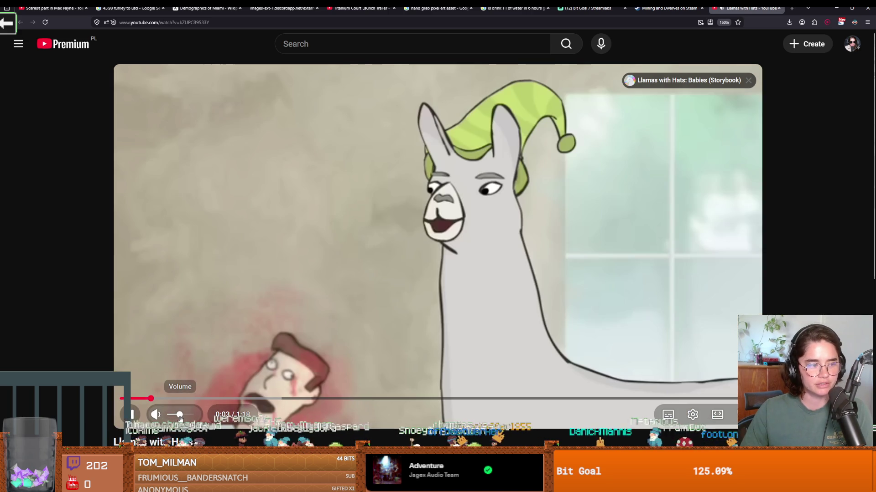
pyautogui.moveTo(191, 416); pyautogui.dragTo(177, 420)
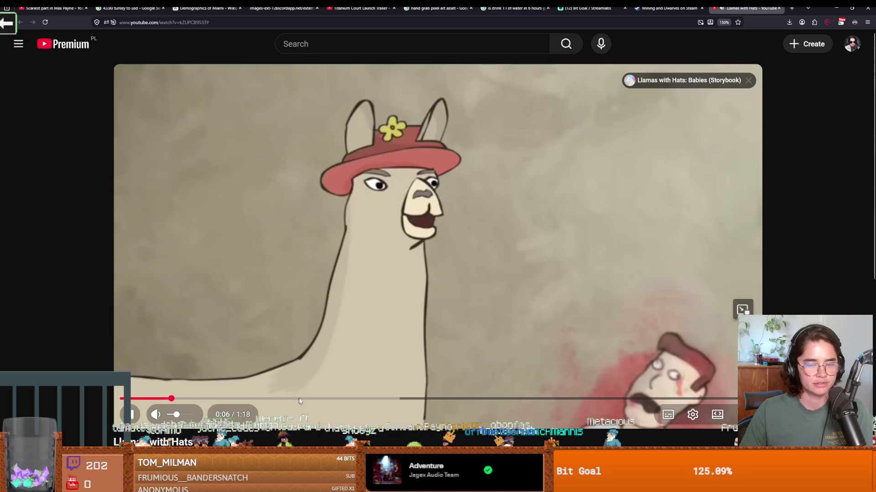
pyautogui.click(185, 416)
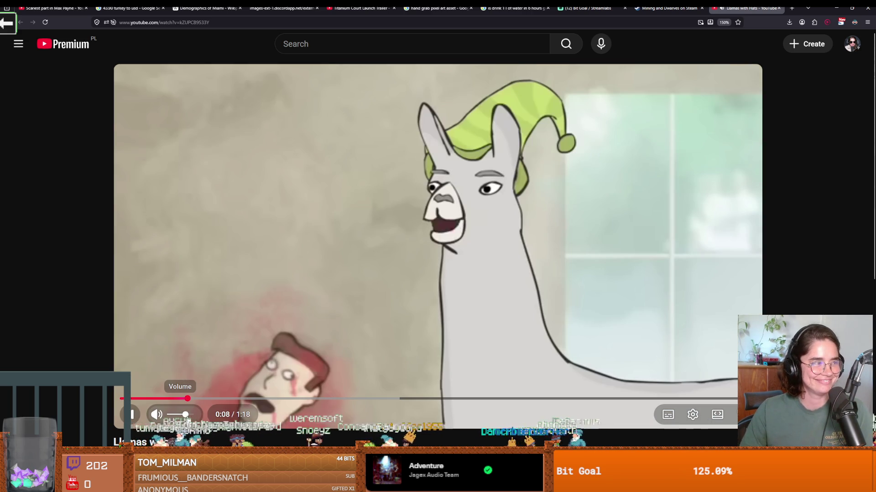
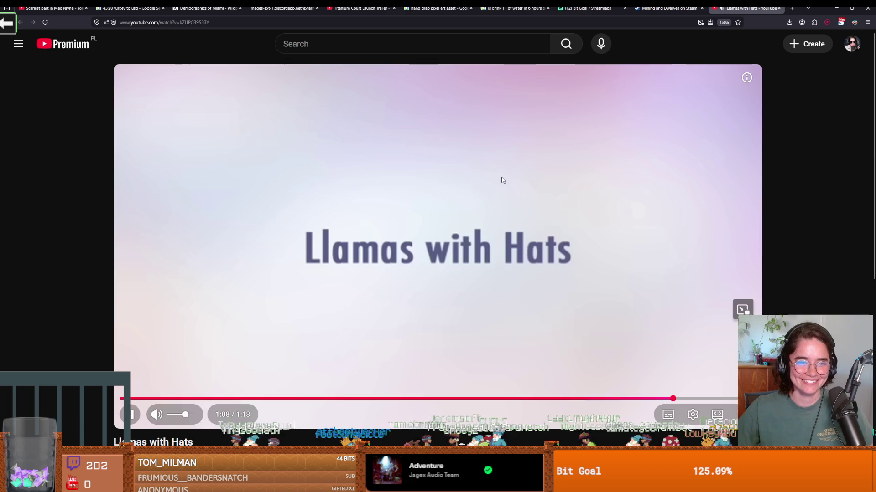
# Pause the Llamas with Hats YouTube video and return to the Godot editor.
pyautogui.click(501, 180)
pyautogui.hotkey('alt', 'Tab')
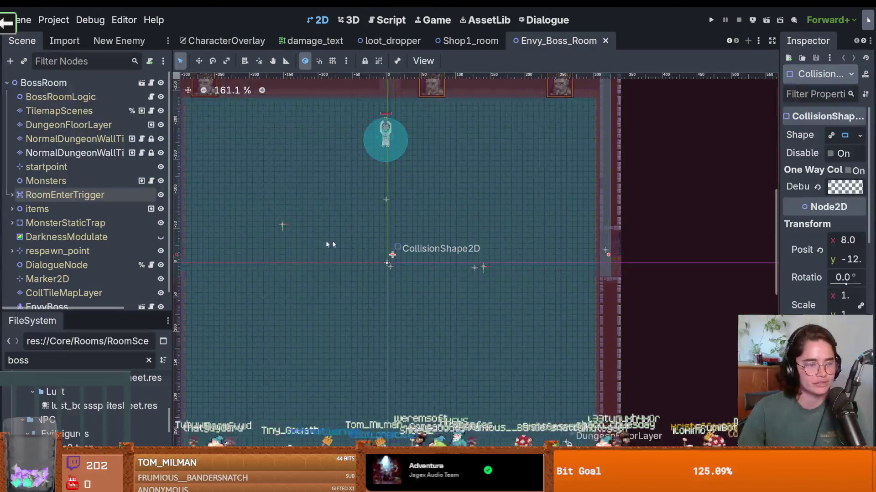
# Save Envy_Boss_Room and open the EnvyBoss node's envy_boss scene for editing.
pyautogui.hotkey('ctrl', 's')
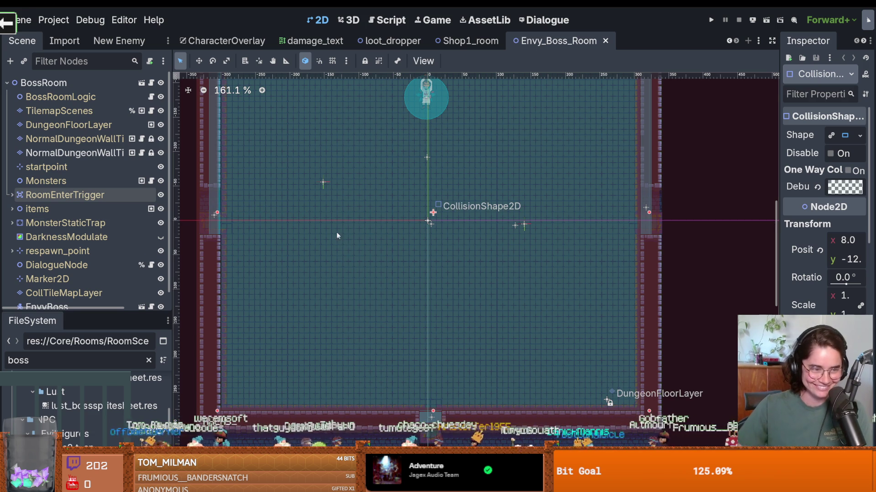
pyautogui.hotkey('ctrl', 's')
pyautogui.scroll(3, 414, 160)
pyautogui.scroll(4, 414, 161)
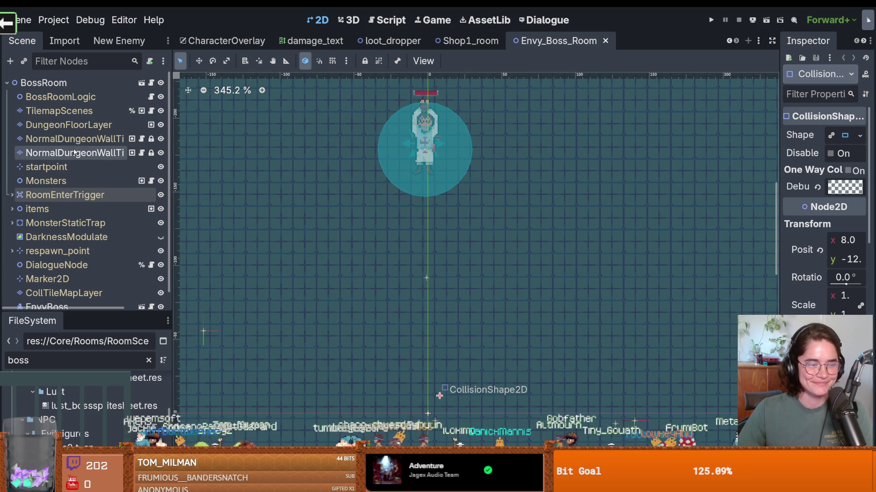
pyautogui.click(421, 167)
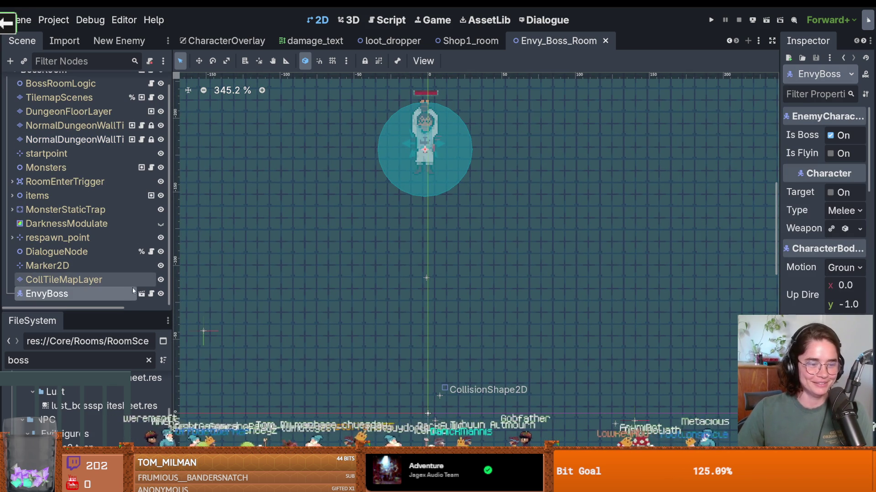
pyautogui.click(142, 297)
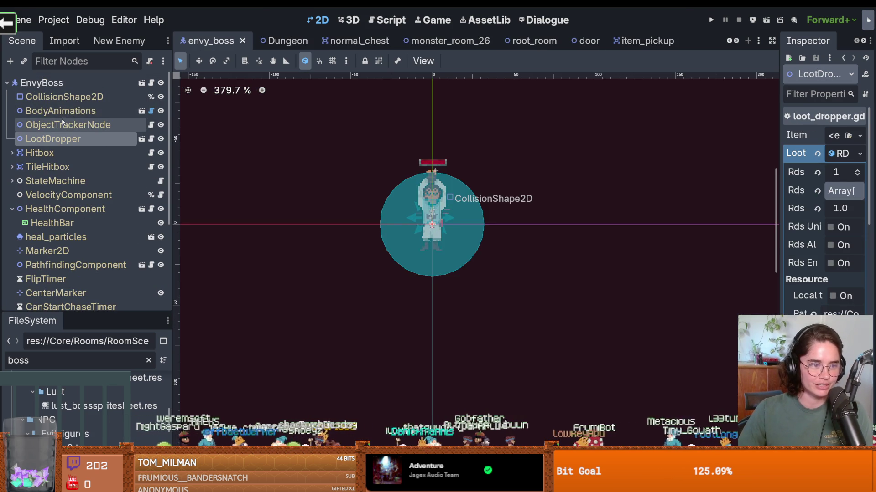
# Open the BodyAnimations scene, then switch to the 'green electricity box america' image results.
pyautogui.click(141, 111)
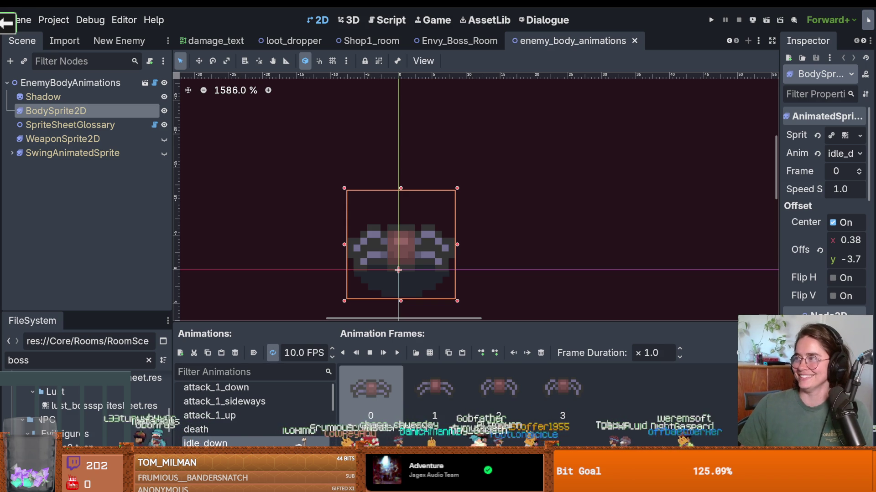
pyautogui.hotkey('alt', 'Tab')
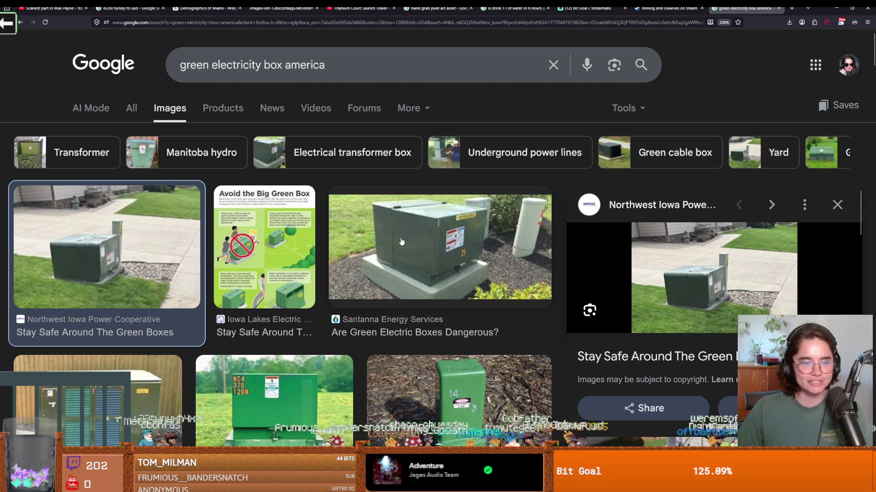
# Browse the 'green electricity box america' image results, then go back to Godot.
pyautogui.scroll(-2, 401, 244)
pyautogui.scroll(2, 410, 251)
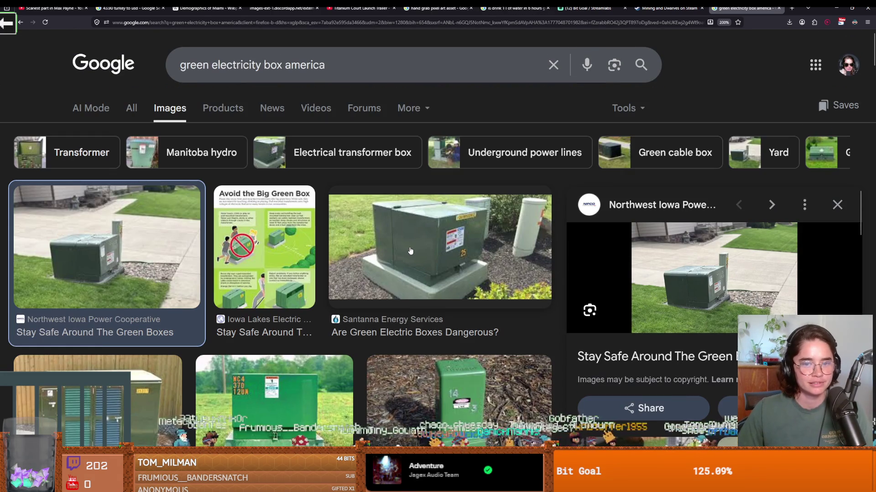
pyautogui.scroll(-5, 402, 255)
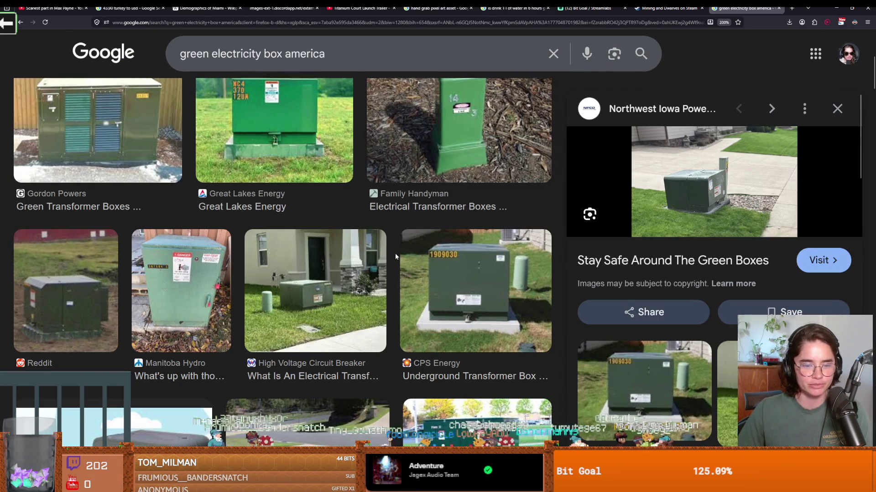
pyautogui.scroll(-2, 422, 285)
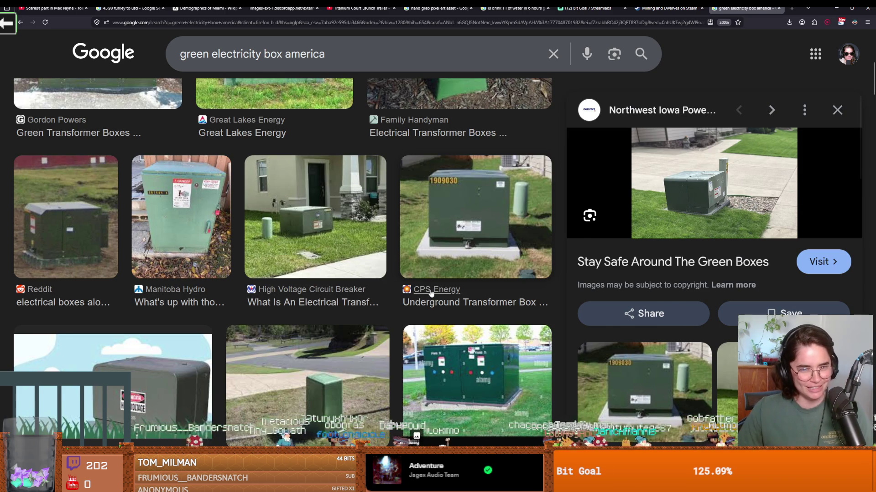
pyautogui.scroll(1, 431, 292)
pyautogui.scroll(-1, 435, 274)
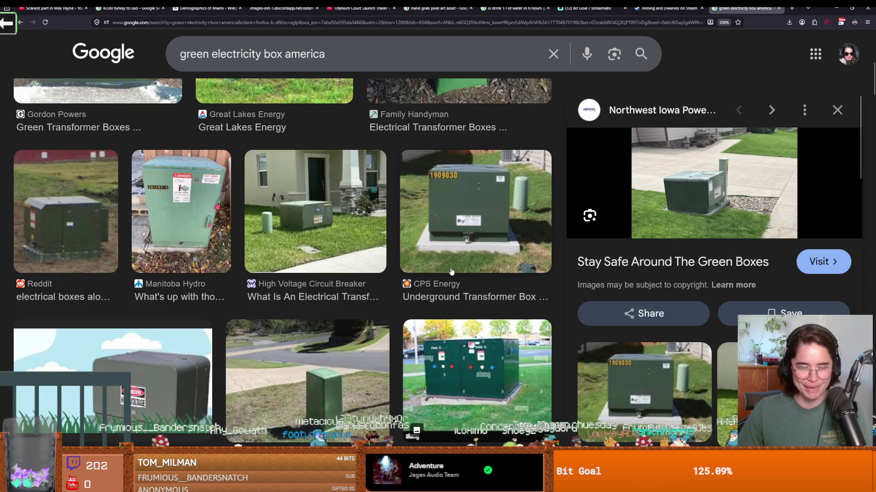
pyautogui.scroll(-6, 451, 271)
pyautogui.scroll(2, 449, 267)
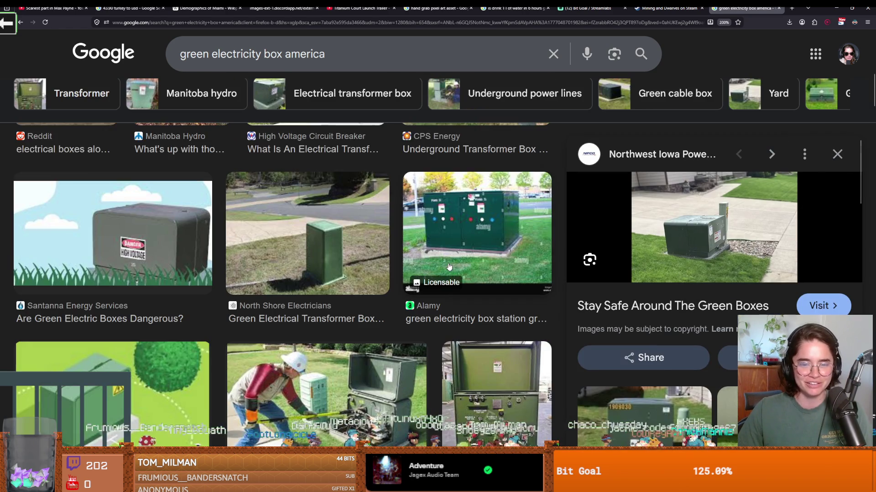
pyautogui.scroll(5, 449, 267)
pyautogui.scroll(3, 449, 267)
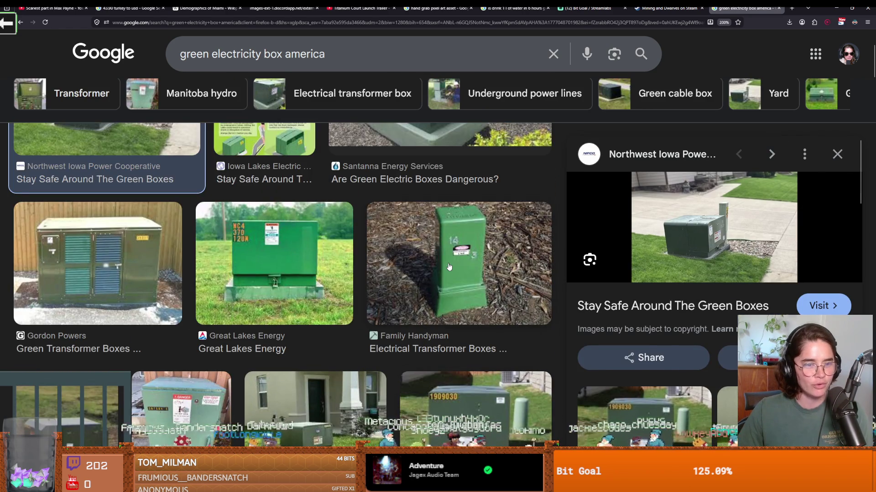
pyautogui.scroll(3, 449, 267)
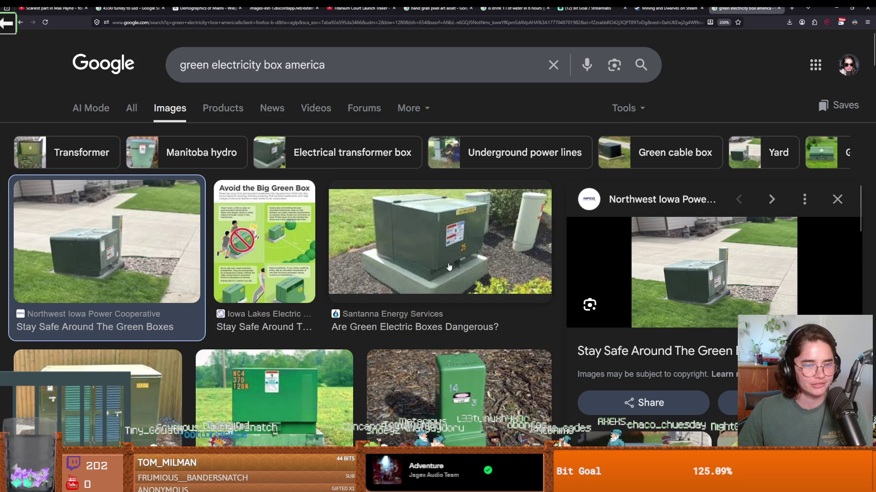
pyautogui.scroll(-5, 449, 267)
pyautogui.scroll(-3, 449, 266)
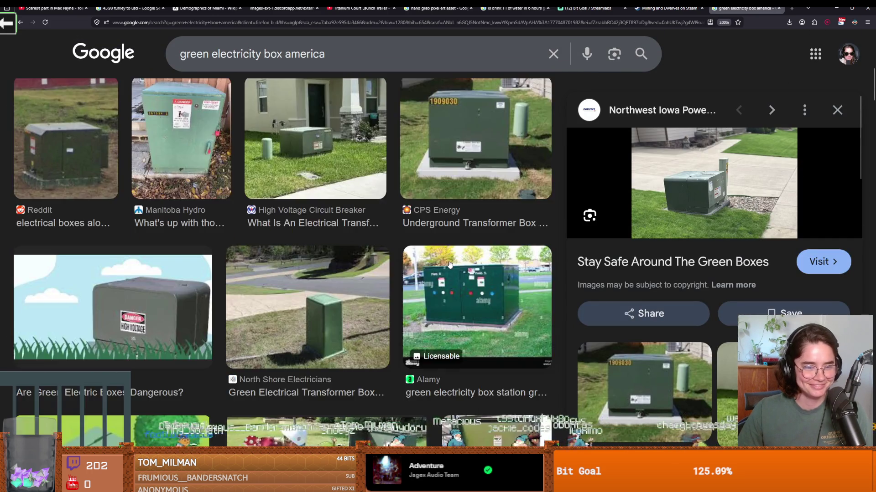
pyautogui.scroll(-5, 448, 265)
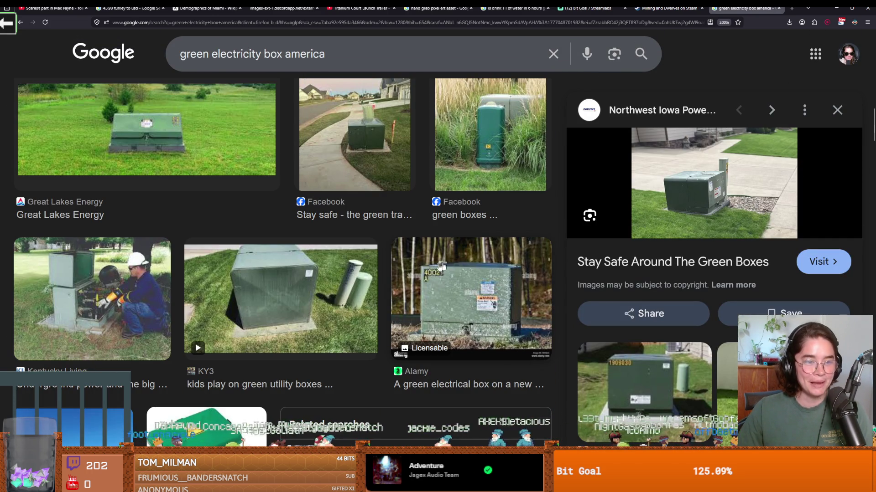
pyautogui.scroll(-2, 382, 271)
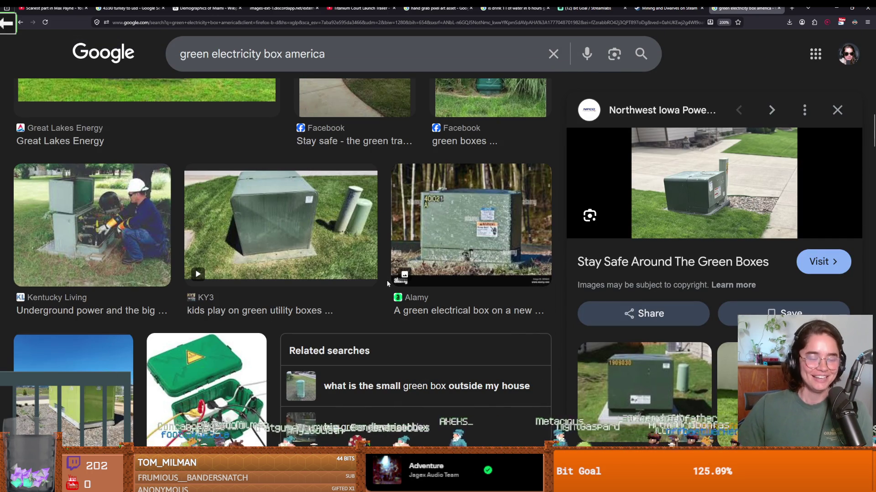
pyautogui.scroll(2, 385, 274)
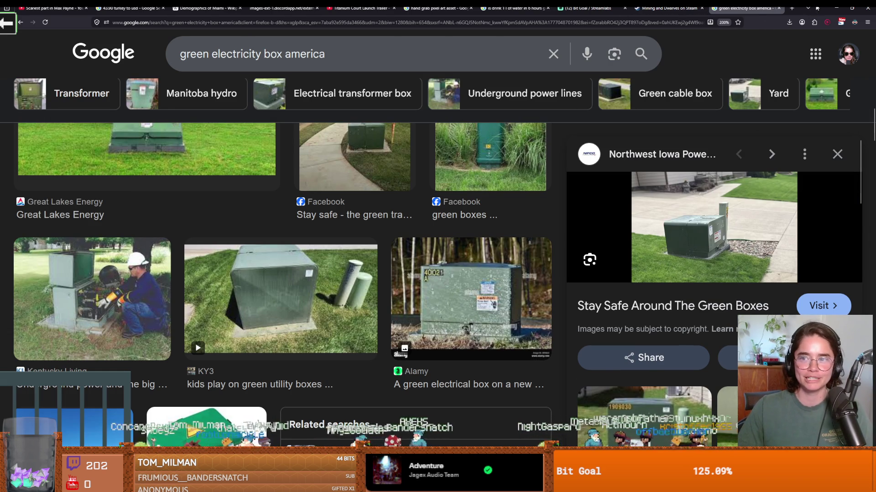
pyautogui.hotkey('alt', 'Tab')
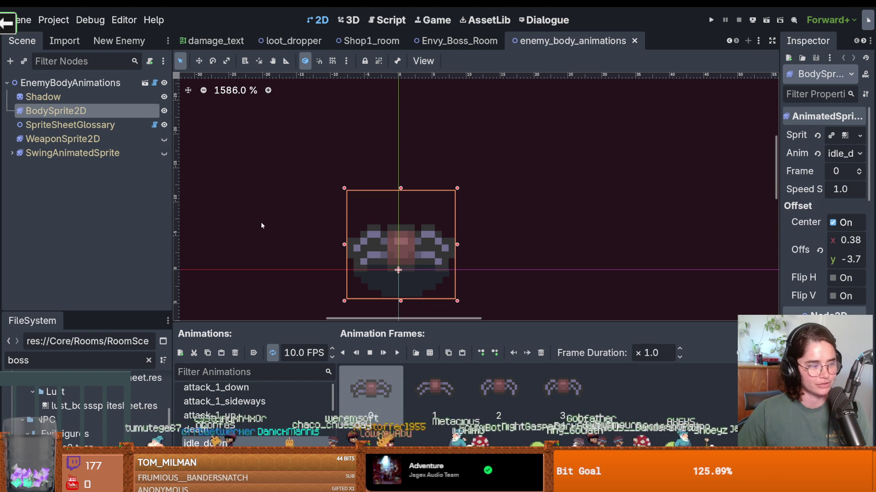
# Save the enemy_body_animations scene and switch to the browser's electricity box images.
pyautogui.scroll(-2, 365, 198)
pyautogui.hotkey('ctrl', 's')
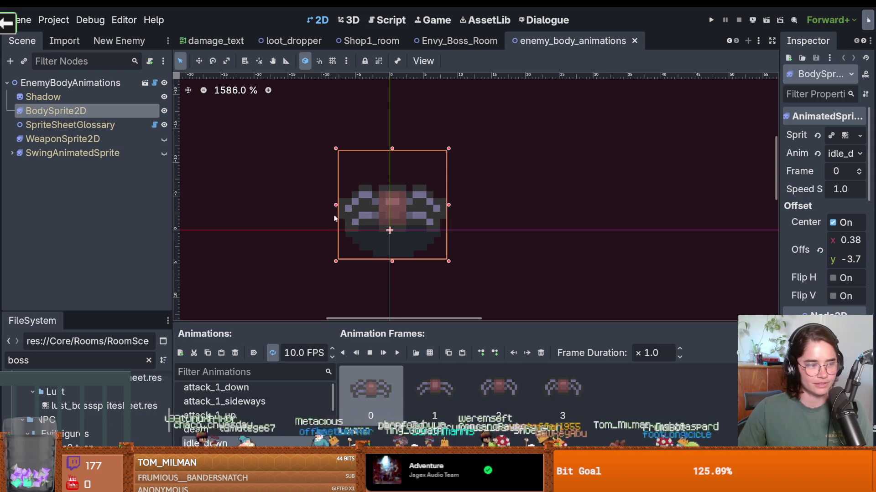
pyautogui.scroll(1, 355, 204)
pyautogui.scroll(-2, 355, 203)
pyautogui.scroll(3, 397, 224)
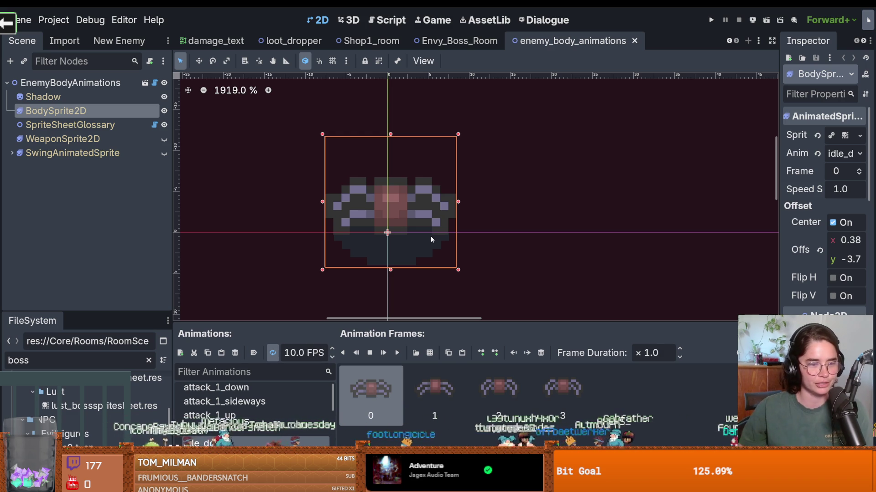
pyautogui.scroll(-3, 431, 236)
pyautogui.hscroll(-3, 430, 236)
pyautogui.hotkey('ctrl', 's')
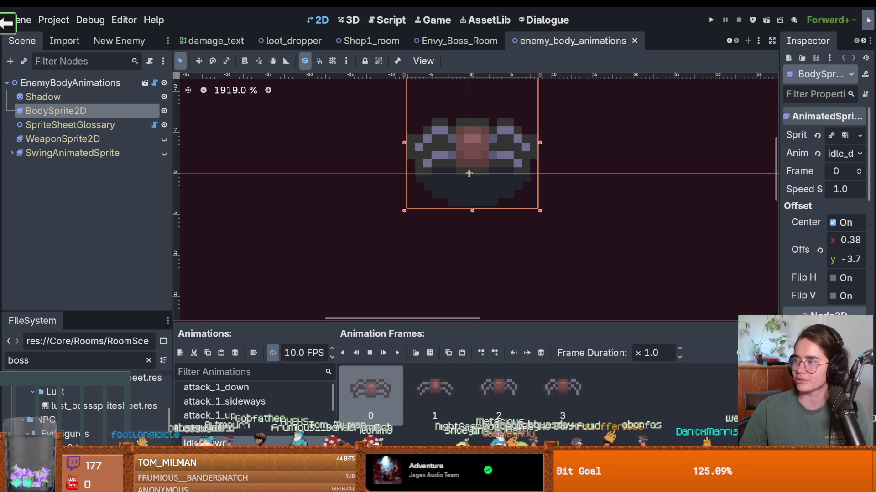
pyautogui.hotkey('alt', 'Tab')
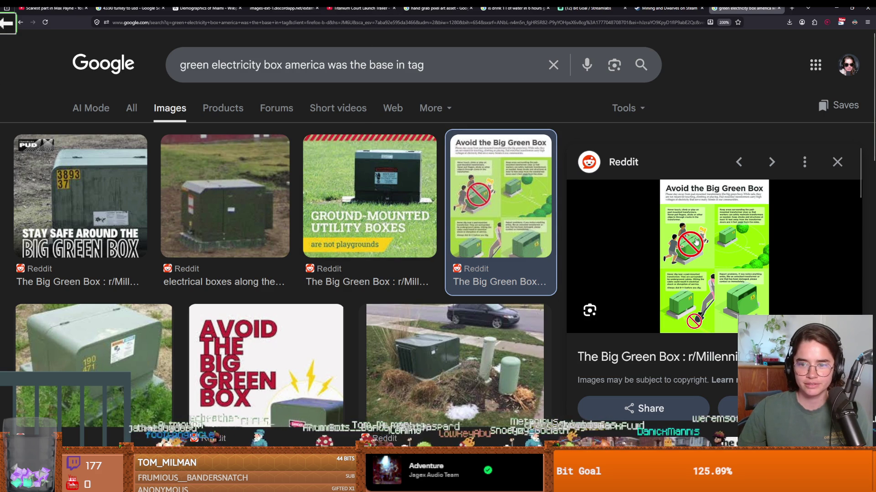
pyautogui.rightClick(696, 242)
pyautogui.click(711, 247)
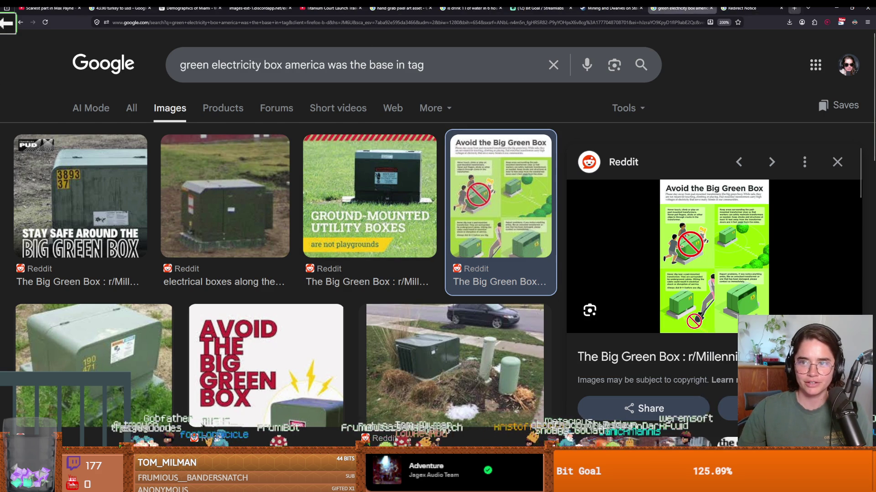
pyautogui.click(743, 8)
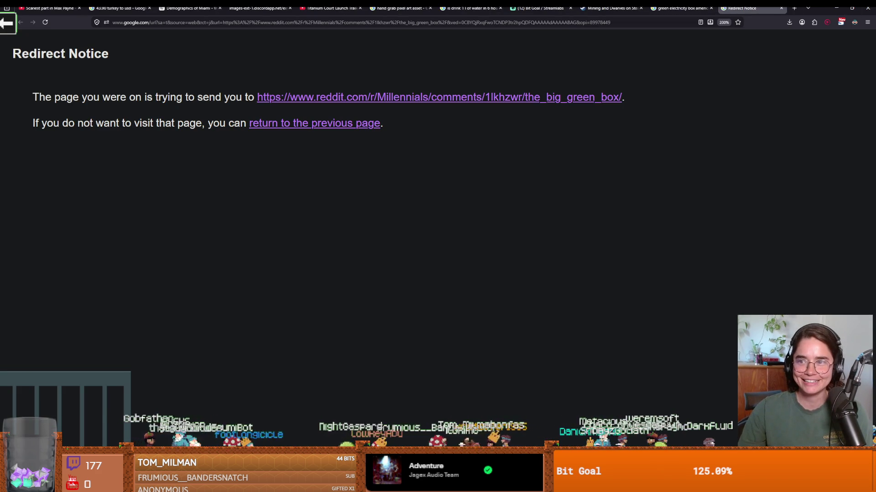
pyautogui.hotkey('alt', 'Tab')
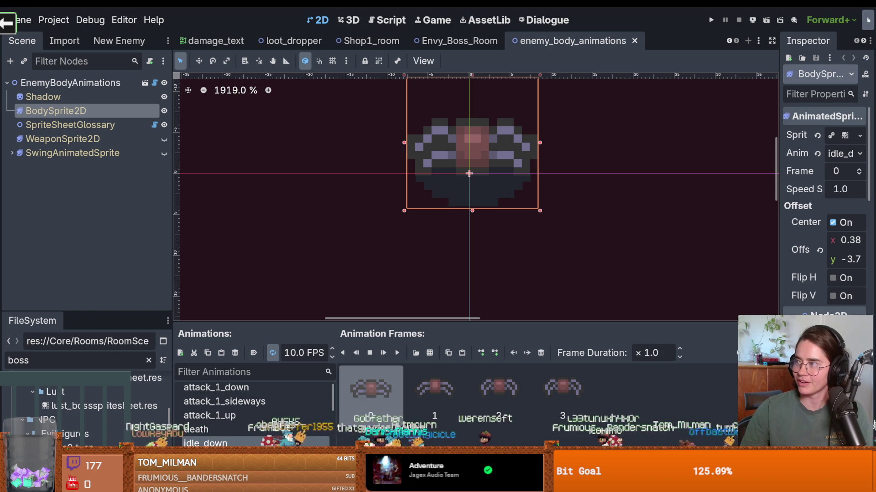
pyautogui.hotkey('alt', 'Tab')
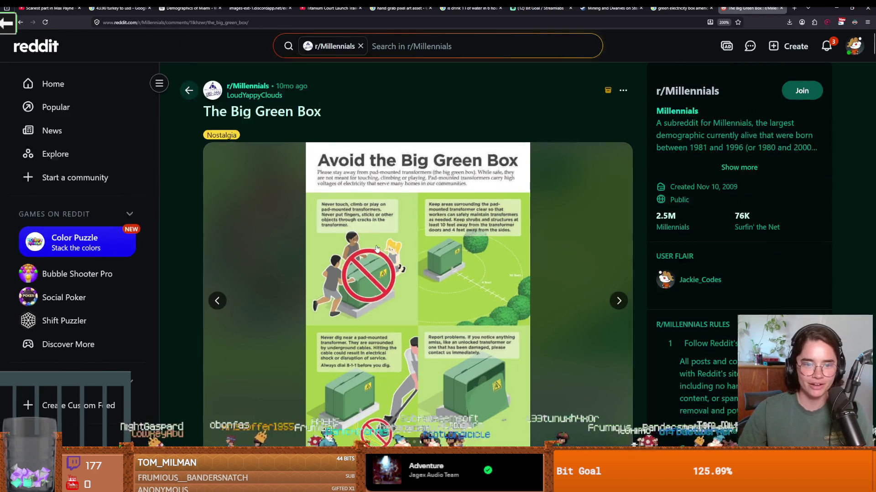
pyautogui.hotkey('ctrl', '+')
pyautogui.scroll(-1, 292, 228)
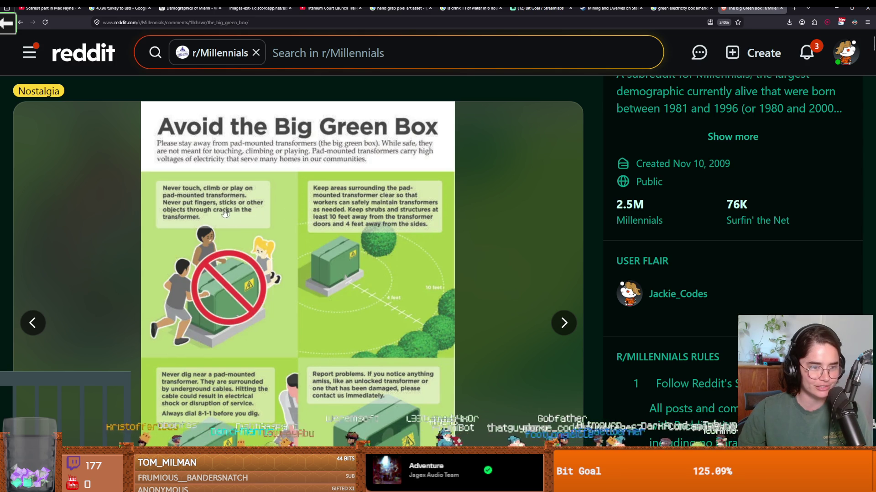
pyautogui.scroll(-1, 327, 230)
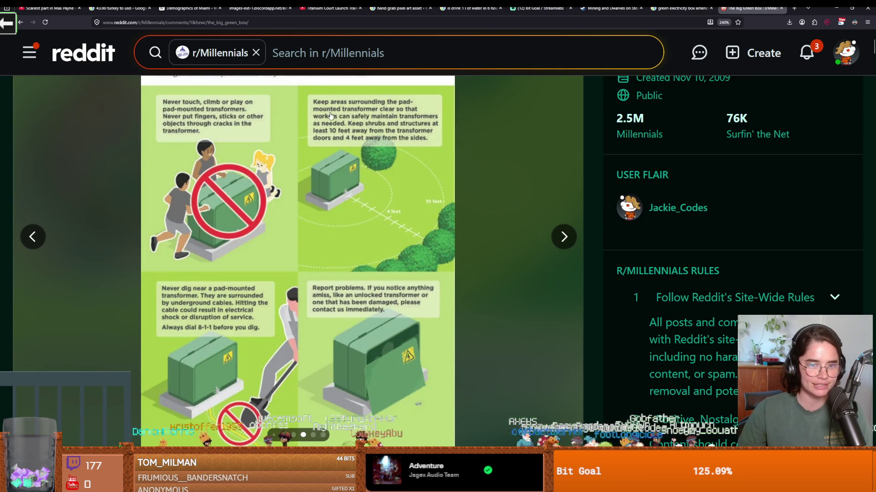
pyautogui.scroll(-1, 355, 167)
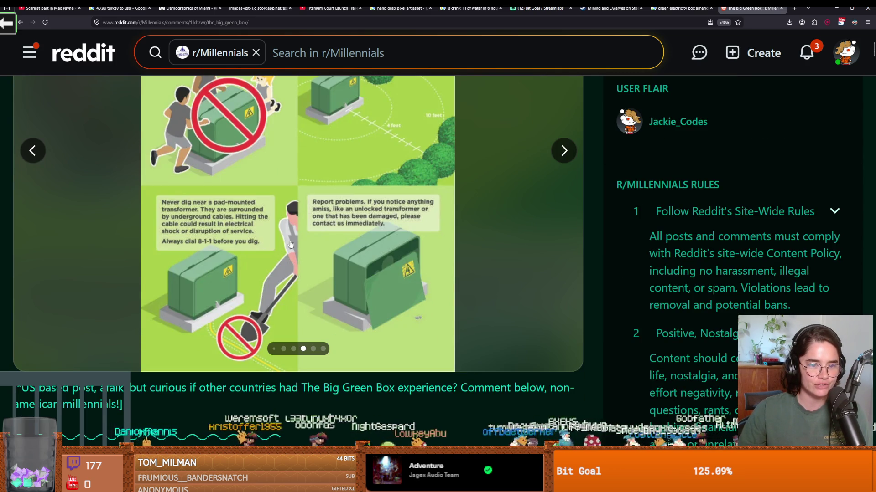
pyautogui.scroll(-4, 294, 247)
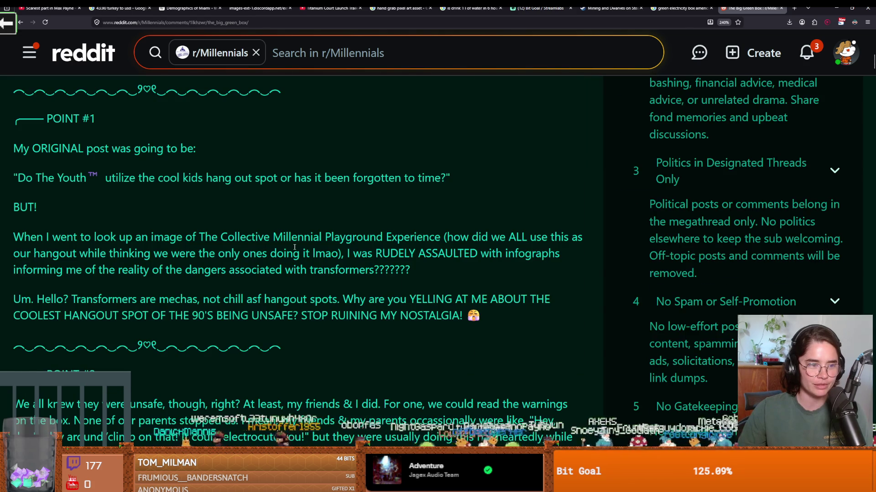
pyautogui.hotkey('ctrl', '-')
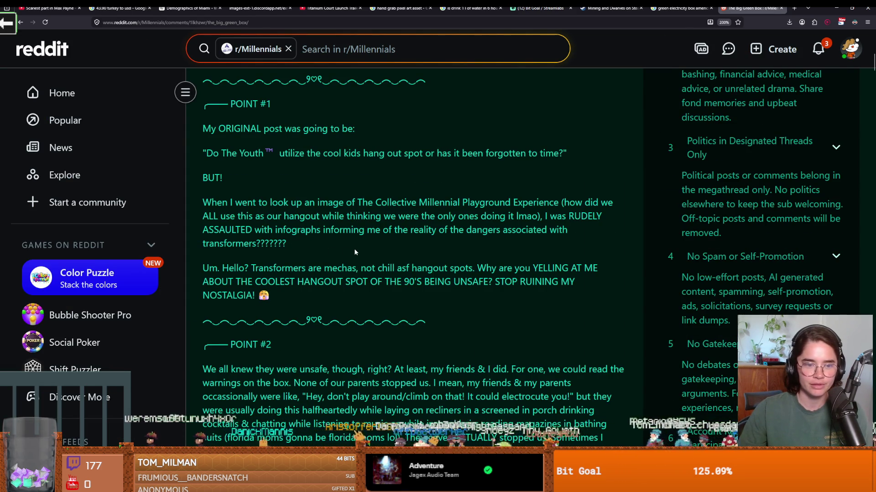
pyautogui.scroll(-2, 355, 252)
pyautogui.scroll(-2, 355, 249)
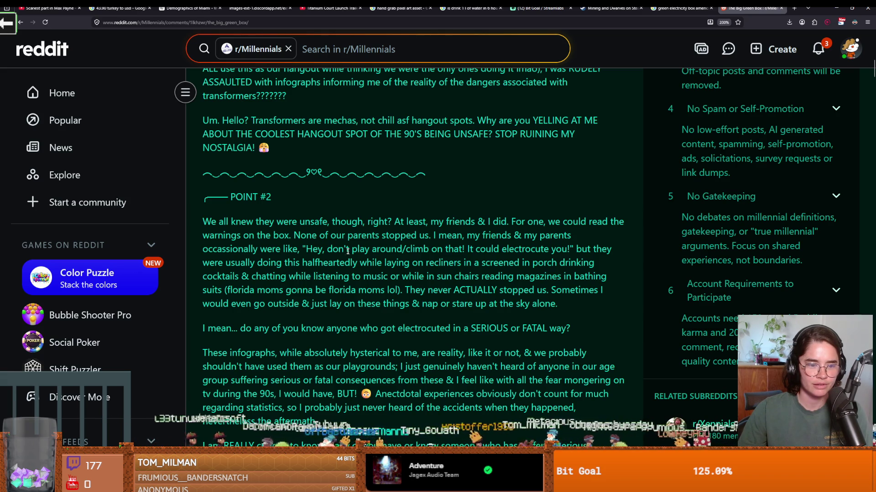
pyautogui.scroll(-2, 368, 256)
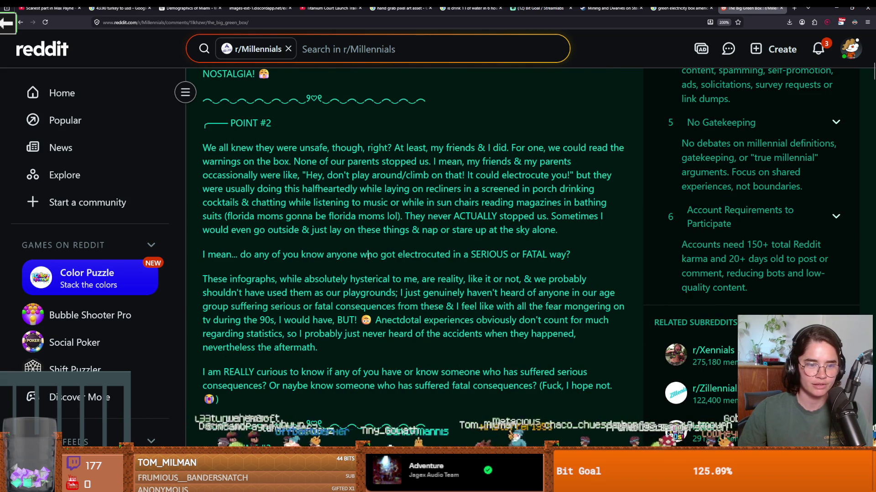
pyautogui.scroll(-4, 368, 256)
pyautogui.scroll(10, 368, 256)
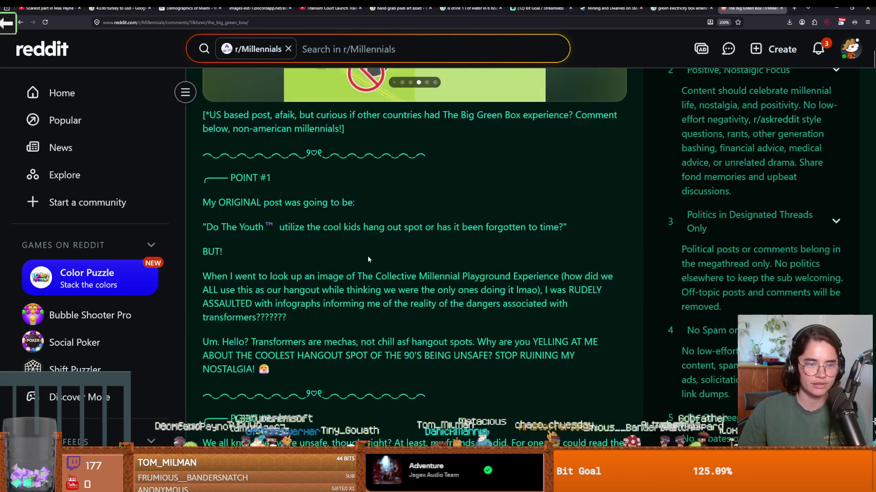
pyautogui.scroll(8, 368, 259)
pyautogui.scroll(-6, 362, 263)
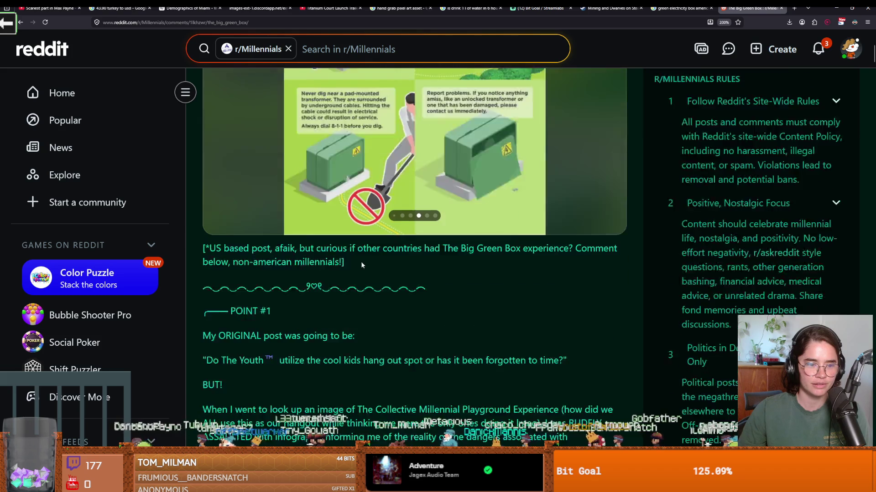
pyautogui.scroll(-2, 361, 264)
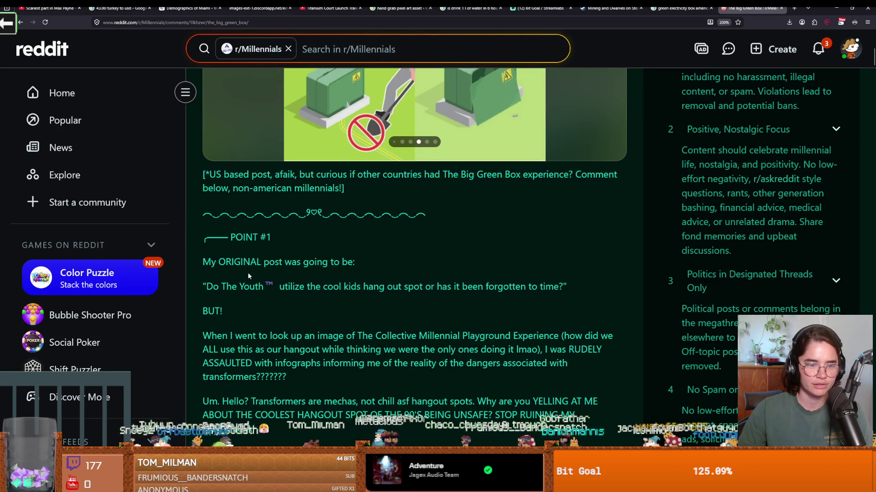
pyautogui.scroll(-2, 415, 287)
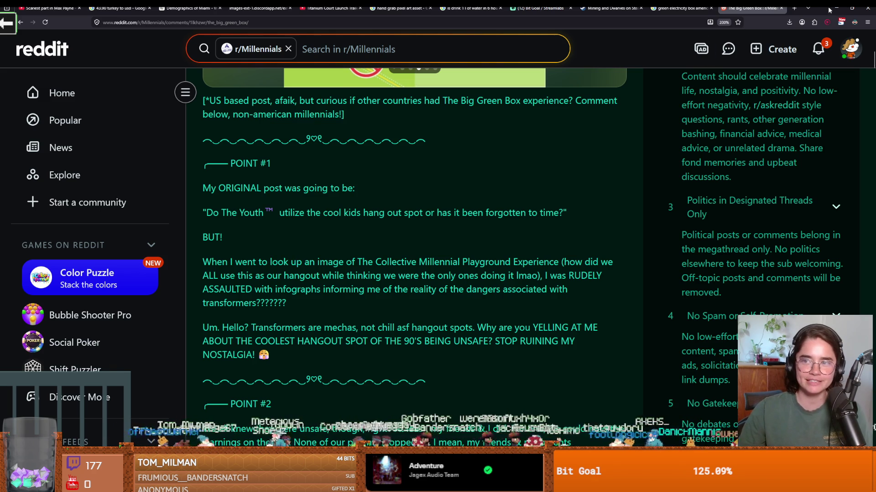
pyautogui.hotkey('alt', 'Tab')
pyautogui.scroll(-1, 315, 254)
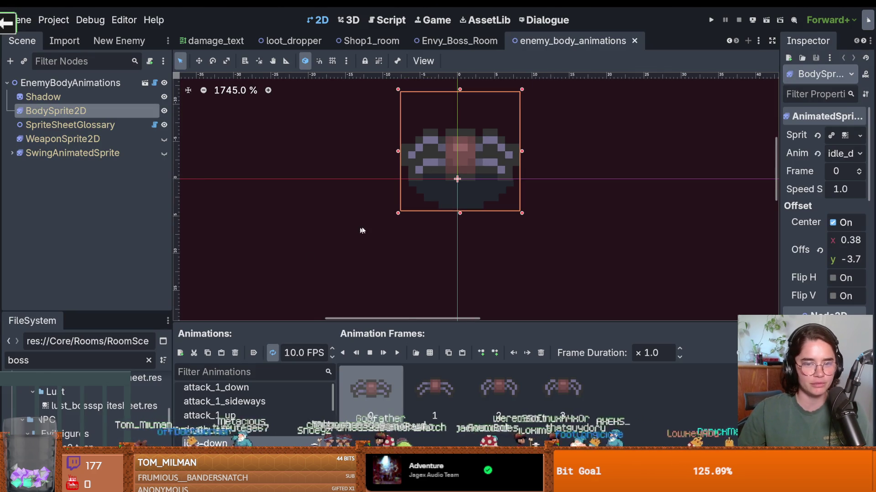
# Set the EnemyBodyAnimations Type to Envy Boss and preview its attack.
pyautogui.hscroll(3, 291, 230)
pyautogui.click(105, 78)
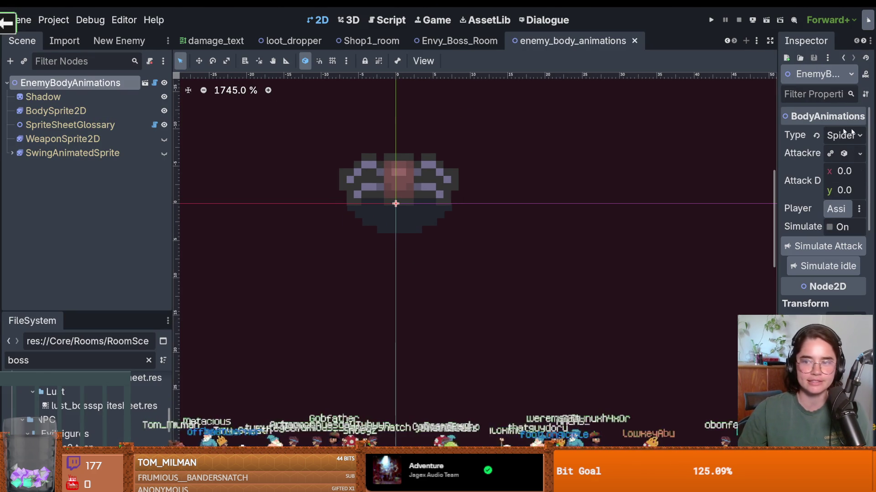
pyautogui.moveTo(779, 150)
pyautogui.mouseDown()
pyautogui.moveTo(567, 137)
pyautogui.moveTo(593, 136)
pyautogui.mouseUp()
pyautogui.click(801, 135)
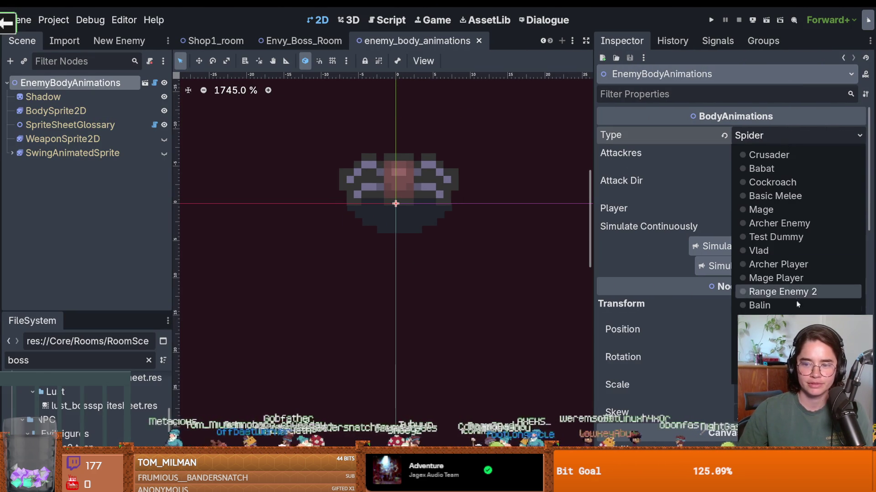
pyautogui.click(770, 319)
pyautogui.click(746, 250)
pyautogui.scroll(-4, 458, 211)
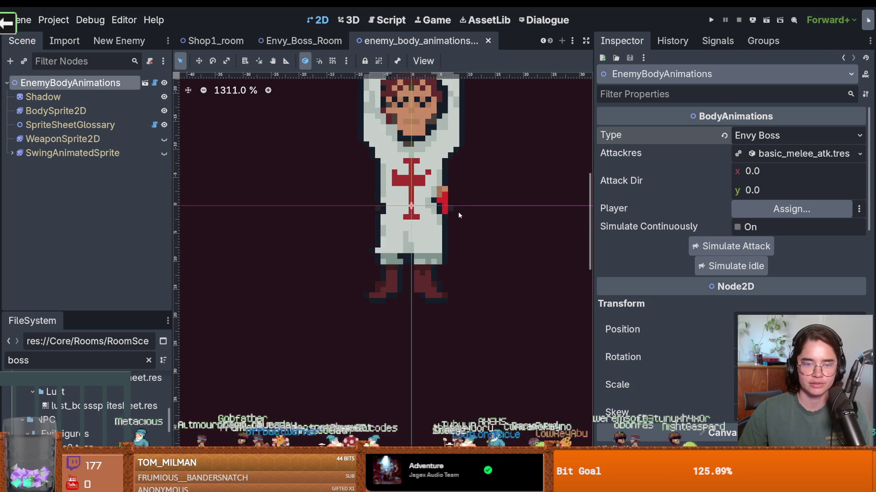
# Check BodySprite2D's attack_1_sideways, attack_1_up and attack_1_down animations and enlarge the file dock.
pyautogui.click(59, 112)
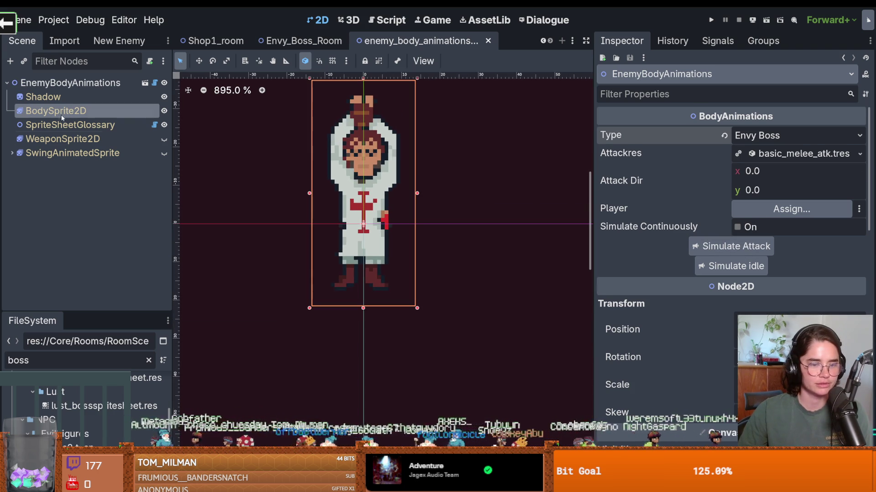
pyautogui.click(228, 406)
pyautogui.click(244, 415)
pyautogui.click(216, 392)
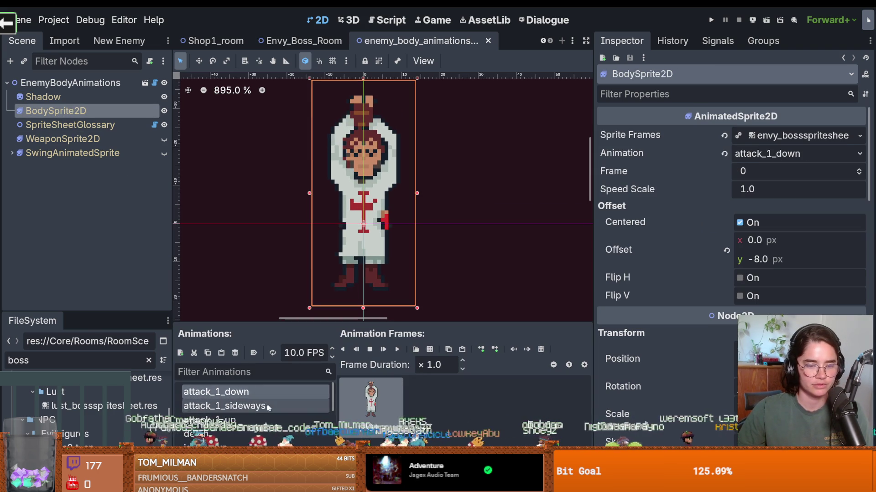
pyautogui.moveTo(100, 313); pyautogui.dragTo(86, 98)
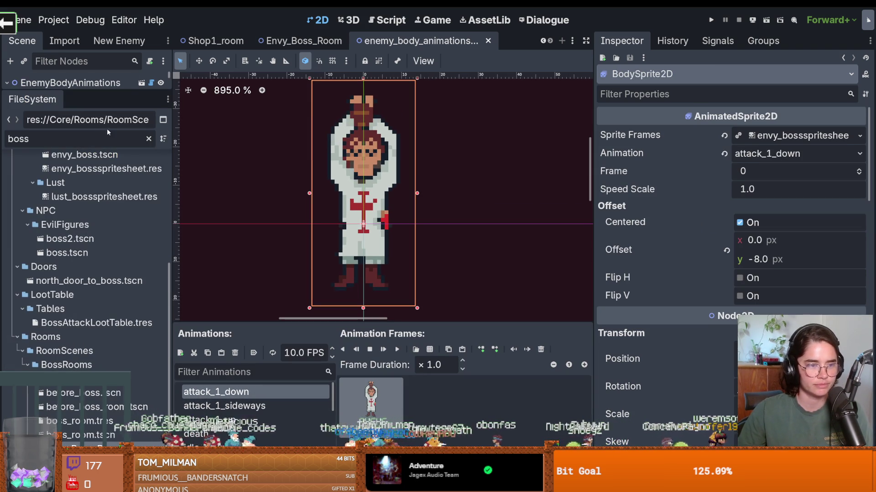
# Filter the project files to 'crusader' and select crusader_sprite_frames.tres in SpriteSheets.
pyautogui.click(148, 138)
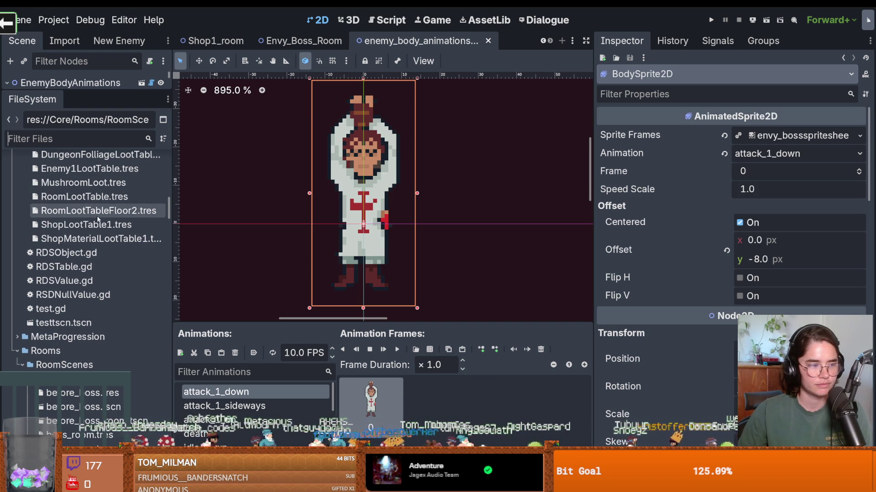
pyautogui.scroll(-10, 82, 231)
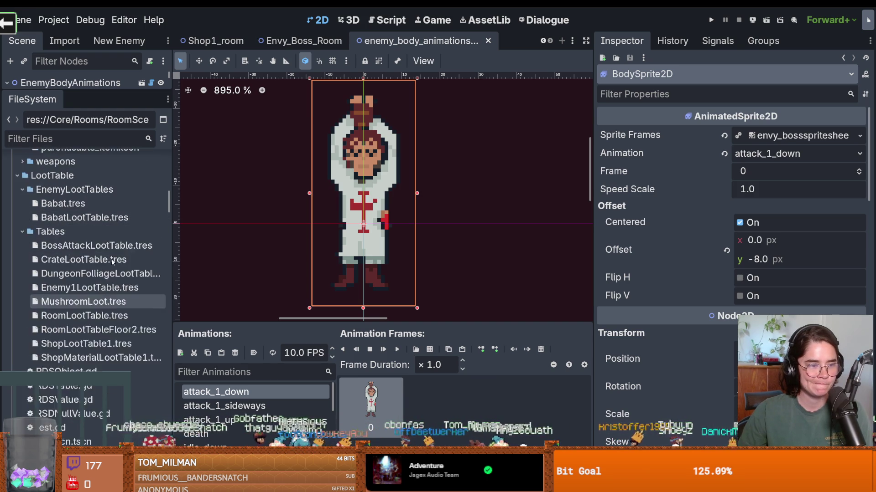
pyautogui.click(39, 139)
pyautogui.write('crusader')
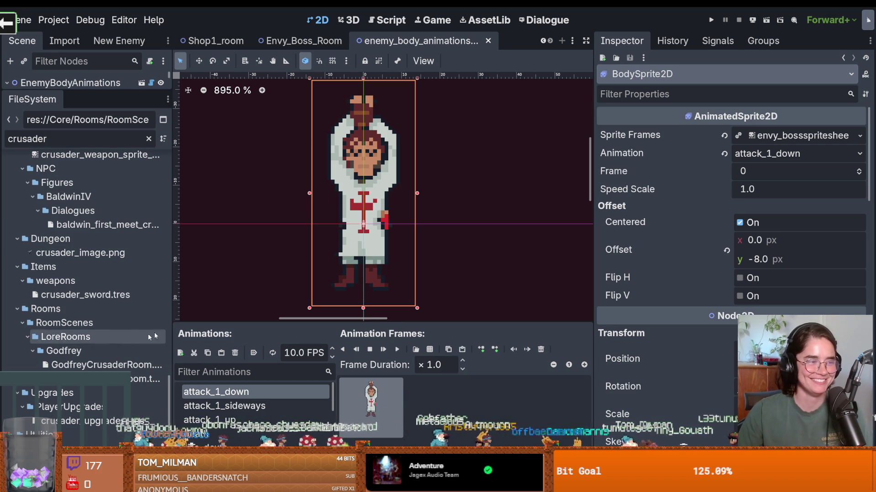
pyautogui.moveTo(172, 306); pyautogui.dragTo(282, 306)
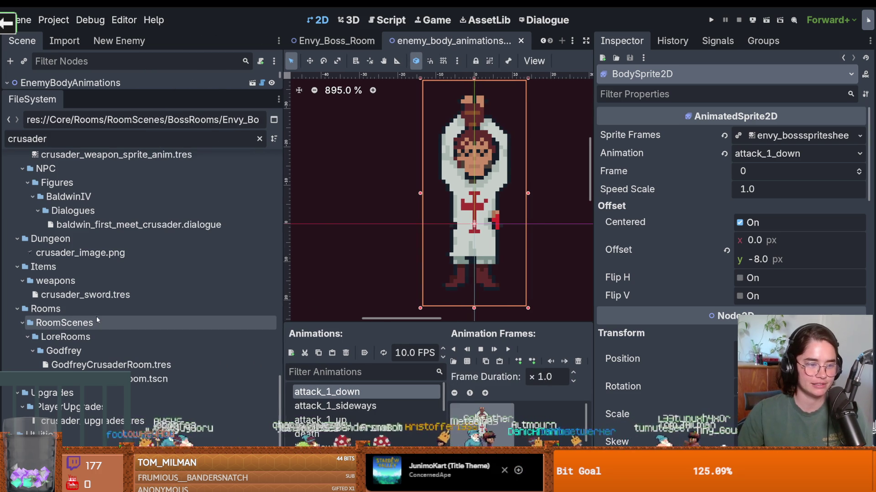
pyautogui.scroll(5, 110, 313)
pyautogui.click(109, 312)
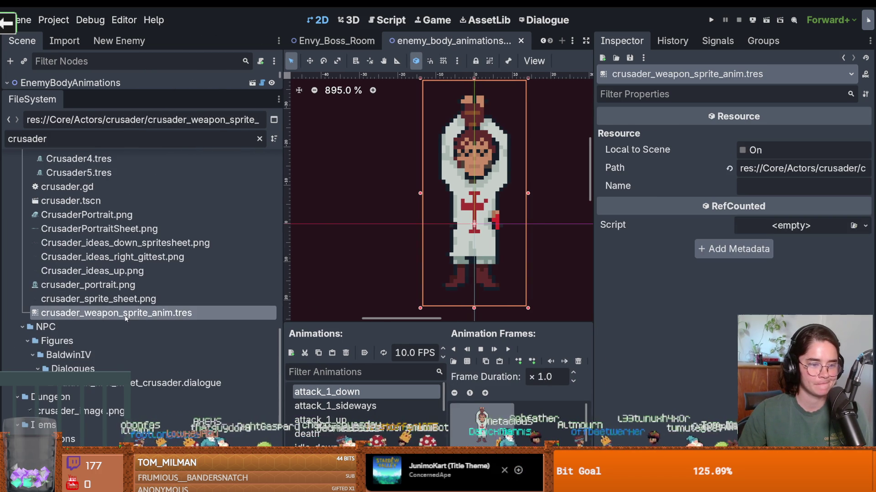
pyautogui.scroll(10, 125, 315)
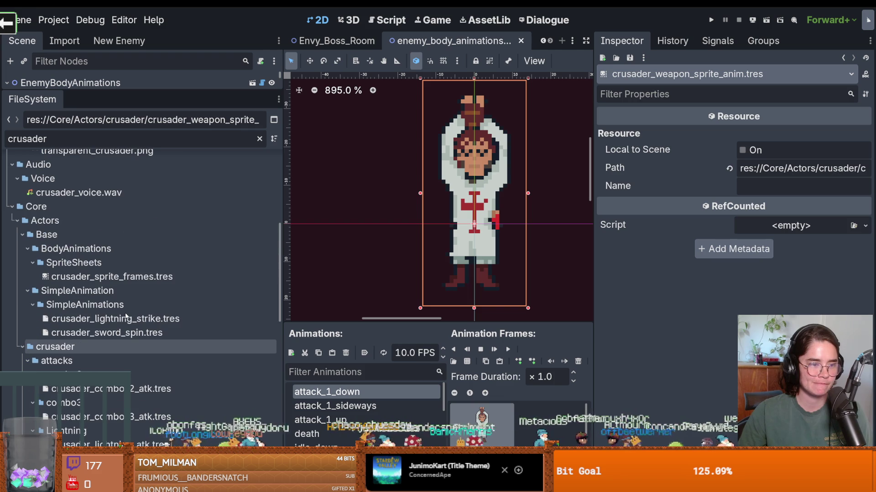
pyautogui.click(133, 276)
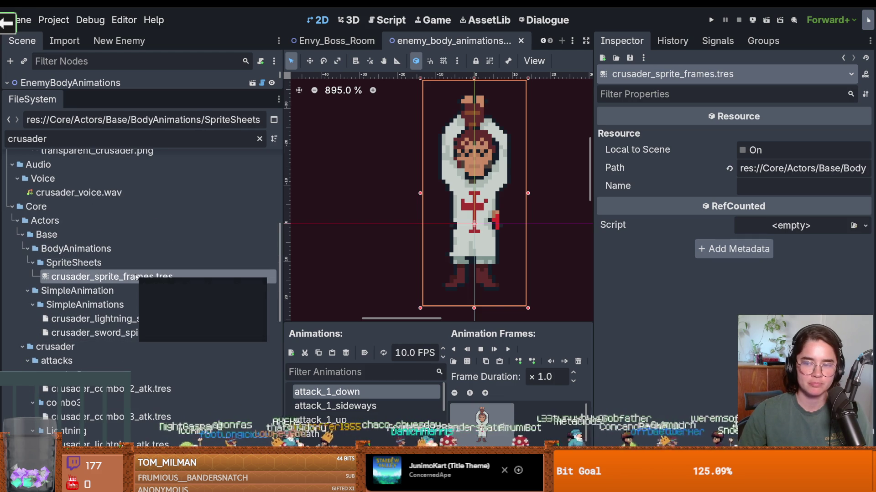
pyautogui.rightClick(133, 277)
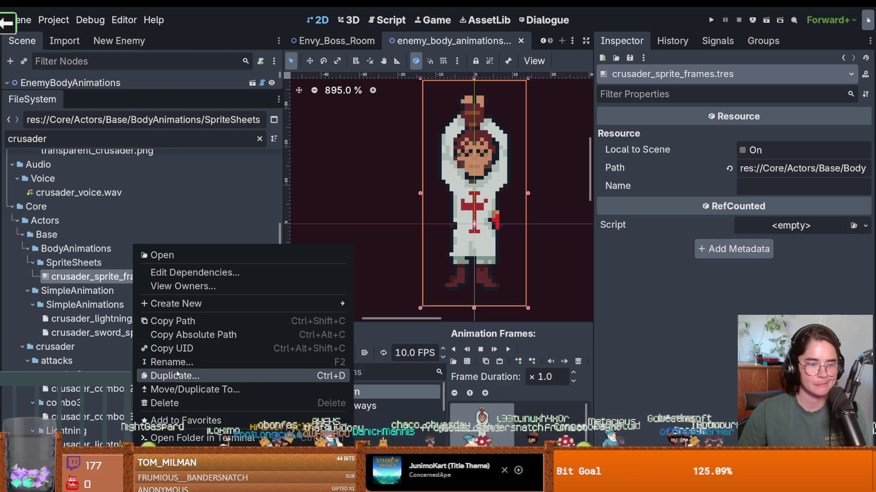
# Duplicate crusader_sprite_frames.tres as envy_boss_sprite_frames.tres and clear the file filter.
pyautogui.click(178, 372)
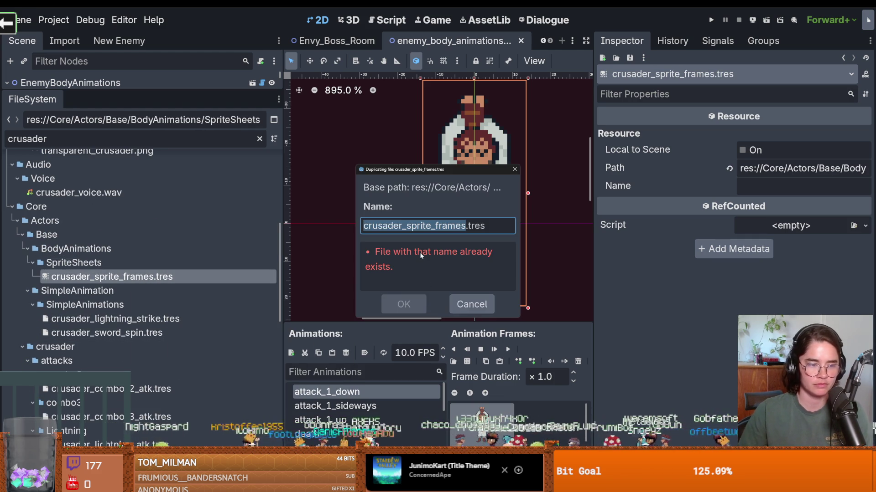
pyautogui.write('envy_')
pyautogui.press('BackSpace')
pyautogui.press('BackSpace')
pyautogui.press('BackSpace')
pyautogui.write('vy_boss_an')
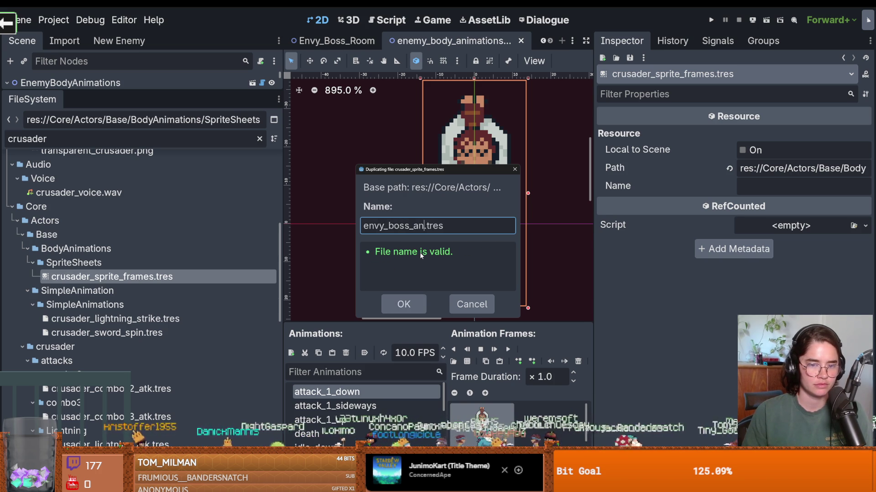
pyautogui.write('im')
pyautogui.press('BackSpace')
pyautogui.press('BackSpace')
pyautogui.press('BackSpace')
pyautogui.press('BackSpace')
pyautogui.write('sprite_')
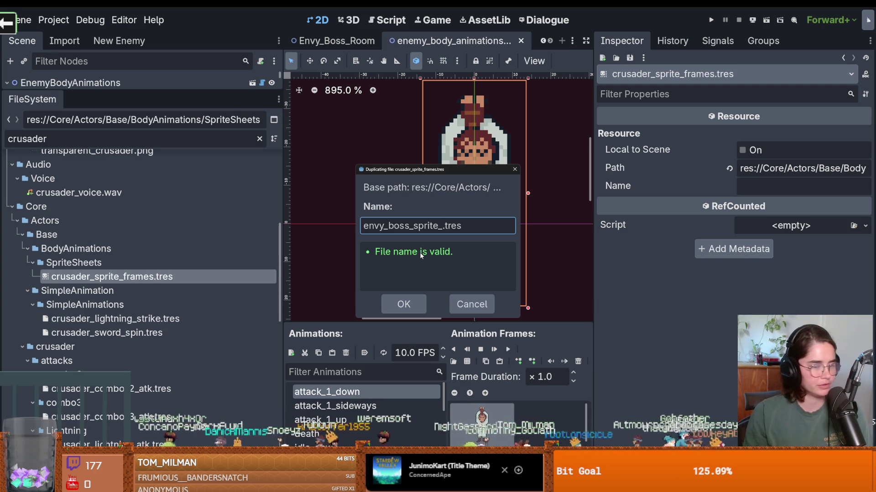
pyautogui.write('frea')
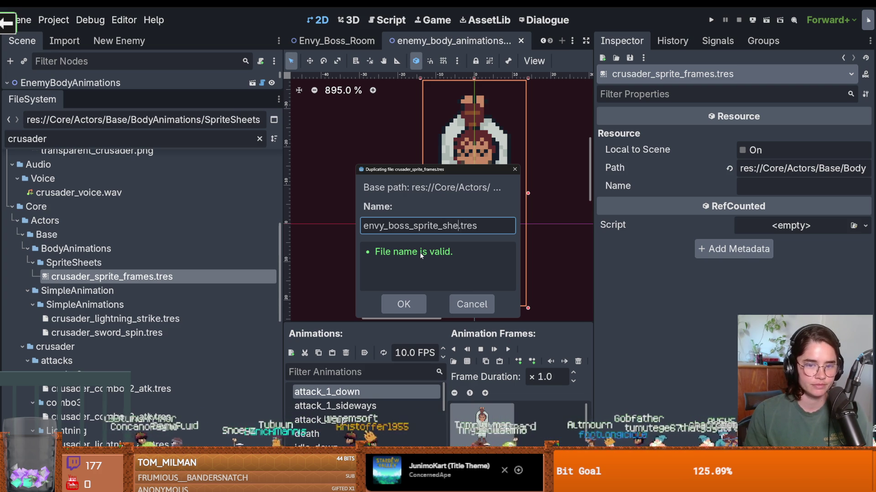
pyautogui.press('BackSpace')
pyautogui.press('BackSpace')
pyautogui.write('ames')
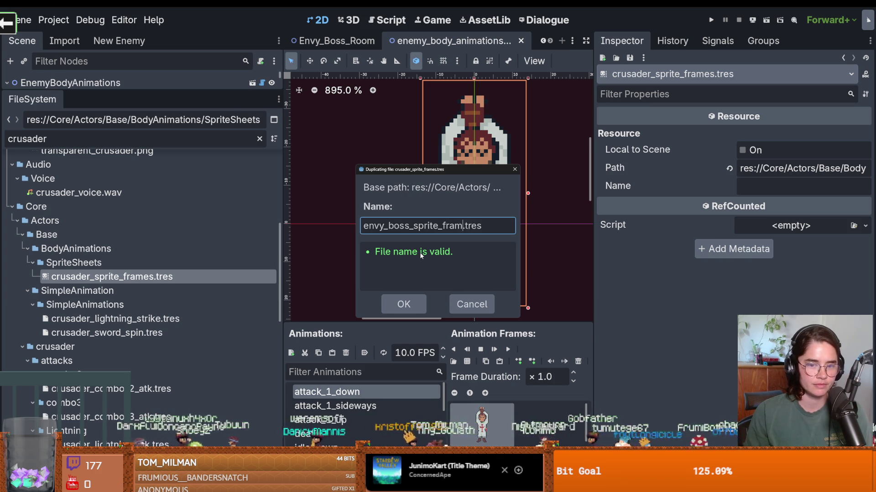
pyautogui.press('Return')
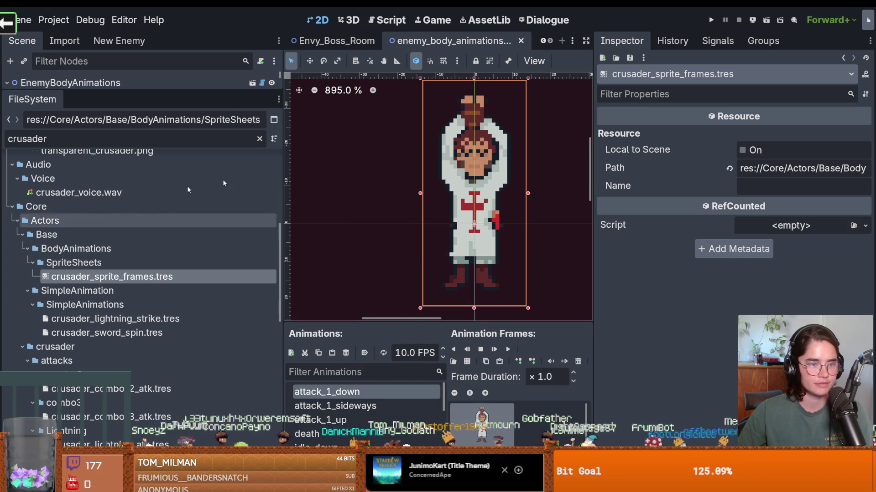
pyautogui.click(258, 139)
# Open the SpriteSheetGlossary script, sprite_sheet_glossary.gd, in a widened script editor.
pyautogui.scroll(-5, 115, 299)
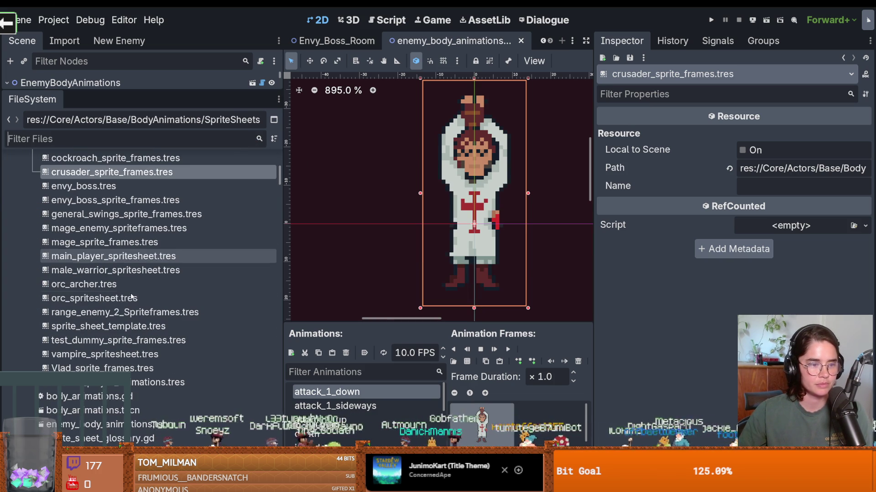
pyautogui.click(99, 146)
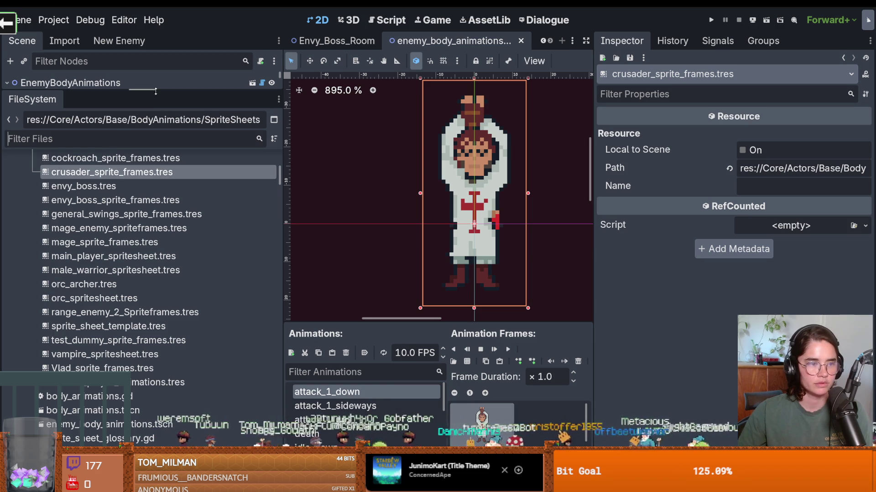
pyautogui.moveTo(155, 89); pyautogui.dragTo(155, 277)
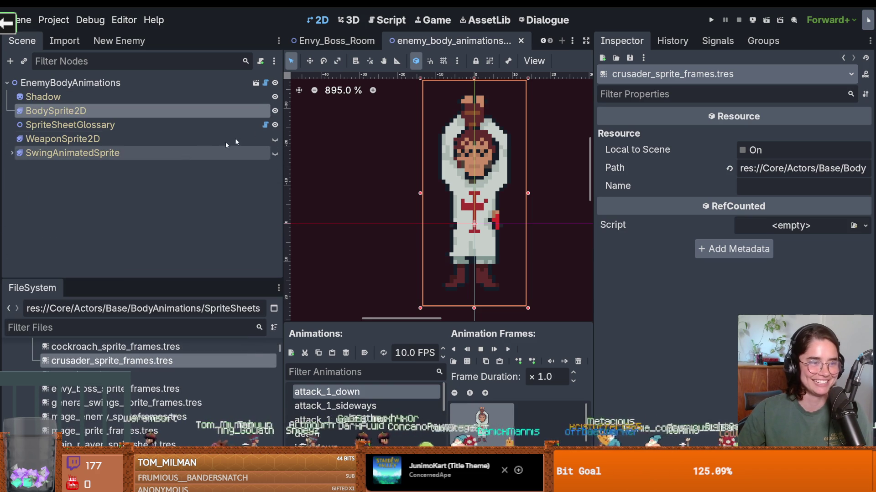
pyautogui.click(266, 125)
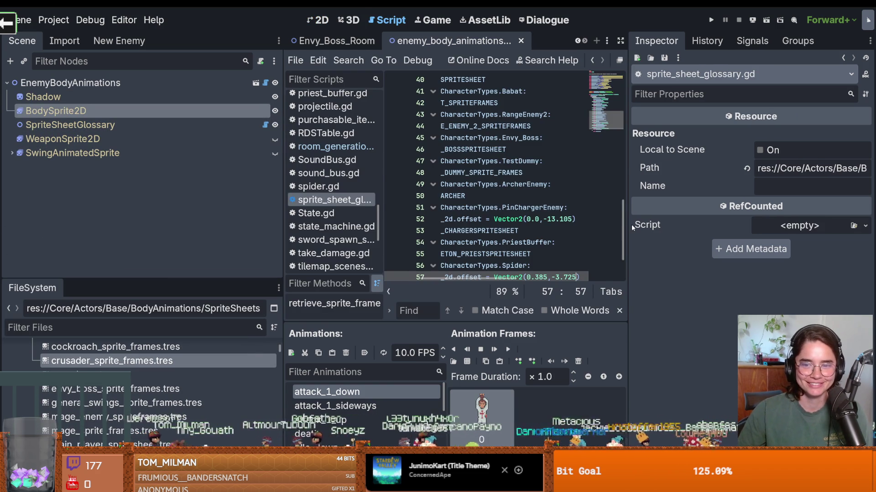
pyautogui.moveTo(632, 226); pyautogui.dragTo(781, 227)
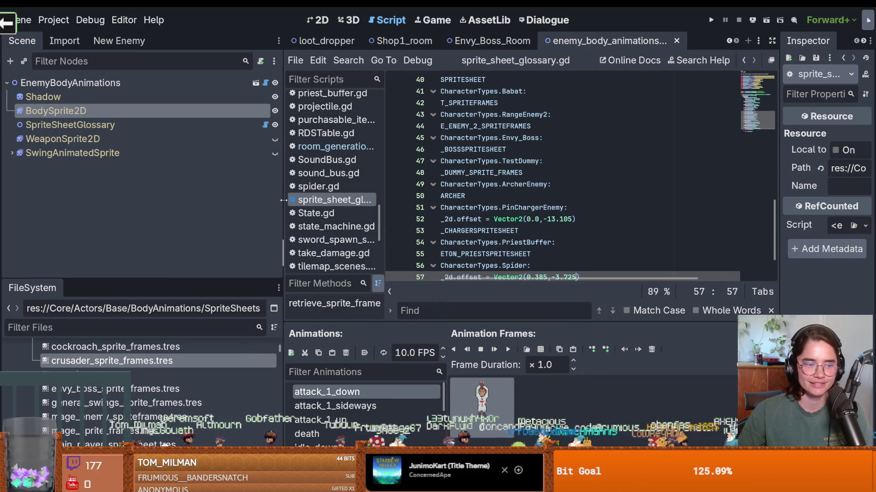
pyautogui.moveTo(283, 200); pyautogui.dragTo(235, 200)
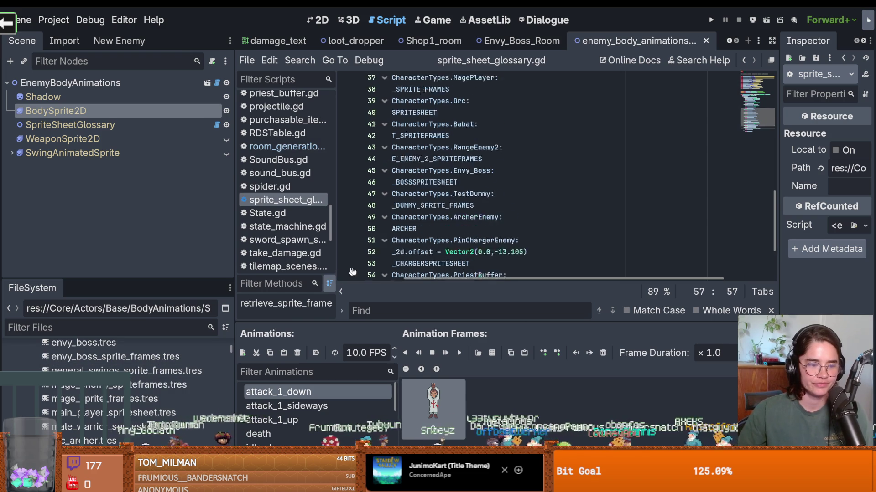
pyautogui.scroll(6, 401, 268)
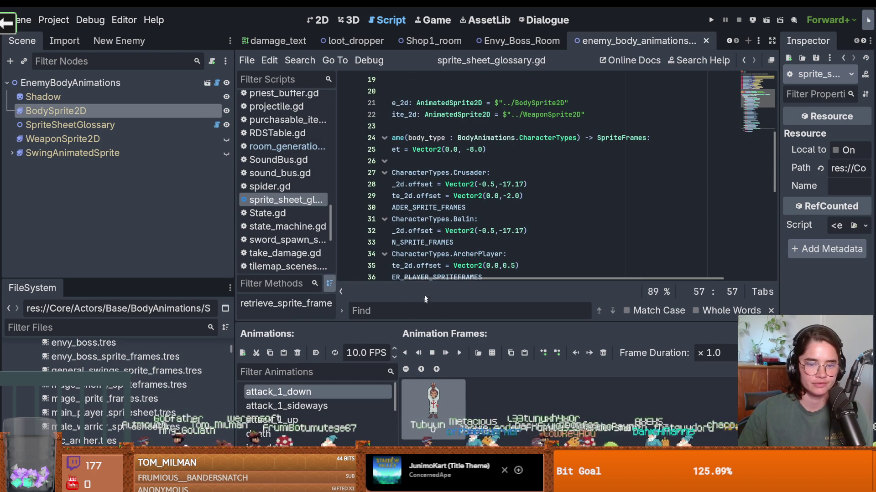
pyautogui.hscroll(-3, 425, 278)
pyautogui.scroll(4, 481, 191)
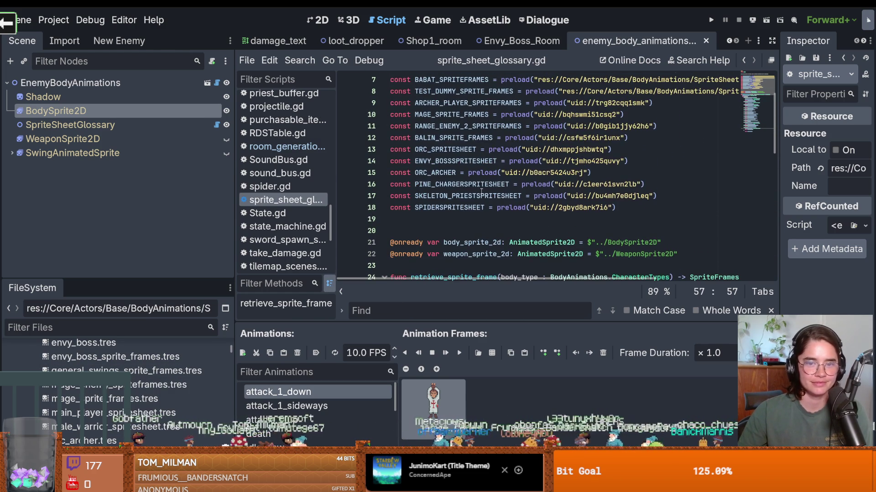
# Replace line 14's Envy boss preload with envy_boss_sprite_frames.tres and save the script.
pyautogui.moveTo(629, 161); pyautogui.dragTo(507, 161)
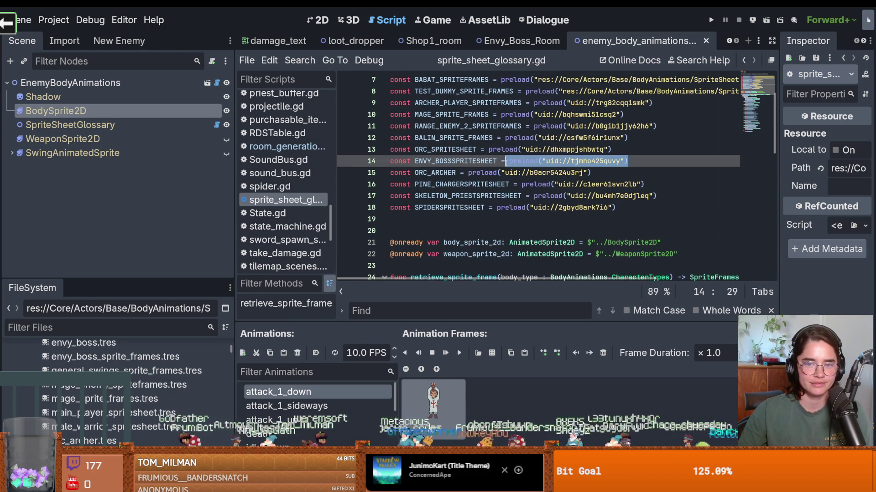
pyautogui.moveTo(114, 357)
pyautogui.mouseDown()
pyautogui.moveTo(547, 274)
pyautogui.moveTo(548, 180)
pyautogui.mouseUp()
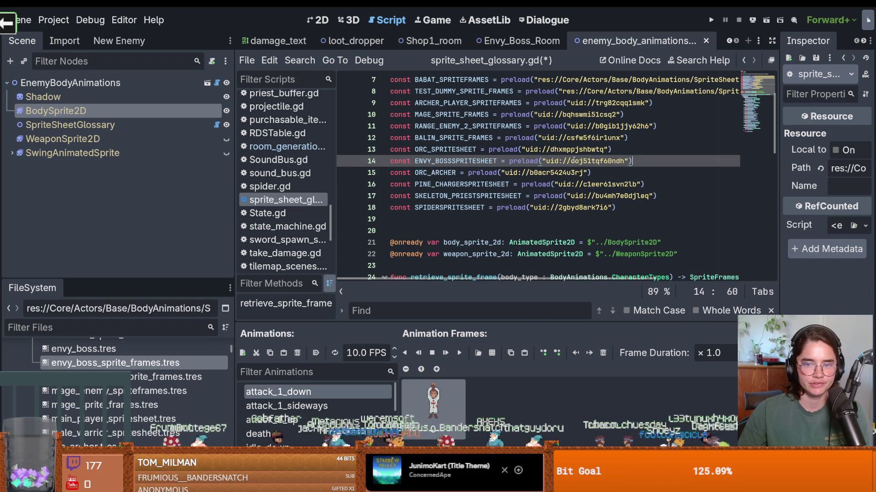
pyautogui.moveTo(573, 160)
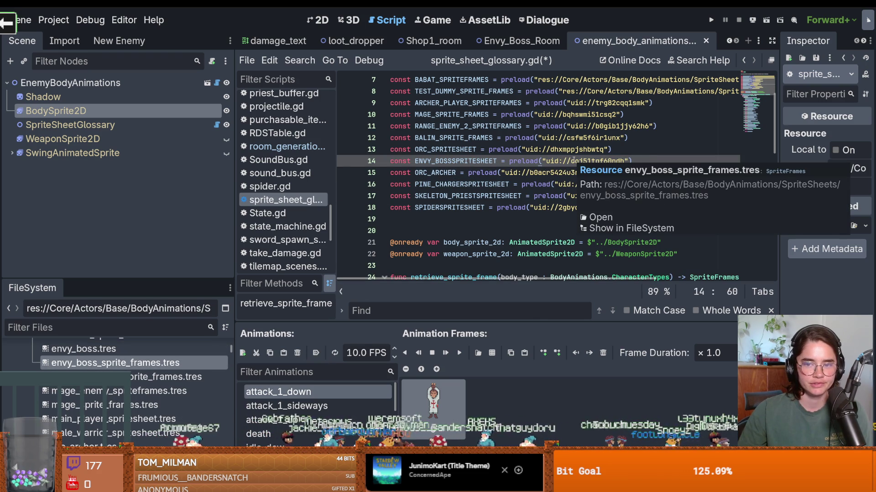
pyautogui.click(602, 229)
pyautogui.click(142, 377)
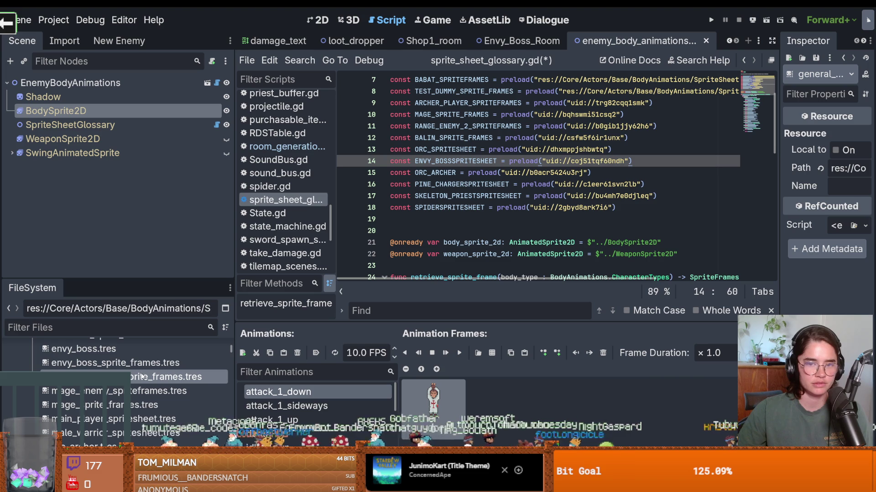
pyautogui.hotkey('ctrl', 's')
# Back in enemy_body_animations, open envy_boss_sprite_frames.tres and save the scene.
pyautogui.click(531, 43)
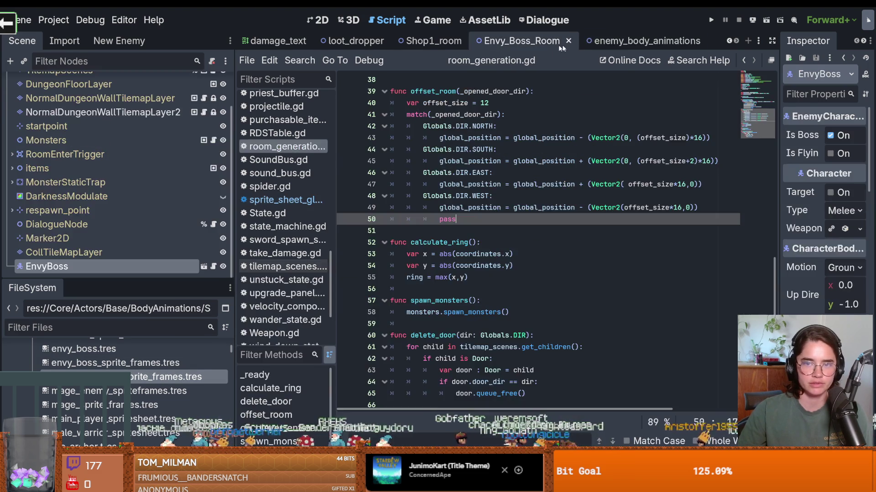
pyautogui.click(639, 41)
pyautogui.click(88, 392)
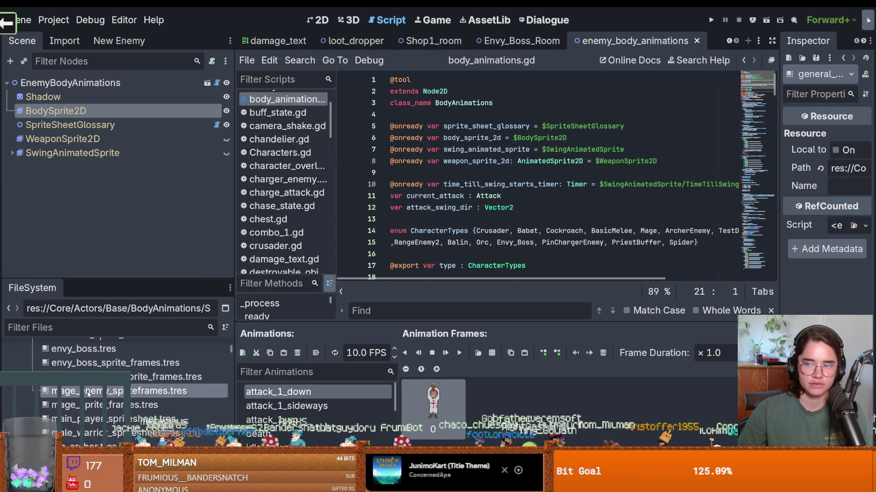
pyautogui.click(89, 377)
pyautogui.click(89, 364)
pyautogui.hotkey('ctrl', 's')
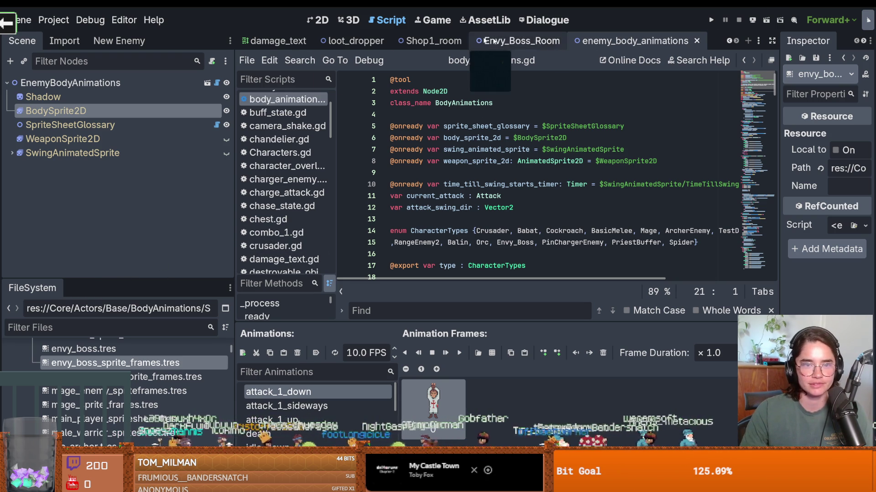
pyautogui.click(70, 82)
# Preview the Envy boss attack and idle animations in the 2D view.
pyautogui.click(317, 20)
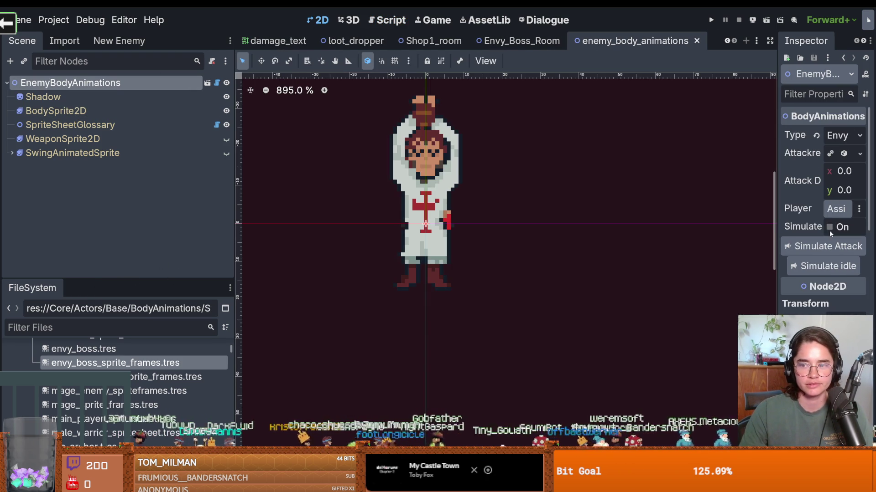
pyautogui.click(791, 242)
pyautogui.scroll(-3, 470, 194)
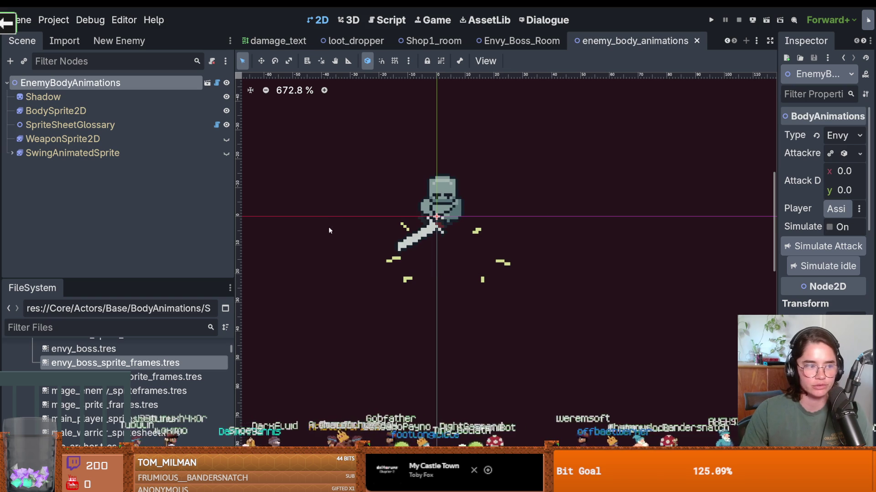
pyautogui.click(814, 269)
pyautogui.scroll(4, 418, 231)
pyautogui.moveTo(456, 208); pyautogui.dragTo(448, 195)
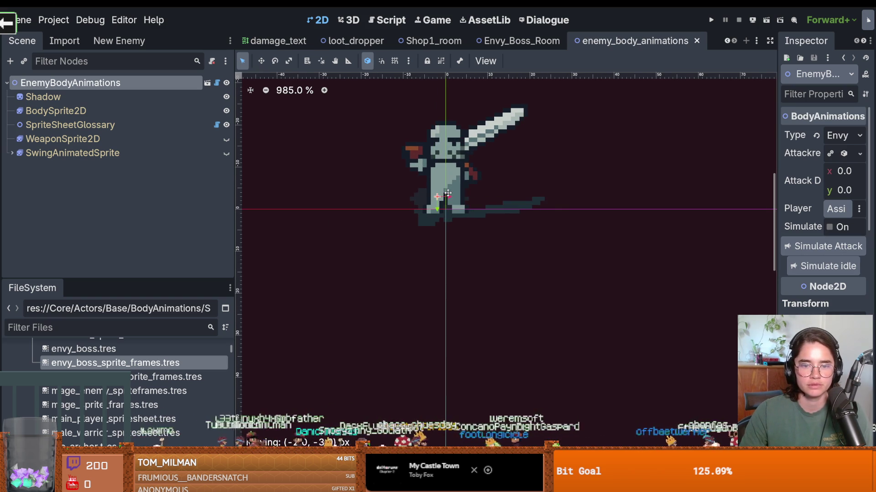
# Copy the Crusader body offset Vector2(-0.5, -17.17) into the Envy_Boss case and save.
pyautogui.click(216, 124)
pyautogui.scroll(-2, 536, 264)
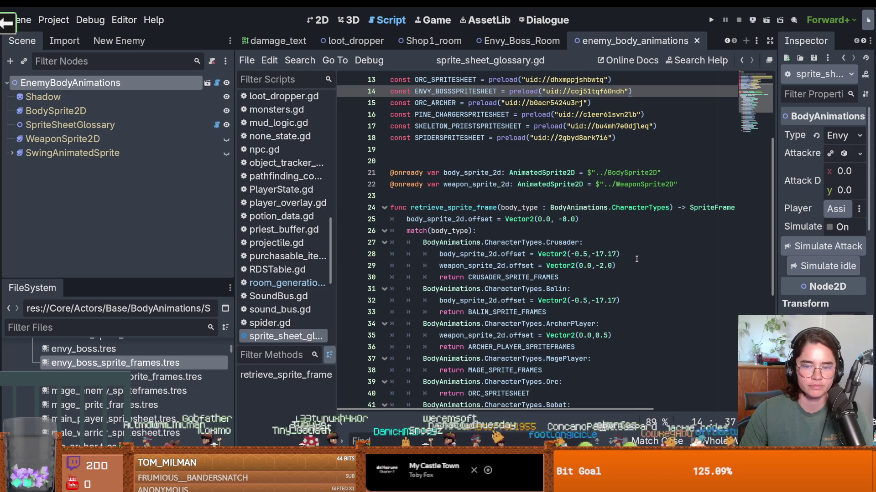
pyautogui.moveTo(637, 259); pyautogui.dragTo(397, 259)
pyautogui.hotkey('ctrl', 'c')
pyautogui.scroll(-6, 554, 330)
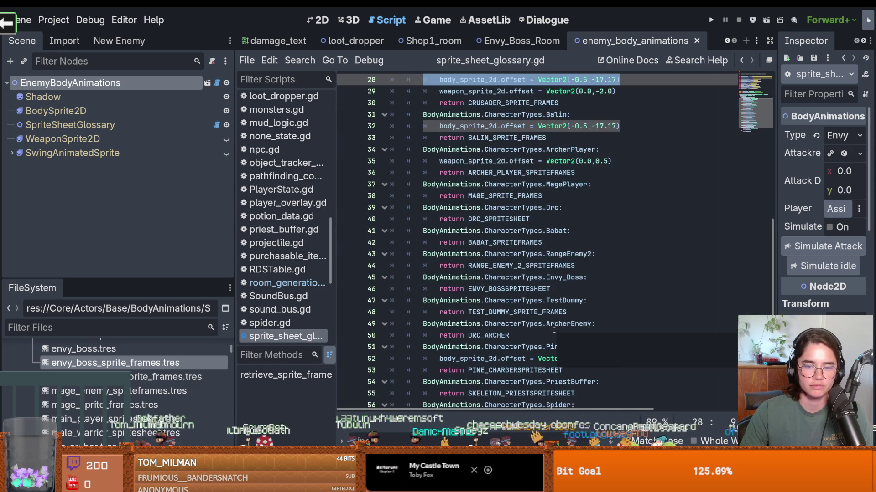
pyautogui.click(595, 245)
pyautogui.press('Return')
pyautogui.hotkey('ctrl', 'v')
pyautogui.hotkey('ctrl', 's')
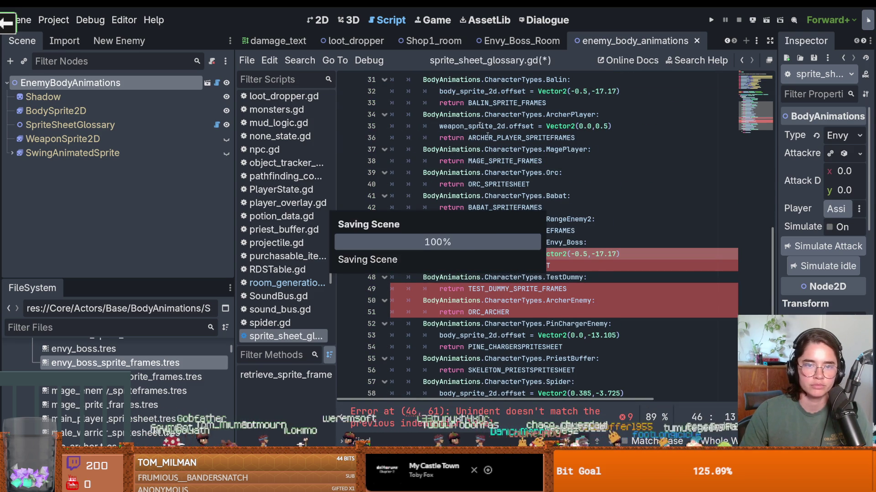
# Return to the Envy_Boss_Room scene in the 2D view.
pyautogui.click(517, 40)
pyautogui.click(308, 20)
pyautogui.scroll(-3, 444, 241)
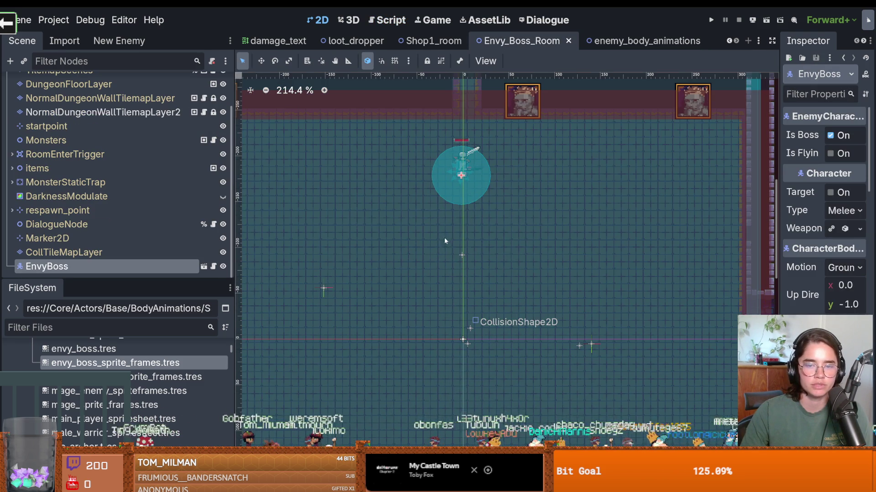
# Shift EnvyBoss slightly left in Envy_Boss_Room and save the room scene.
pyautogui.scroll(6, 466, 184)
pyautogui.moveTo(482, 156); pyautogui.dragTo(462, 172)
pyautogui.hotkey('ctrl', 's')
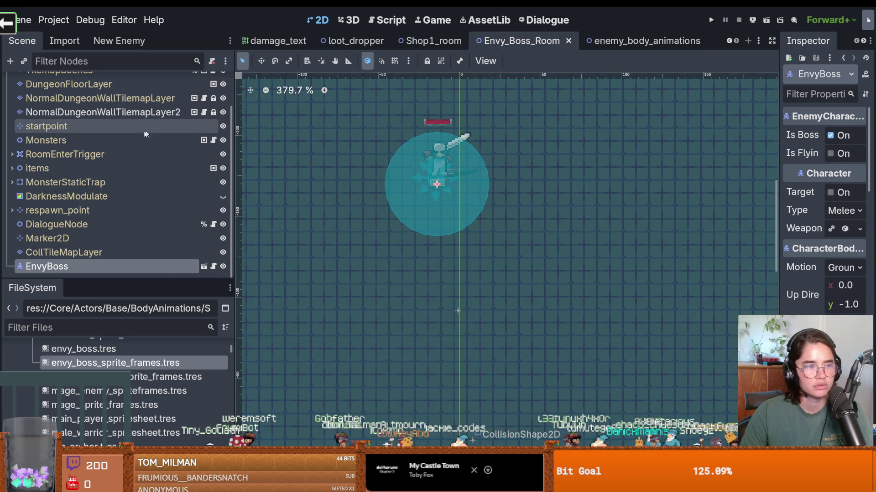
pyautogui.scroll(3, 140, 187)
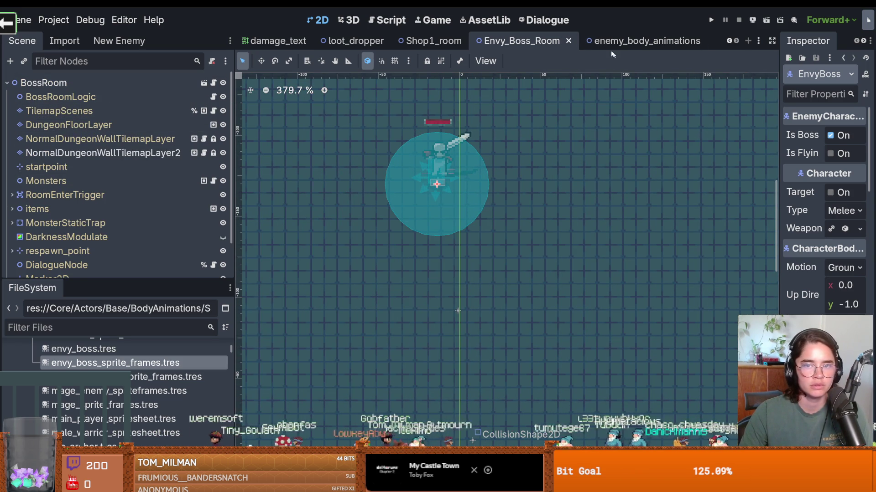
pyautogui.scroll(-3, 50, 235)
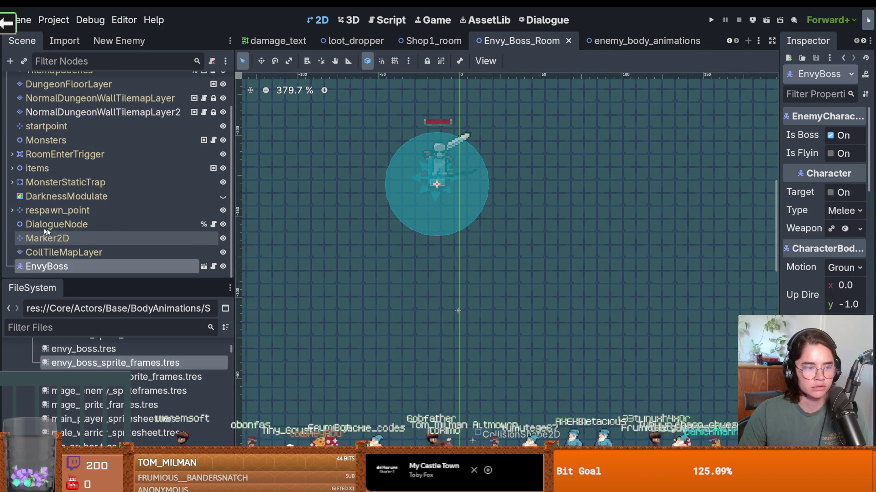
# In the EnvyBoss scene, preview the attack animation on BodyAnimations and save.
pyautogui.click(207, 265)
pyautogui.scroll(-3, 385, 279)
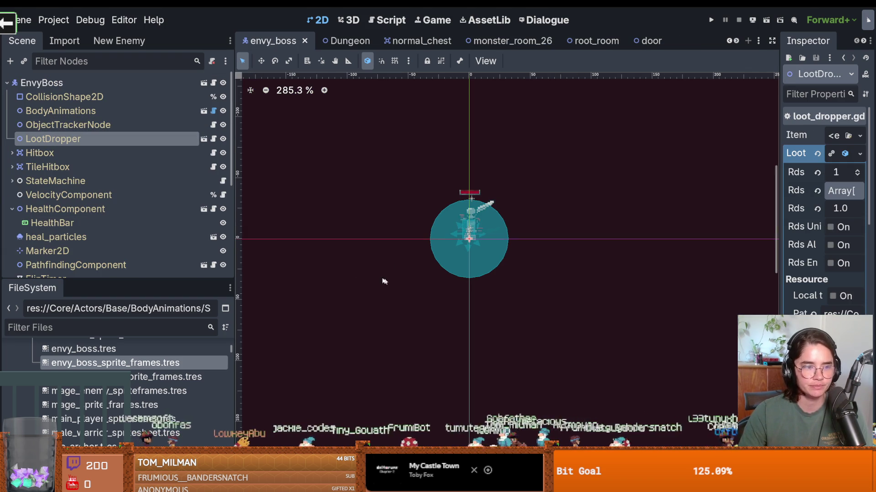
pyautogui.click(106, 97)
pyautogui.click(106, 111)
pyautogui.click(823, 246)
pyautogui.hotkey('ctrl', 's')
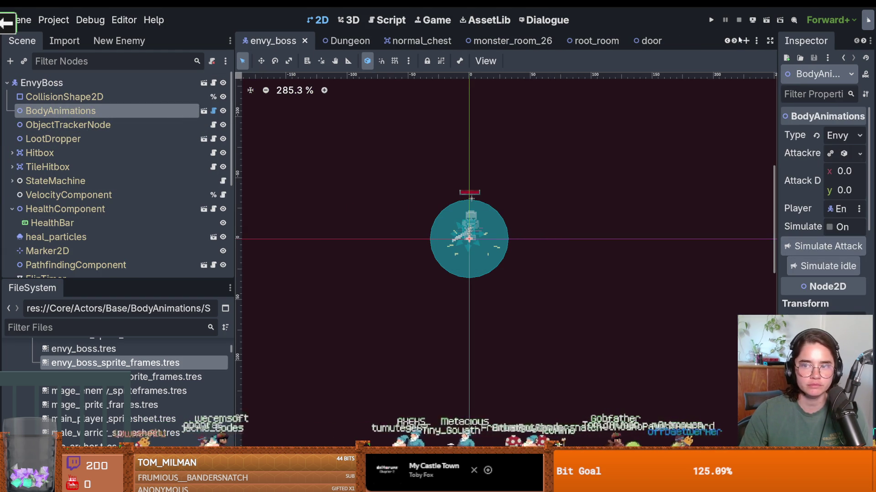
# Return to Envy_Boss_Room, select BossRoom, and filter project files for 'hand'.
pyautogui.scroll(-8, 733, 41)
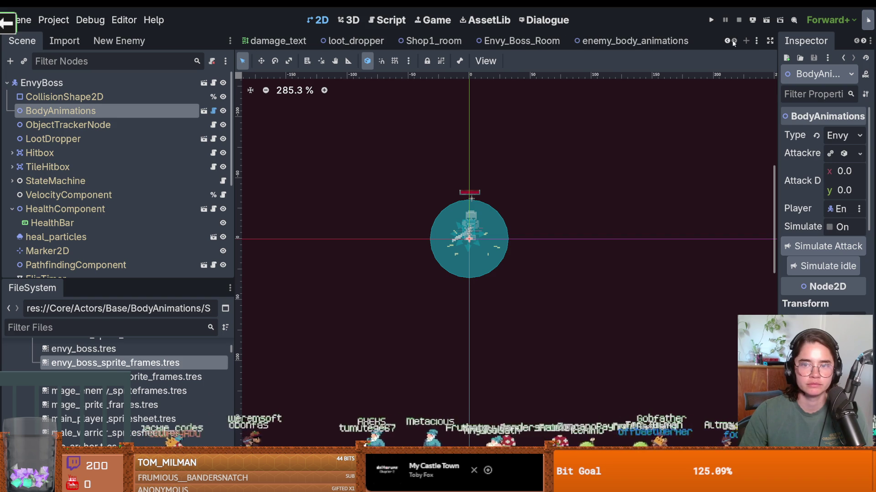
pyautogui.click(505, 46)
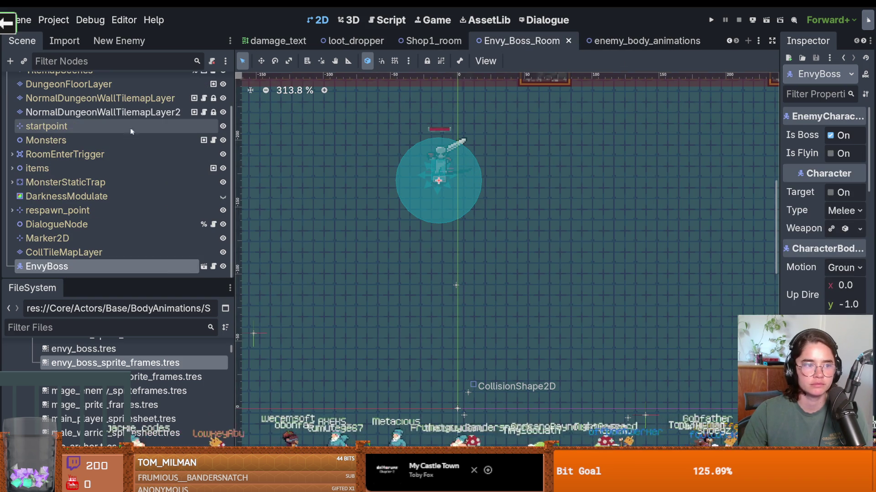
pyautogui.scroll(3, 109, 160)
pyautogui.click(88, 85)
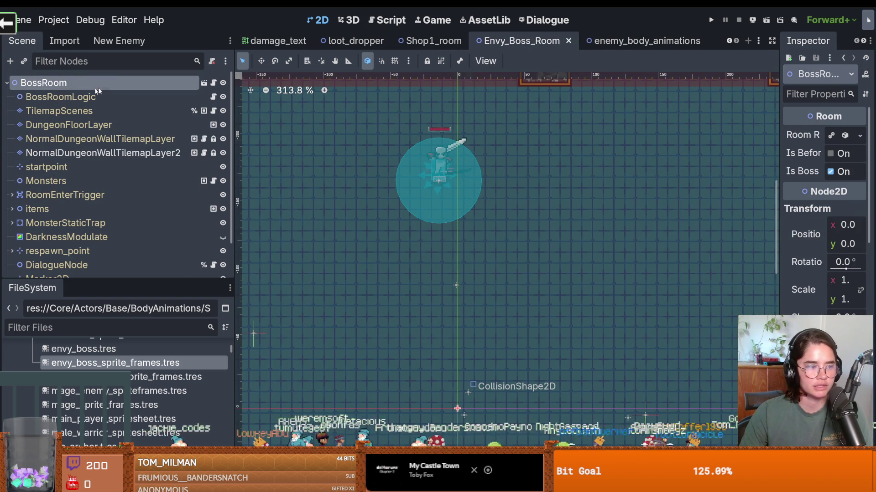
pyautogui.click(54, 326)
pyautogui.write('hand')
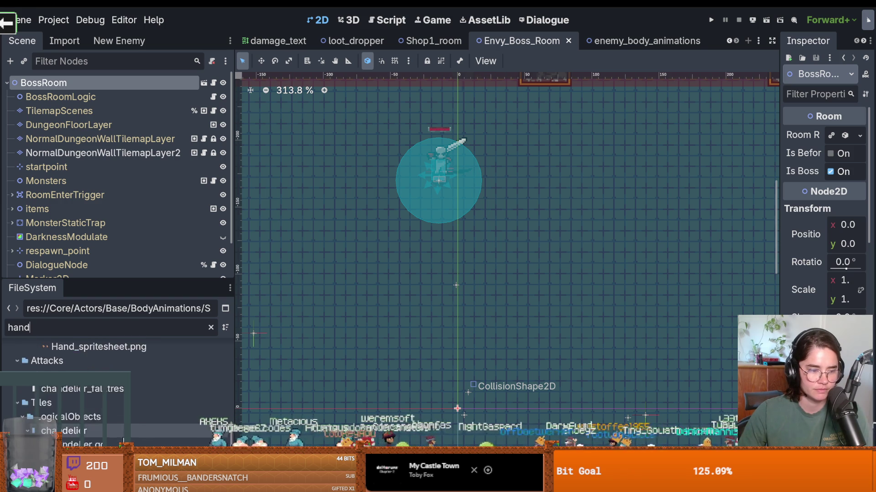
# Drop Hand_spritesheet.png into the room and move the HandSpritesheet sprite onto the boss.
pyautogui.moveTo(91, 427)
pyautogui.mouseDown()
pyautogui.moveTo(472, 229)
pyautogui.moveTo(515, 173)
pyautogui.moveTo(490, 176)
pyautogui.moveTo(513, 169)
pyautogui.mouseUp()
pyautogui.click(480, 180)
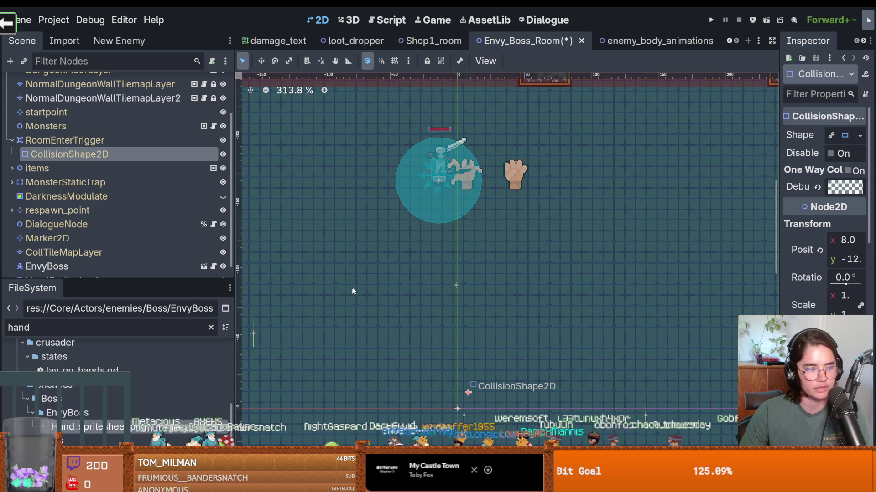
pyautogui.moveTo(97, 280); pyautogui.dragTo(103, 375)
pyautogui.click(62, 335)
pyautogui.moveTo(508, 163)
pyautogui.mouseDown()
pyautogui.moveTo(501, 260)
pyautogui.moveTo(499, 176)
pyautogui.moveTo(501, 198)
pyautogui.moveTo(474, 132)
pyautogui.moveTo(490, 126)
pyautogui.moveTo(480, 237)
pyautogui.moveTo(483, 174)
pyautogui.moveTo(477, 187)
pyautogui.mouseUp()
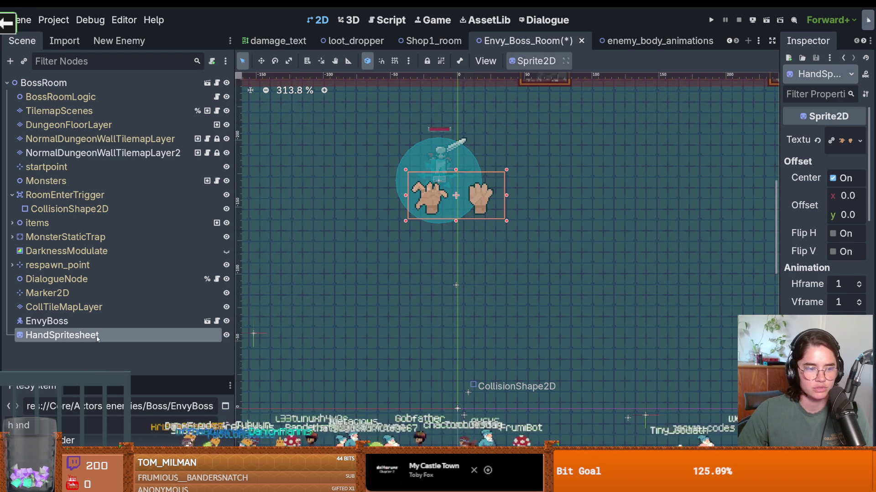
# Set HandSpritesheet's Hframes to 2 so only one hand shows.
pyautogui.moveTo(783, 222); pyautogui.dragTo(699, 224)
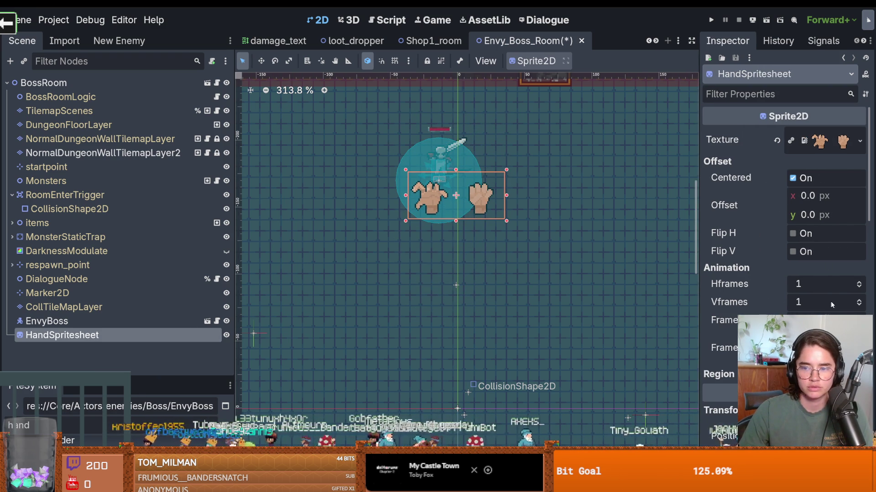
pyautogui.click(859, 284)
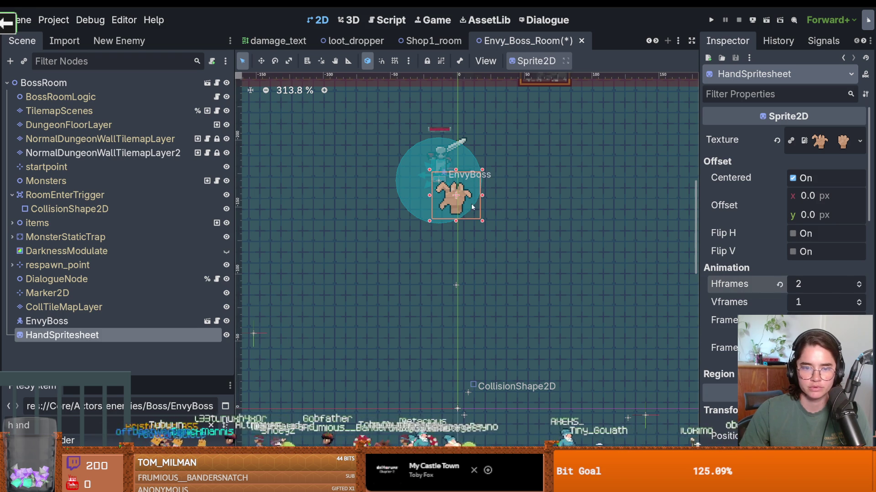
pyautogui.moveTo(461, 202)
pyautogui.mouseDown()
pyautogui.moveTo(448, 264)
pyautogui.moveTo(443, 174)
pyautogui.moveTo(464, 170)
pyautogui.moveTo(501, 194)
pyautogui.moveTo(468, 232)
pyautogui.moveTo(410, 203)
pyautogui.moveTo(365, 225)
pyautogui.moveTo(484, 259)
pyautogui.moveTo(465, 286)
pyautogui.moveTo(397, 269)
pyautogui.moveTo(371, 292)
pyautogui.moveTo(473, 295)
pyautogui.moveTo(532, 257)
pyautogui.moveTo(411, 267)
pyautogui.moveTo(406, 111)
pyautogui.moveTo(512, 188)
pyautogui.moveTo(392, 191)
pyautogui.moveTo(442, 119)
pyautogui.moveTo(481, 194)
pyautogui.moveTo(387, 170)
pyautogui.moveTo(433, 121)
pyautogui.moveTo(477, 175)
pyautogui.moveTo(396, 191)
pyautogui.moveTo(437, 127)
pyautogui.moveTo(520, 175)
pyautogui.moveTo(451, 356)
pyautogui.moveTo(460, 235)
pyautogui.moveTo(533, 196)
pyautogui.moveTo(456, 107)
pyautogui.moveTo(497, 205)
pyautogui.moveTo(438, 123)
pyautogui.moveTo(418, 219)
pyautogui.moveTo(497, 149)
pyautogui.moveTo(376, 137)
pyautogui.moveTo(415, 228)
pyautogui.moveTo(467, 146)
pyautogui.moveTo(395, 157)
pyautogui.moveTo(464, 226)
pyautogui.moveTo(475, 139)
pyautogui.moveTo(388, 205)
pyautogui.moveTo(499, 201)
pyautogui.mouseUp()
# Place the hand at the boss's lower left and parent HandSpritesheet to EnvyBoss.
pyautogui.moveTo(450, 133)
pyautogui.mouseDown()
pyautogui.moveTo(367, 179)
pyautogui.moveTo(480, 221)
pyautogui.mouseUp()
pyautogui.moveTo(461, 130)
pyautogui.mouseDown()
pyautogui.moveTo(379, 156)
pyautogui.moveTo(488, 218)
pyautogui.mouseUp()
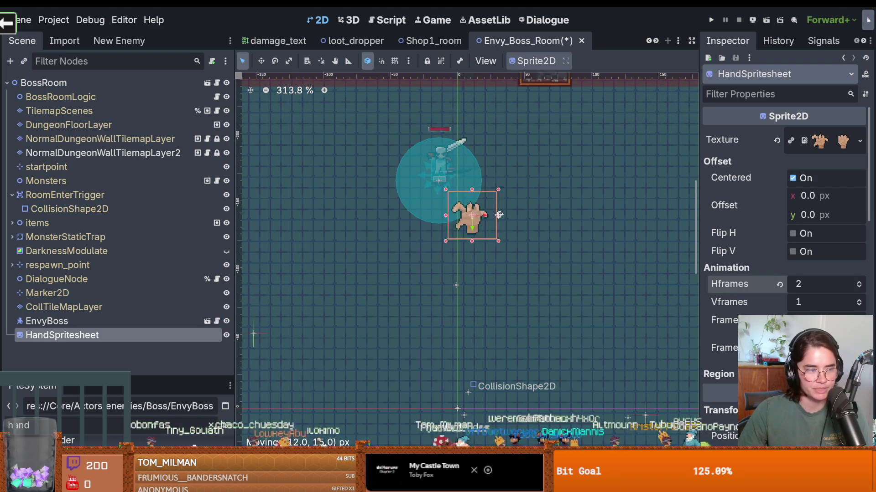
pyautogui.moveTo(425, 131)
pyautogui.mouseDown()
pyautogui.moveTo(415, 225)
pyautogui.moveTo(470, 141)
pyautogui.moveTo(504, 226)
pyautogui.moveTo(447, 155)
pyautogui.moveTo(402, 187)
pyautogui.moveTo(441, 124)
pyautogui.moveTo(498, 157)
pyautogui.moveTo(434, 213)
pyautogui.moveTo(397, 132)
pyautogui.moveTo(494, 150)
pyautogui.moveTo(412, 219)
pyautogui.moveTo(423, 133)
pyautogui.moveTo(478, 162)
pyautogui.moveTo(433, 223)
pyautogui.moveTo(417, 132)
pyautogui.moveTo(500, 174)
pyautogui.moveTo(457, 228)
pyautogui.moveTo(431, 132)
pyautogui.moveTo(476, 209)
pyautogui.moveTo(386, 133)
pyautogui.moveTo(475, 146)
pyautogui.moveTo(390, 199)
pyautogui.moveTo(413, 132)
pyautogui.moveTo(488, 210)
pyautogui.moveTo(415, 219)
pyautogui.moveTo(402, 199)
pyautogui.moveTo(407, 219)
pyautogui.mouseUp()
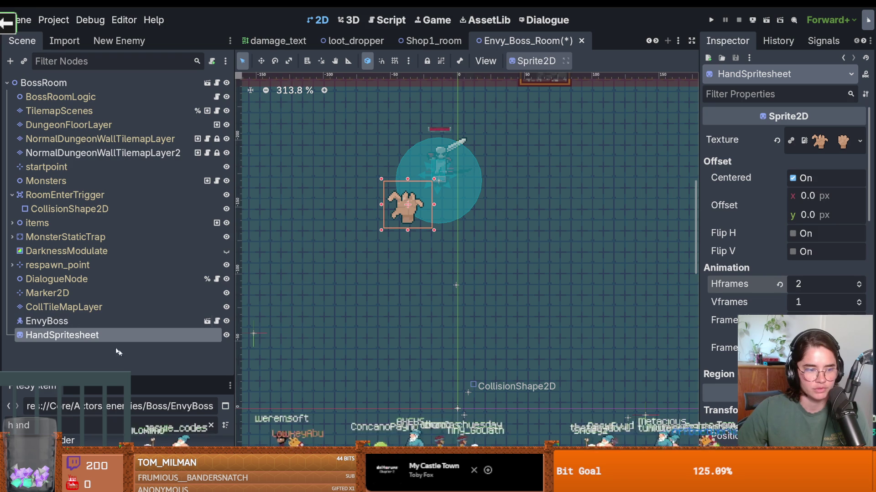
pyautogui.moveTo(76, 327); pyautogui.dragTo(51, 321)
pyautogui.scroll(-4, 775, 205)
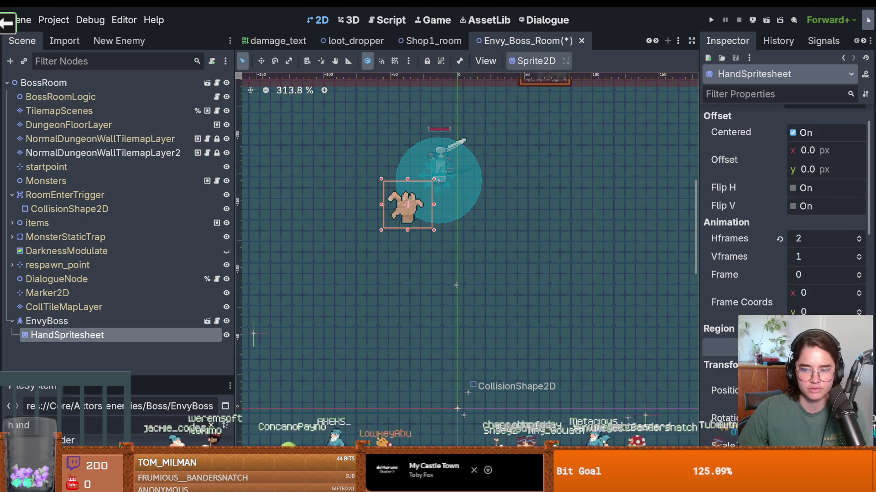
# Test rotating the hand and EnvyBoss, then undo both rotations.
pyautogui.moveTo(802, 373); pyautogui.dragTo(817, 373)
pyautogui.hotkey('ctrl', 'z')
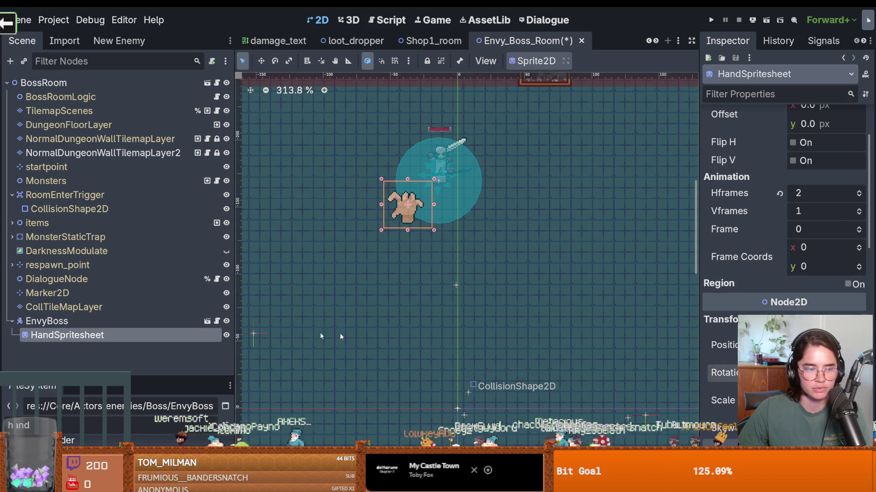
pyautogui.click(201, 322)
pyautogui.scroll(-10, 785, 205)
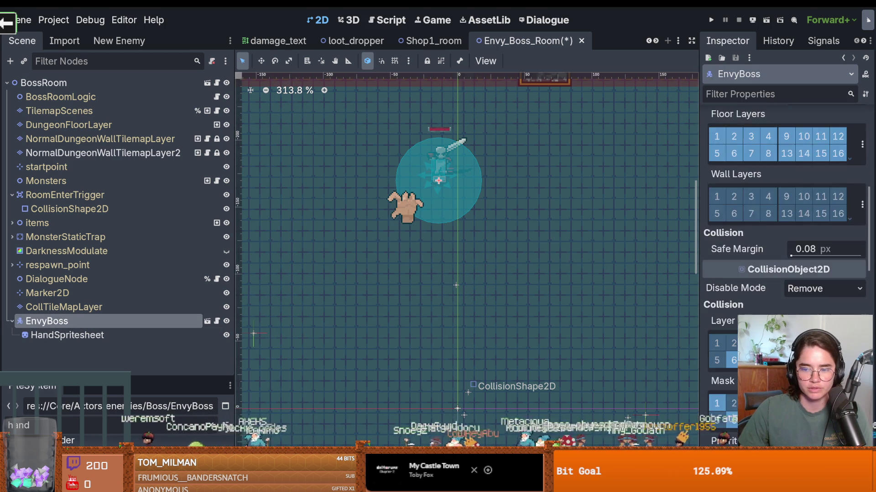
pyautogui.moveTo(821, 297); pyautogui.dragTo(789, 298)
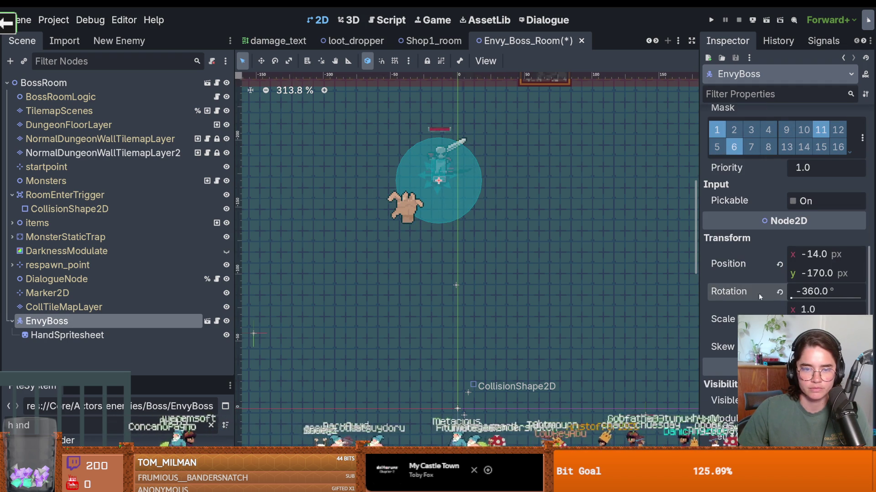
pyautogui.hotkey('ctrl', 'z')
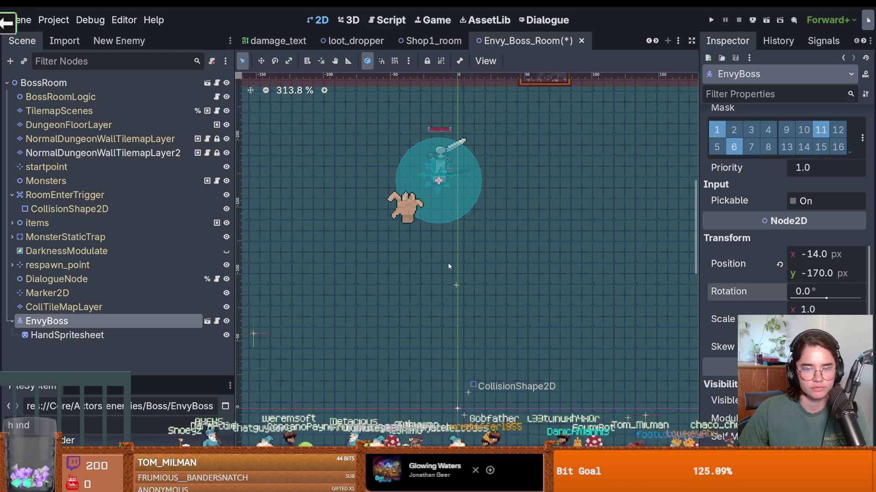
# Undo the hand's move and reparenting while keeping Hframes at 2.
pyautogui.press('Down')
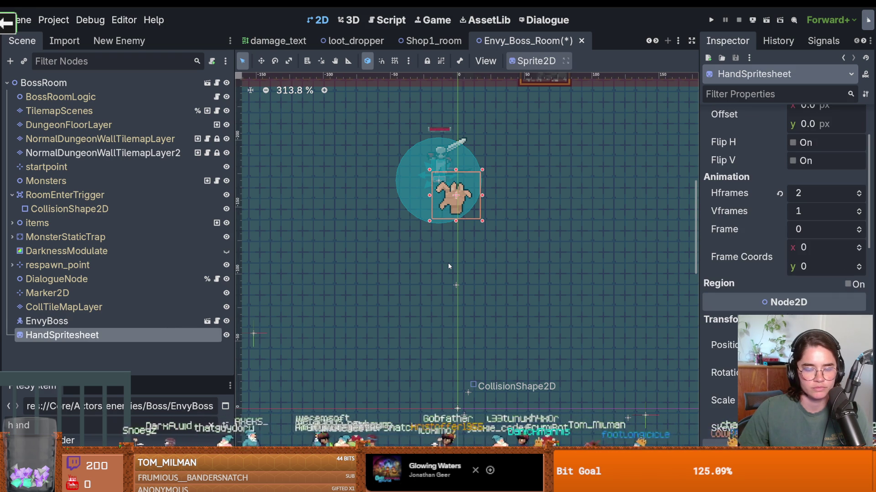
pyautogui.hotkey('ctrl', 'z')
pyautogui.hotkey('ctrl', 'shift', 'z')
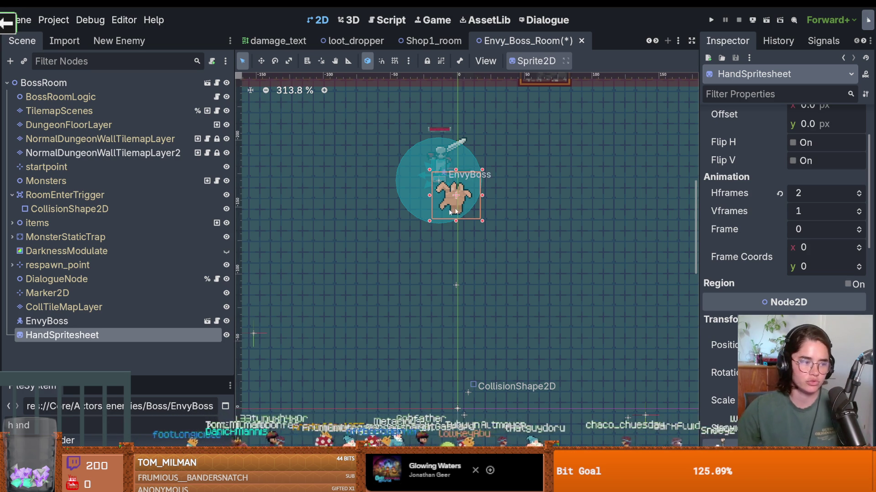
pyautogui.rightClick(44, 322)
# Create nested Node2D pivots under EnvyBoss and move HandSpritesheet into Node2D2.
pyautogui.click(105, 71)
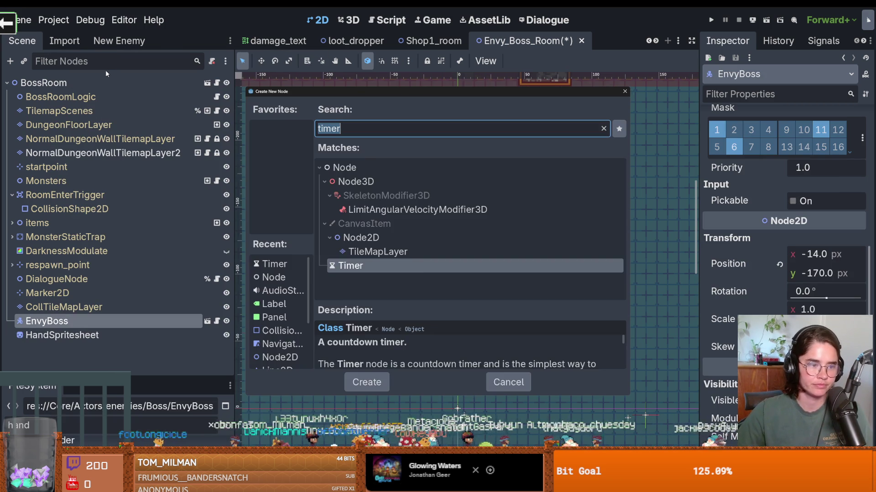
pyautogui.write('node')
pyautogui.press('Down')
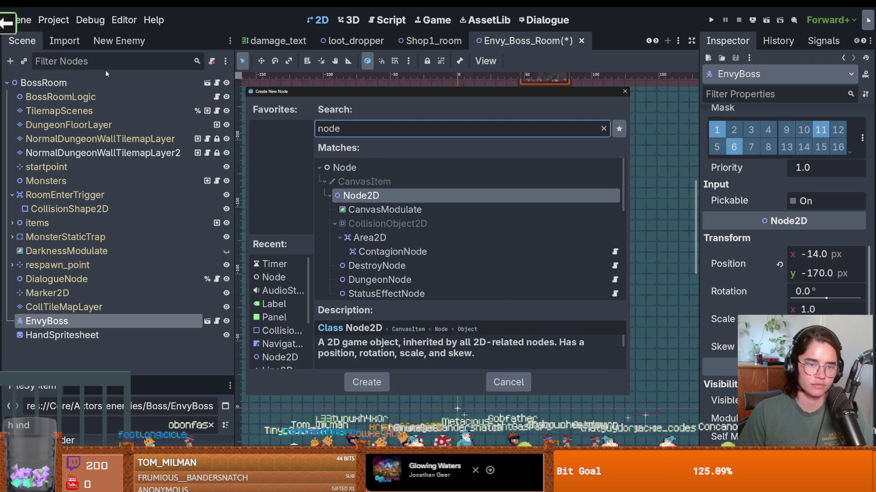
pyautogui.press('Return')
pyautogui.hotkey('ctrl', 'd')
pyautogui.moveTo(60, 364)
pyautogui.mouseDown()
pyautogui.moveTo(54, 349)
pyautogui.moveTo(79, 330)
pyautogui.moveTo(67, 337)
pyautogui.mouseUp()
# Try rotating the pivots and undo the inner pivot's rotation.
pyautogui.click(67, 337)
pyautogui.moveTo(823, 198)
pyautogui.mouseDown()
pyautogui.moveTo(784, 199)
pyautogui.moveTo(824, 198)
pyautogui.moveTo(789, 187)
pyautogui.mouseUp()
pyautogui.click(111, 348)
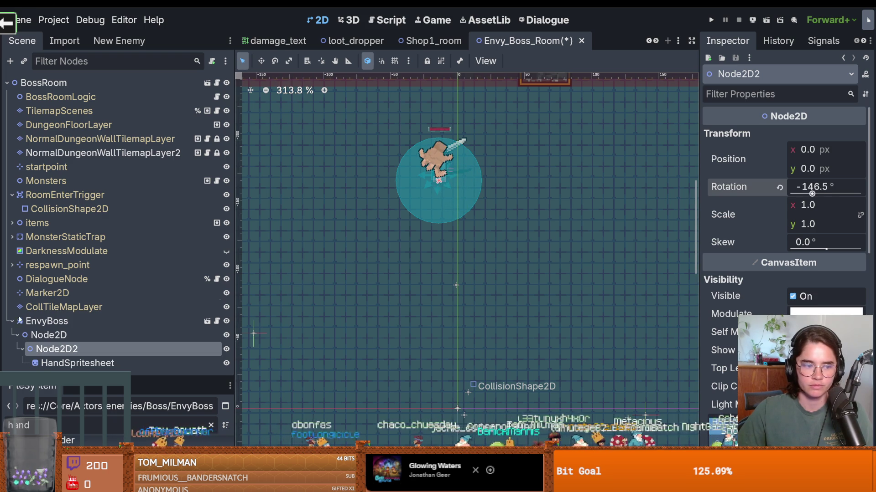
pyautogui.hotkey('ctrl', 'z')
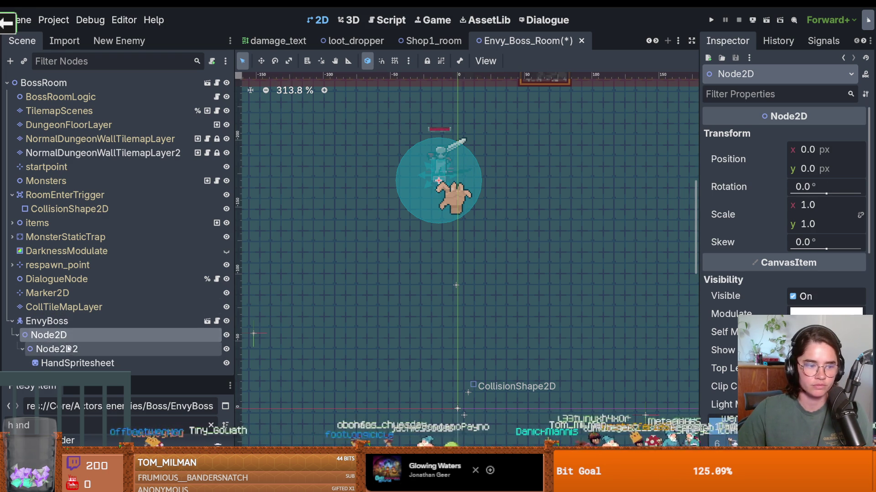
# Move Node2D2 below the boss to (-1, 31) and spin Node2D to -360°.
pyautogui.moveTo(439, 188); pyautogui.dragTo(437, 226)
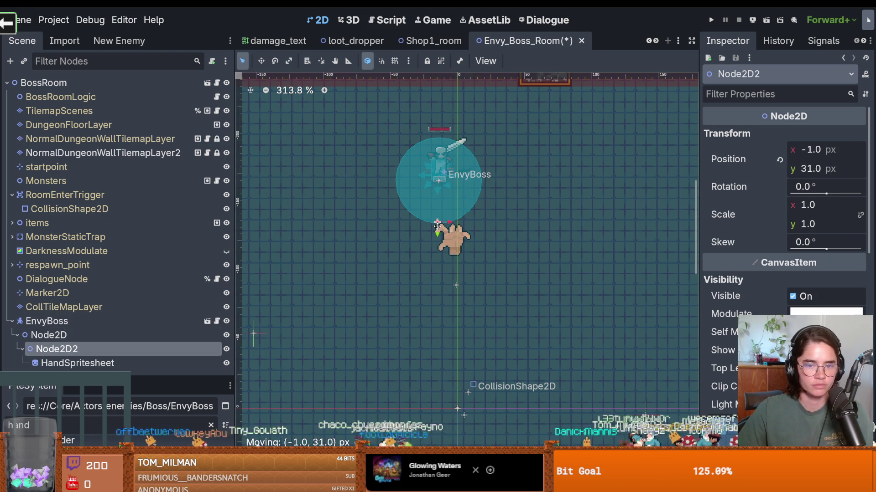
pyautogui.click(451, 241)
pyautogui.moveTo(826, 194); pyautogui.dragTo(790, 194)
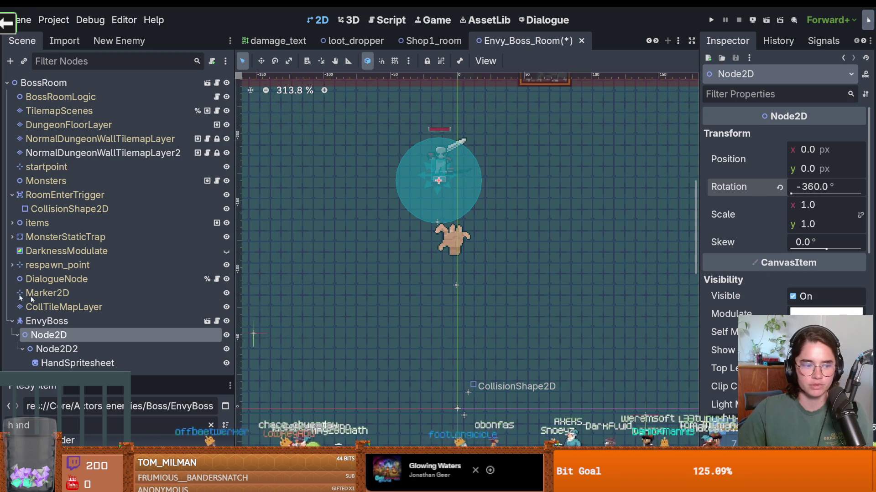
# Test rotating Node2D2 and cancel a stray move of the hand with Esc.
pyautogui.click(60, 348)
pyautogui.moveTo(826, 194)
pyautogui.mouseDown()
pyautogui.moveTo(816, 194)
pyautogui.moveTo(826, 195)
pyautogui.mouseUp()
pyautogui.click(40, 335)
pyautogui.click(94, 349)
pyautogui.moveTo(438, 210)
pyautogui.mouseDown()
pyautogui.moveTo(400, 171)
pyautogui.moveTo(432, 122)
pyautogui.moveTo(488, 144)
pyautogui.moveTo(486, 169)
pyautogui.mouseUp()
pyautogui.press('Escape')
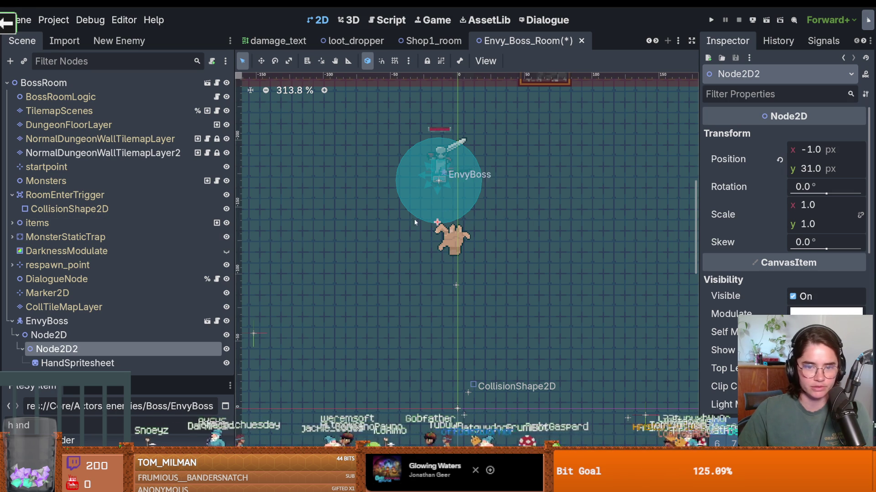
# Set Node2D's Rotation to -329° so the hand hangs at the boss's lower left.
pyautogui.scroll(2, 417, 220)
pyautogui.scroll(-1, 417, 220)
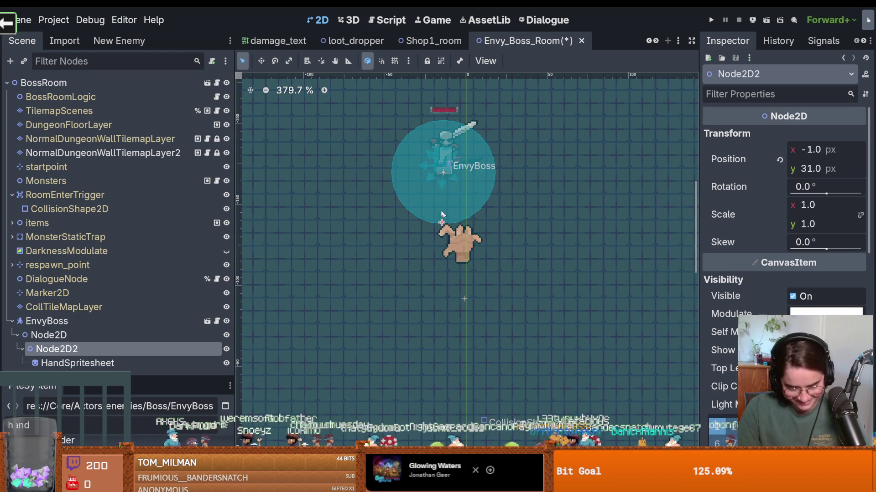
pyautogui.click(146, 333)
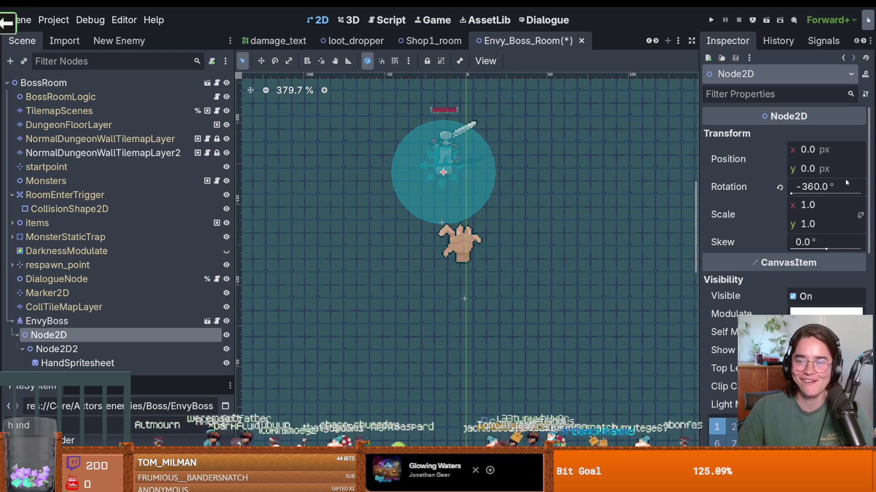
pyautogui.moveTo(797, 195)
pyautogui.mouseDown()
pyautogui.moveTo(867, 193)
pyautogui.moveTo(786, 193)
pyautogui.moveTo(793, 195)
pyautogui.mouseUp()
# Try skewing Node2D and rotating EnvyBoss, then revert both to 0.
pyautogui.moveTo(827, 247)
pyautogui.mouseDown()
pyautogui.moveTo(805, 246)
pyautogui.moveTo(853, 247)
pyautogui.moveTo(806, 250)
pyautogui.mouseUp()
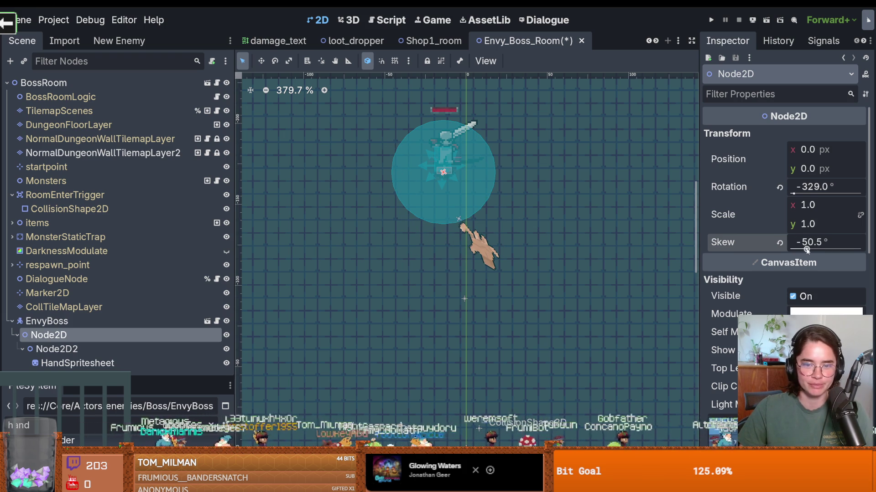
pyautogui.click(779, 243)
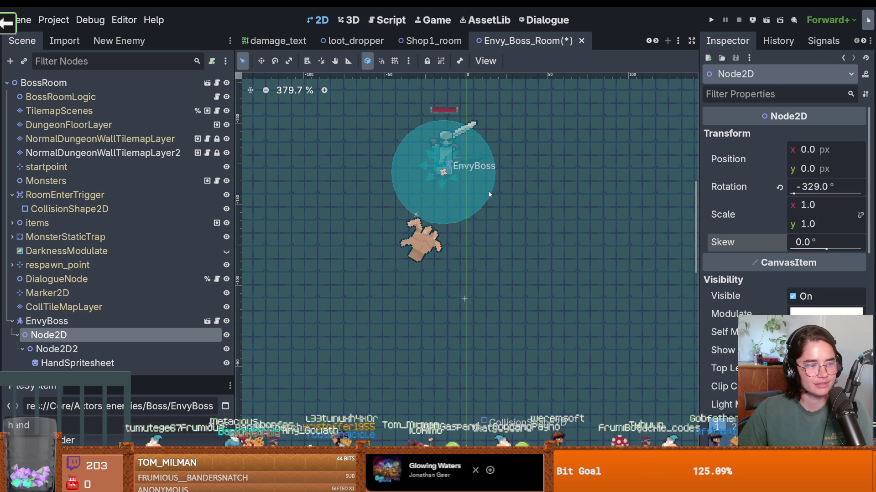
pyautogui.scroll(-2, 456, 205)
pyautogui.scroll(1, 412, 218)
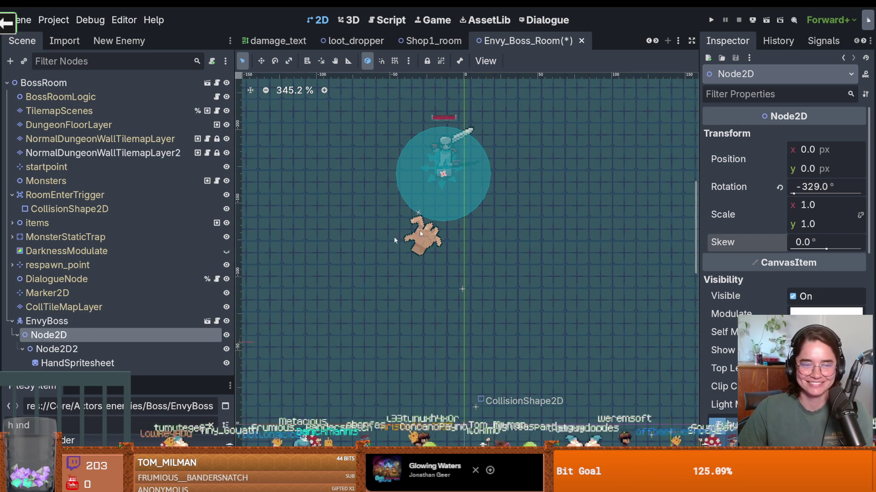
pyautogui.click(78, 320)
pyautogui.moveTo(816, 287); pyautogui.dragTo(774, 285)
pyautogui.click(779, 291)
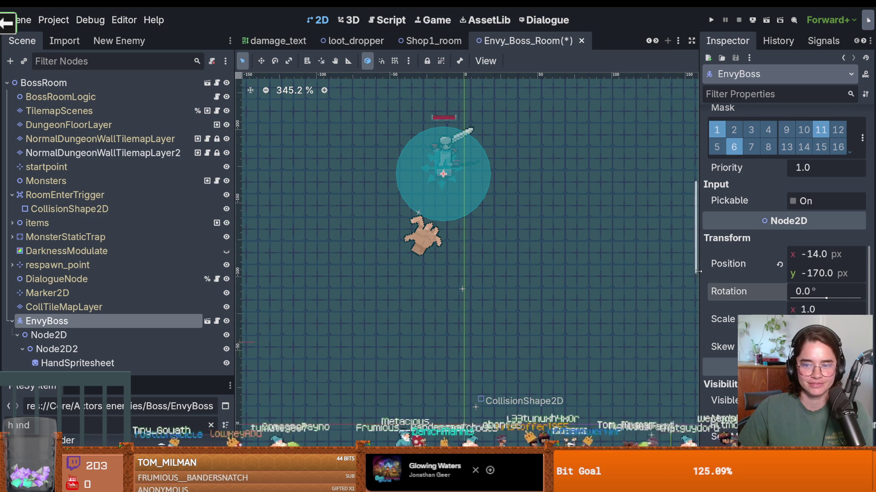
# Inspect HandSpritesheet's properties and widen the 2D view.
pyautogui.moveTo(697, 271); pyautogui.dragTo(546, 273)
pyautogui.scroll(-5, 613, 281)
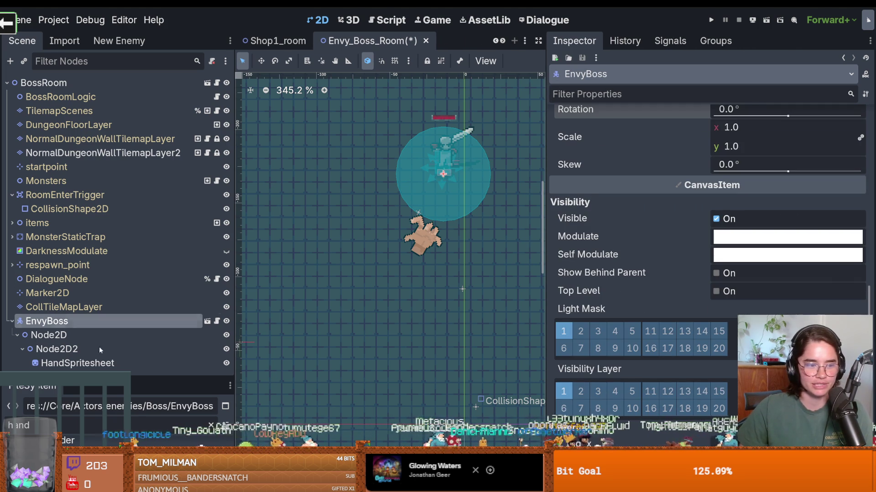
pyautogui.click(132, 359)
pyautogui.scroll(-10, 753, 314)
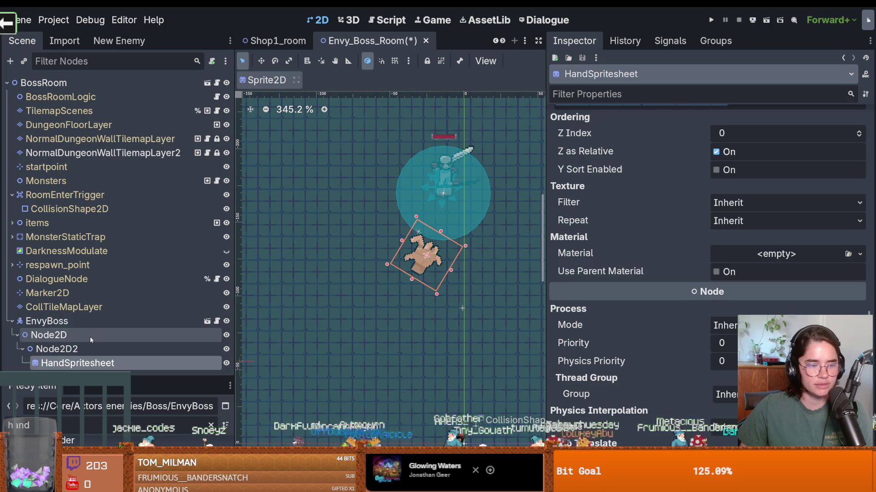
pyautogui.click(77, 321)
pyautogui.rightClick(78, 321)
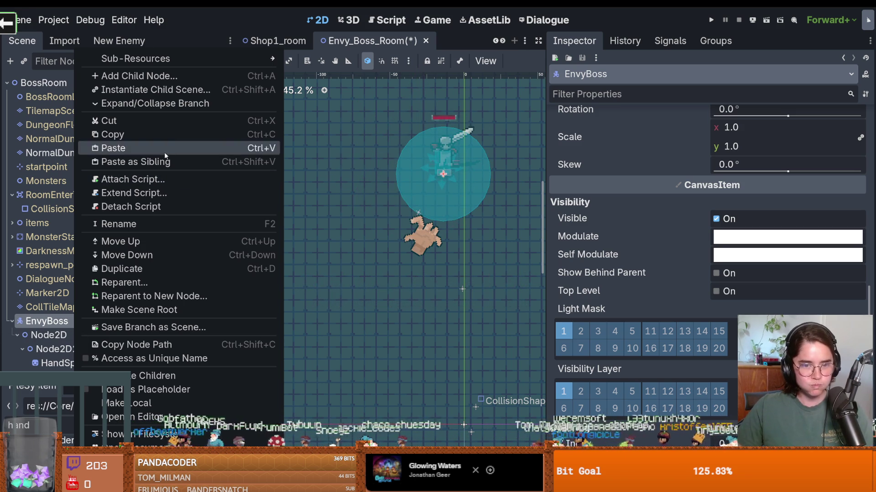
pyautogui.click(545, 191)
pyautogui.moveTo(544, 190); pyautogui.dragTo(711, 192)
pyautogui.rightClick(73, 327)
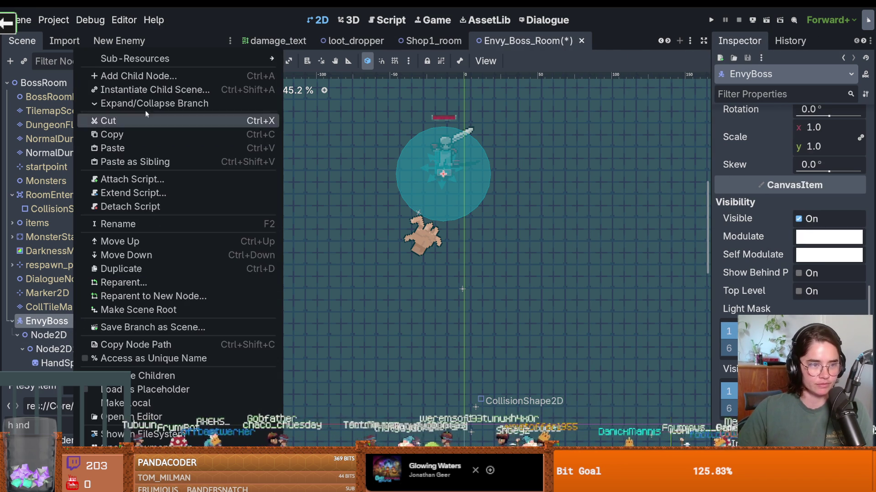
# Add a Path2D child under EnvyBoss.
pyautogui.click(135, 75)
pyautogui.write('path')
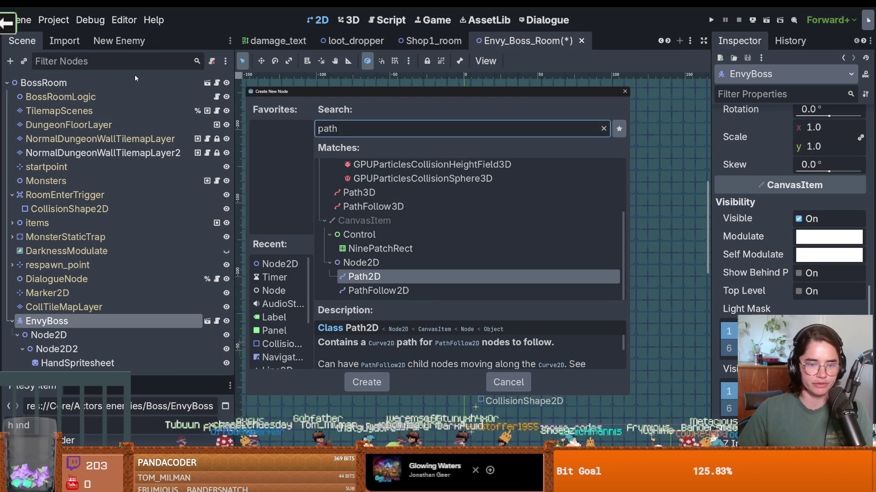
pyautogui.press('Return')
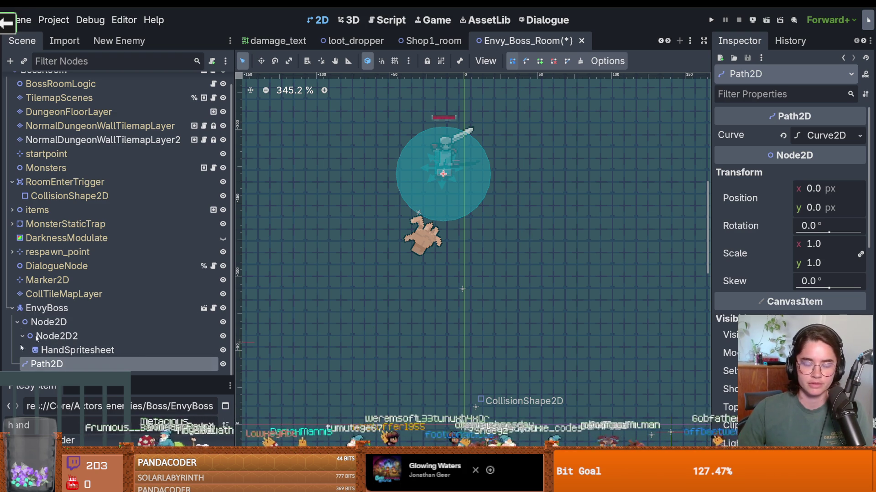
# Add a PathFollow2D child under Path2D.
pyautogui.rightClick(51, 363)
pyautogui.click(145, 163)
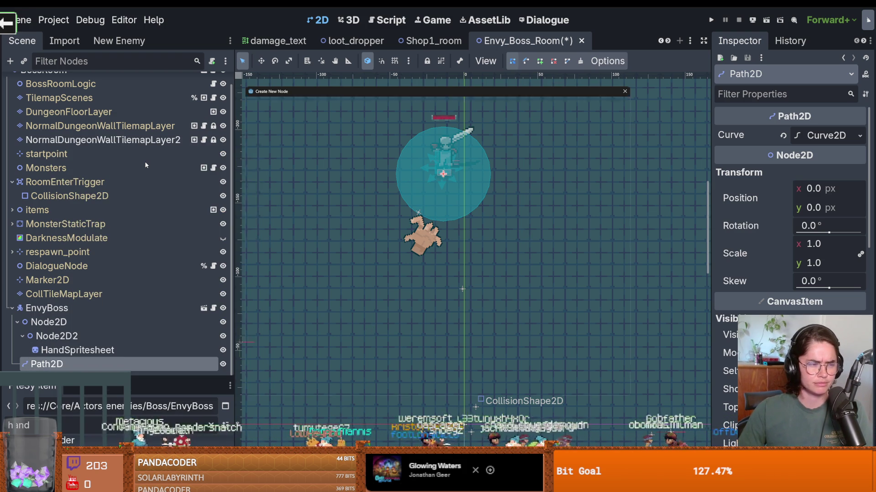
pyautogui.write('path')
pyautogui.press('Down')
pyautogui.press('Return')
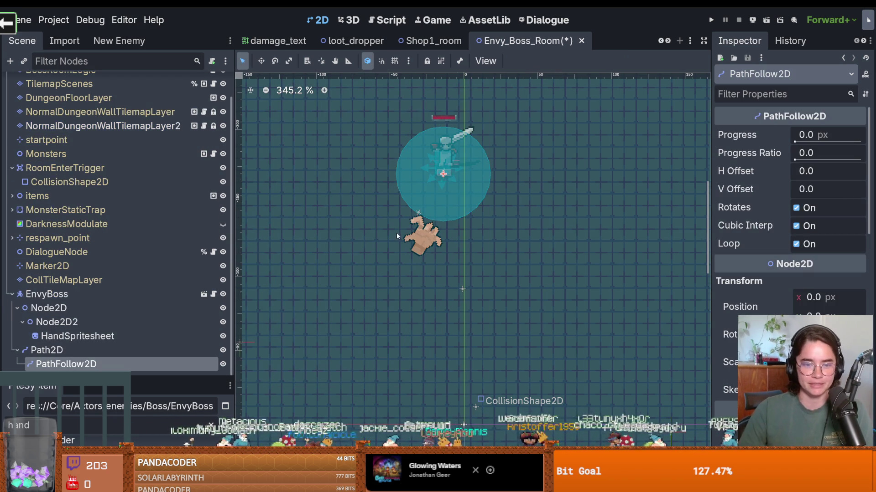
# Pan the view to the top wall and select Path2D for curve editing.
pyautogui.scroll(-1, 396, 232)
pyautogui.moveTo(396, 233); pyautogui.dragTo(374, 284)
pyautogui.scroll(2, 379, 255)
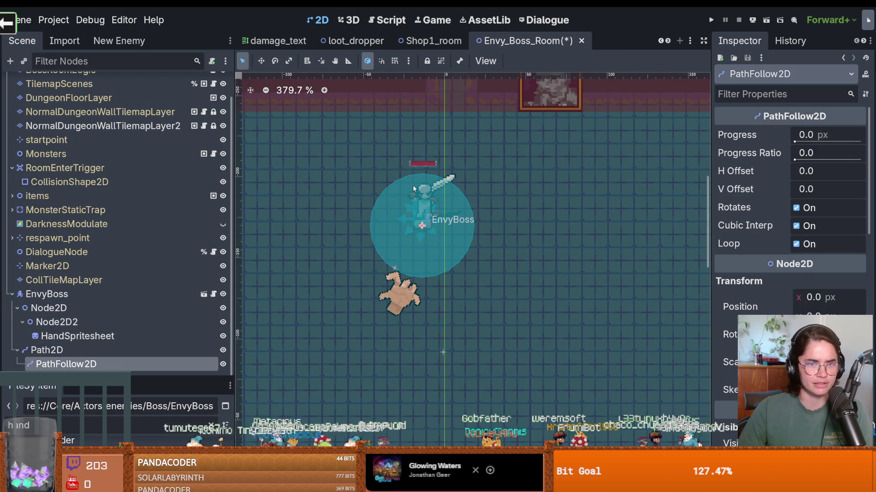
pyautogui.click(375, 250)
pyautogui.click(66, 364)
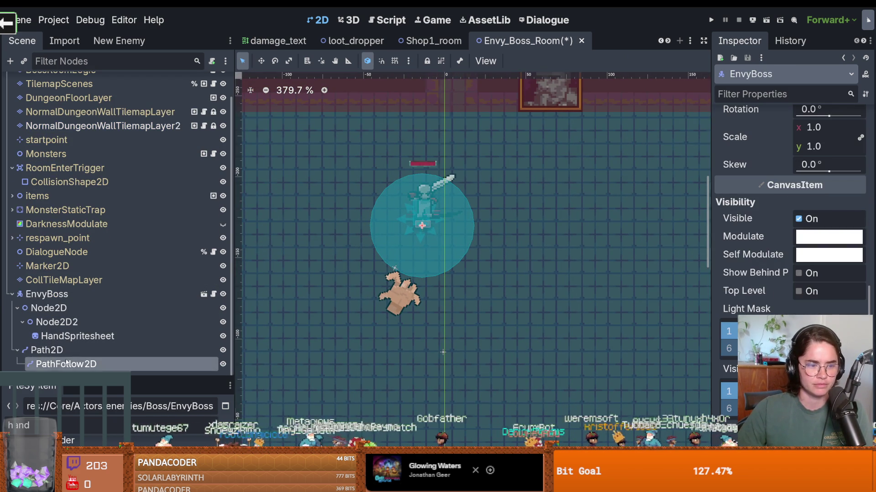
pyautogui.click(91, 350)
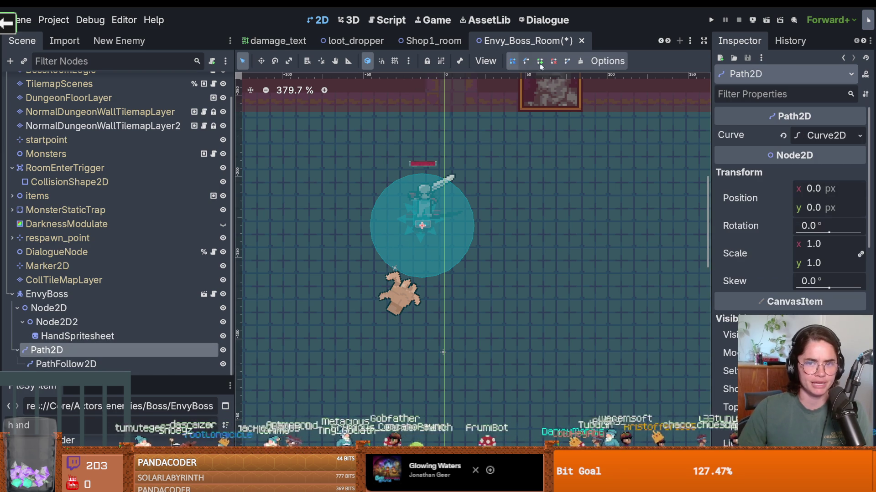
# Add path points around the top and right of EnvyBoss, undoing misplaced ones.
pyautogui.click(367, 214)
pyautogui.click(389, 157)
pyautogui.click(431, 152)
pyautogui.click(470, 165)
pyautogui.click(498, 194)
pyautogui.click(493, 244)
pyautogui.hotkey('ctrl', 'z')
pyautogui.hotkey('ctrl', 'z')
pyautogui.hotkey('ctrl', 'z')
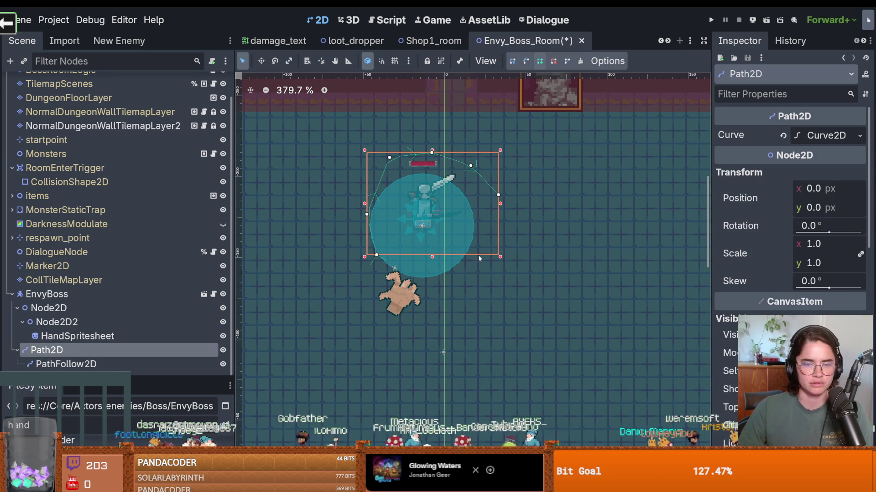
pyautogui.hotkey('ctrl', 'z')
# Adjust the upper-right point and add lower points to close the loop.
pyautogui.moveTo(387, 194)
pyautogui.mouseDown()
pyautogui.moveTo(416, 173)
pyautogui.moveTo(482, 173)
pyautogui.moveTo(414, 172)
pyautogui.moveTo(393, 190)
pyautogui.moveTo(385, 186)
pyautogui.moveTo(467, 167)
pyautogui.moveTo(427, 189)
pyautogui.moveTo(469, 168)
pyautogui.moveTo(514, 178)
pyautogui.moveTo(439, 174)
pyautogui.mouseUp()
pyautogui.hotkey('ctrl', 'z')
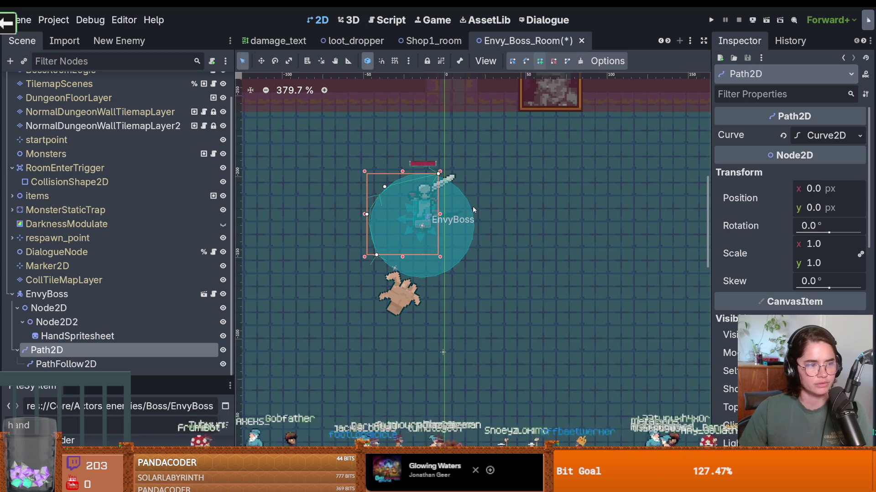
pyautogui.moveTo(438, 174)
pyautogui.mouseDown()
pyautogui.moveTo(385, 172)
pyautogui.moveTo(477, 192)
pyautogui.moveTo(441, 177)
pyautogui.moveTo(469, 196)
pyautogui.mouseUp()
pyautogui.click(471, 248)
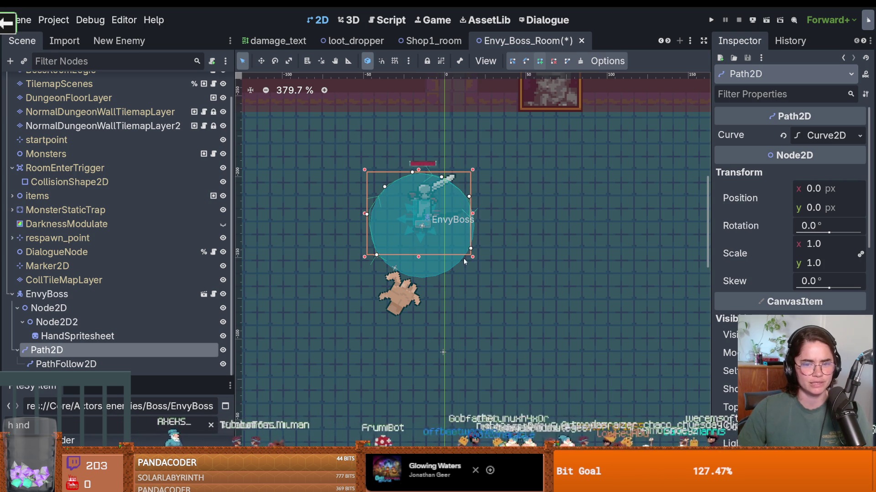
pyautogui.click(442, 275)
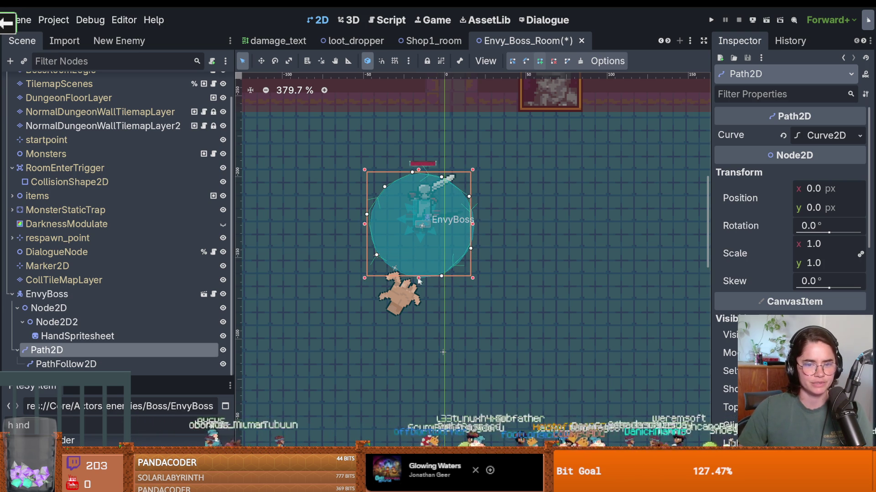
pyautogui.click(393, 269)
pyautogui.moveTo(393, 269); pyautogui.dragTo(405, 274)
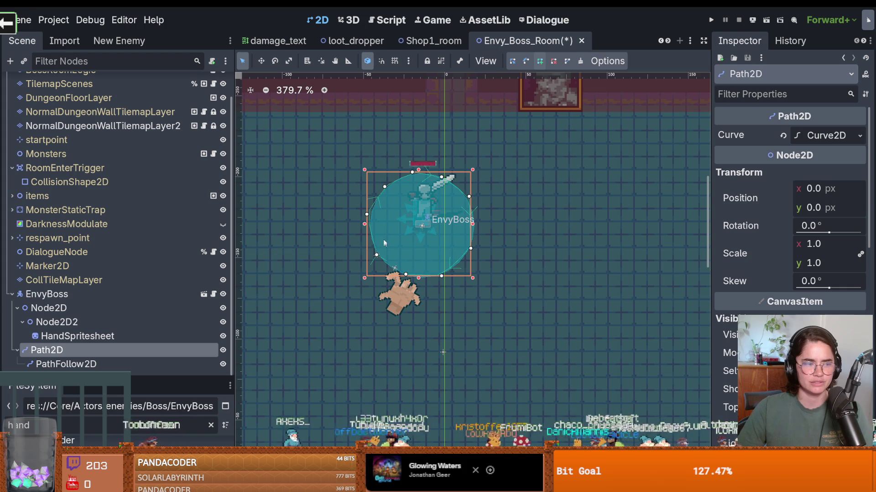